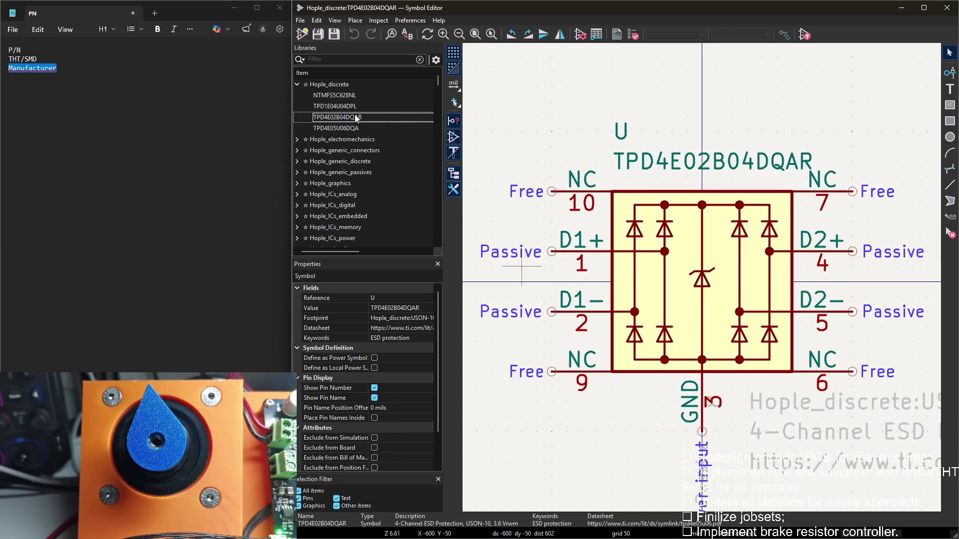
scroll(708, 262, up, 2)
Add a P/N field to TPD4E02B04DQAR holding the part number TPD4E02B04DQAR, copied from the Value
double_click(695, 188)
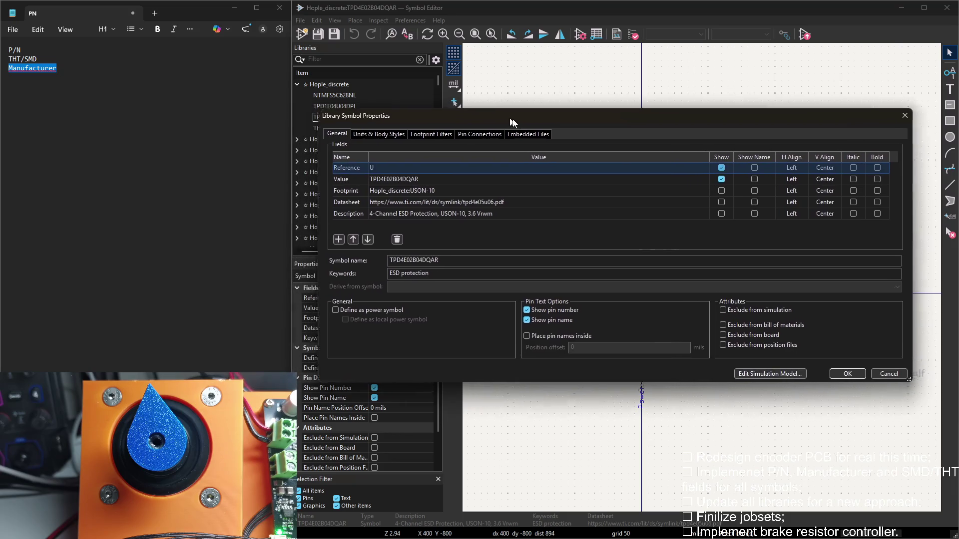
drag(438, 110, 523, 116)
click(427, 172)
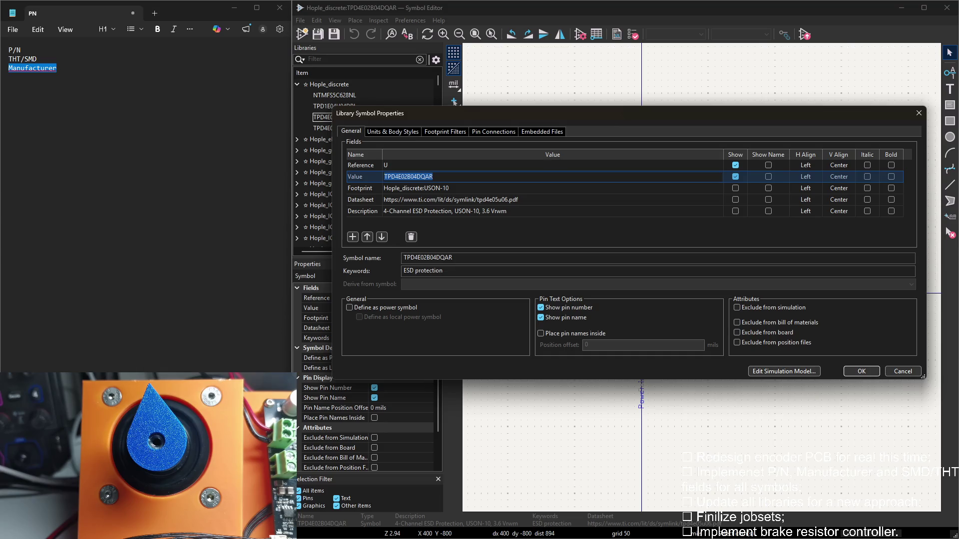
key(alt+Tab)
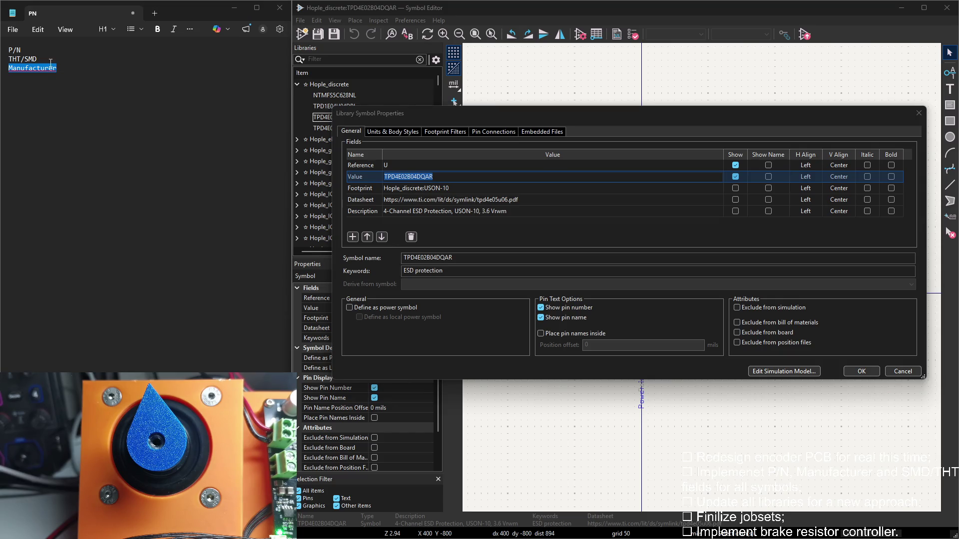
click(22, 50)
click(350, 239)
key(ctrl+v)
click(396, 217)
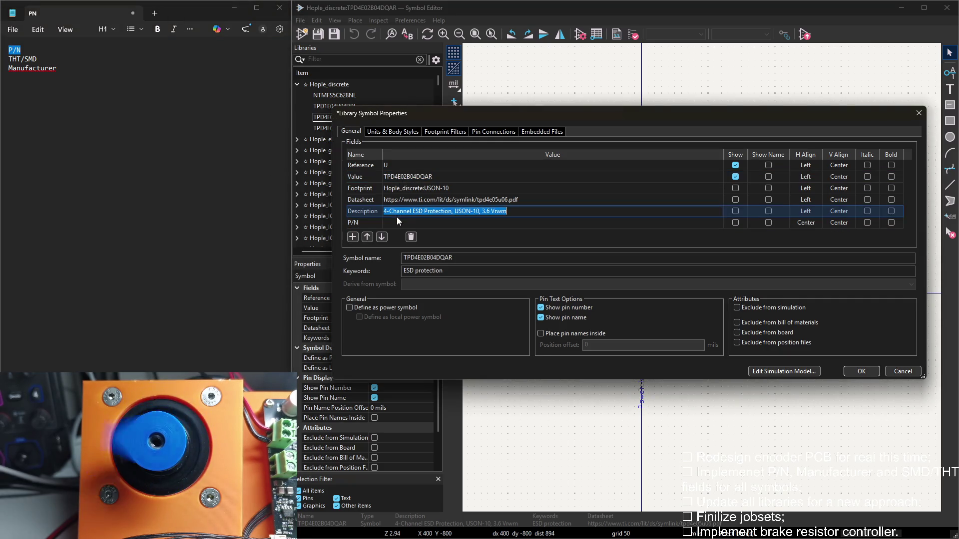
text(TPD4E02B04DQAR)
Add THT/SMD = SMD and Manufacturer = TI fields and confirm the symbol properties
triple_click(23, 58)
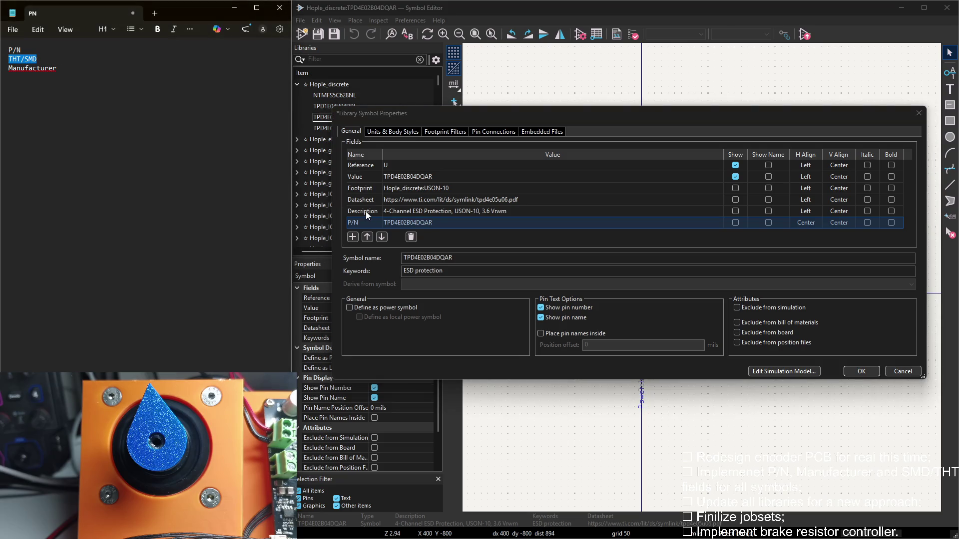
click(352, 237)
text(THT/SMD)
click(396, 216)
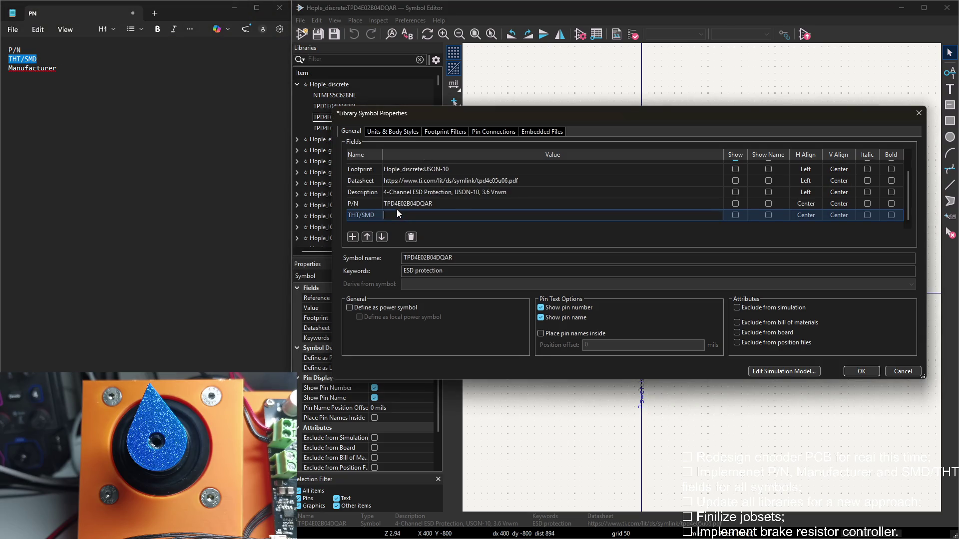
text(SMD)
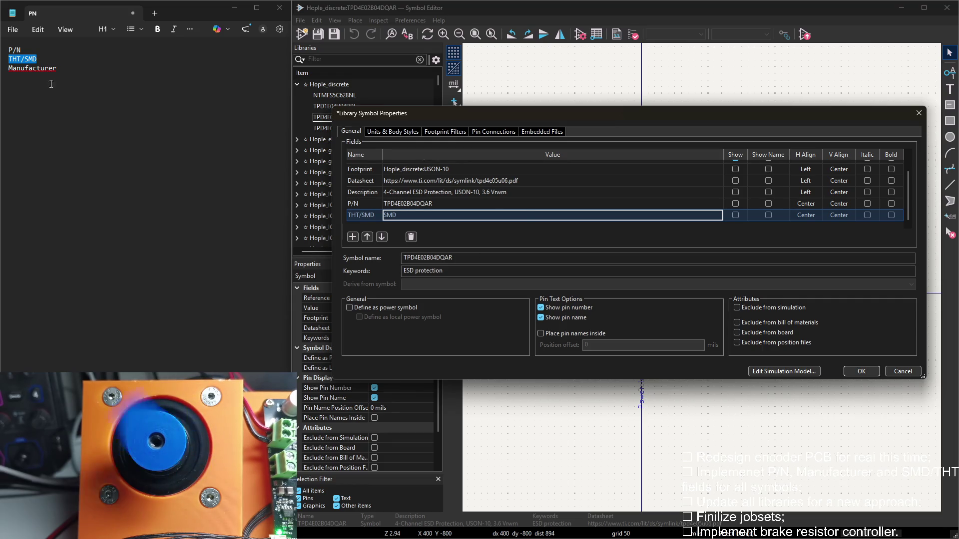
triple_click(33, 67)
key(ctrl+c)
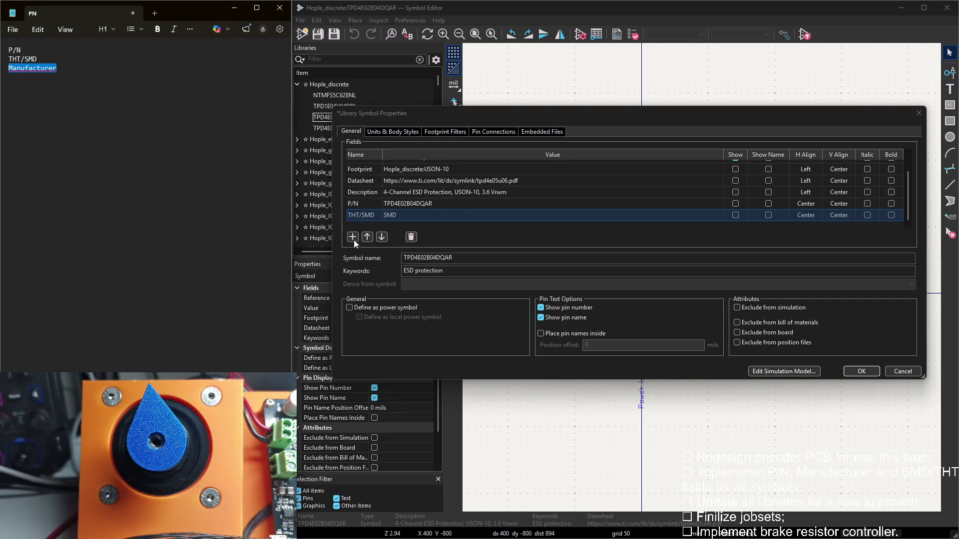
click(353, 236)
key(ctrl+v)
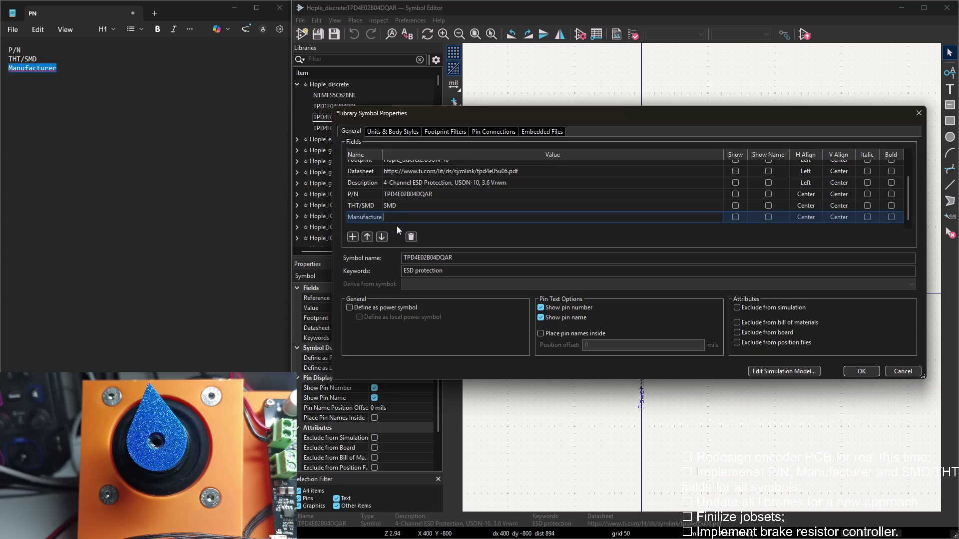
click(854, 370)
scroll(719, 217, up, 2)
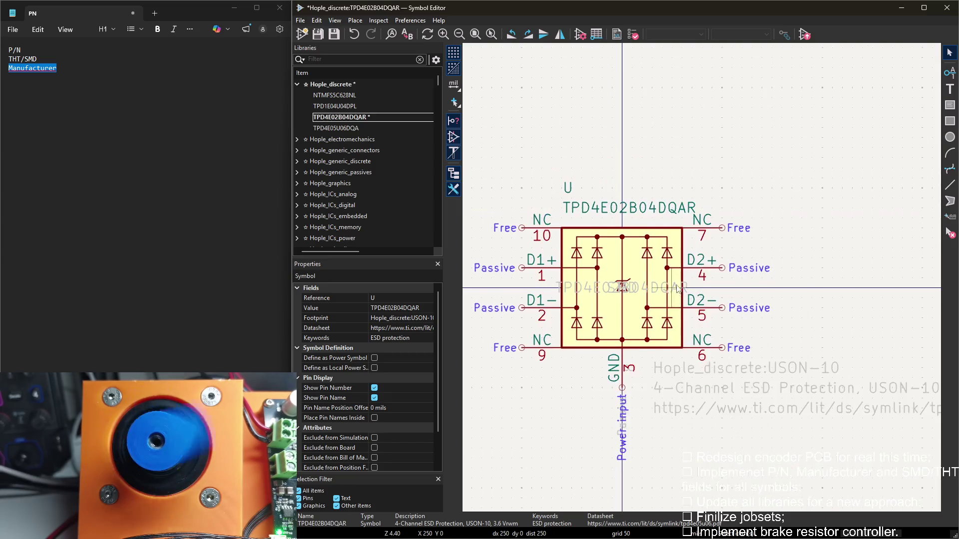
scroll(677, 291, up, 1)
double_click(365, 128)
scroll(717, 261, up, 2)
scroll(718, 261, down, 1)
double_click(352, 106)
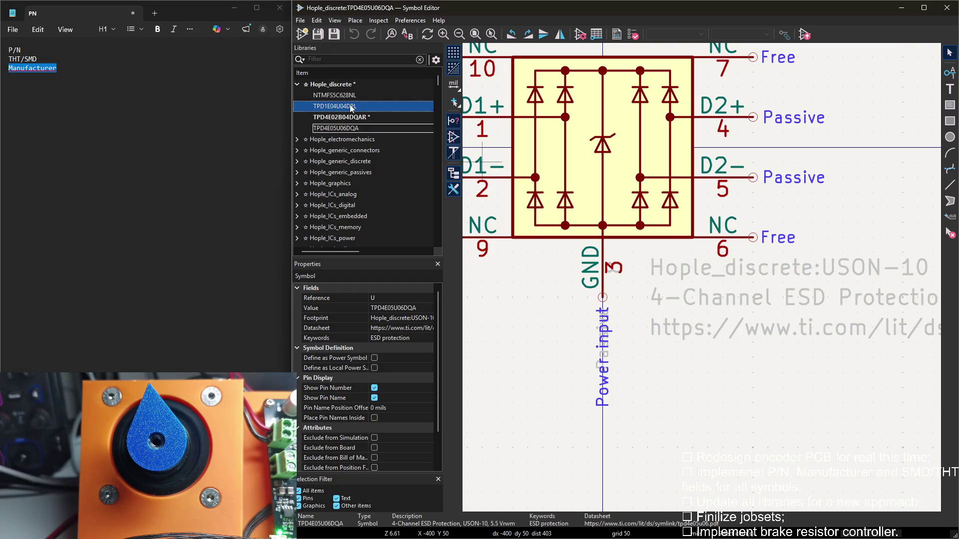
scroll(532, 91, up, 2)
scroll(532, 92, down, 3)
scroll(615, 284, up, 1)
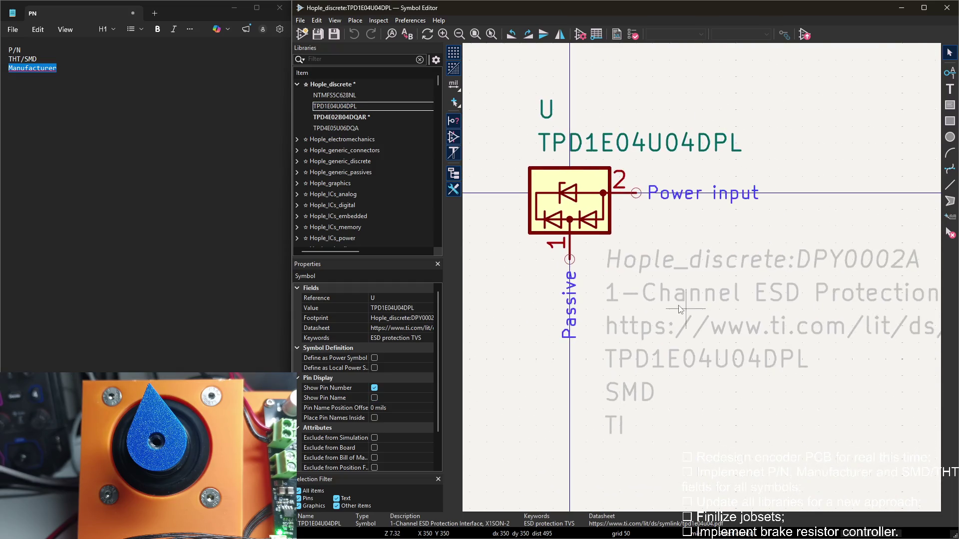
scroll(614, 285, up, 1)
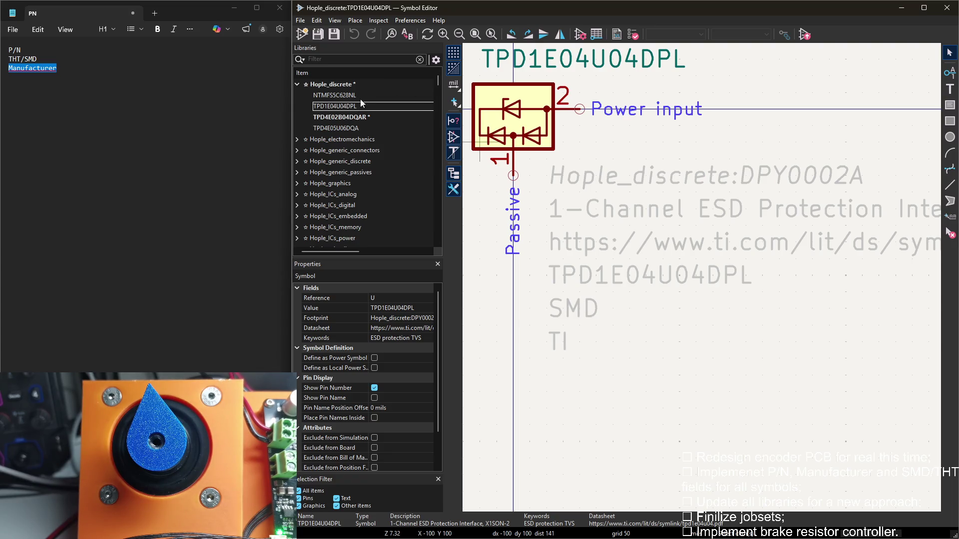
click(360, 117)
scroll(483, 210, down, 2)
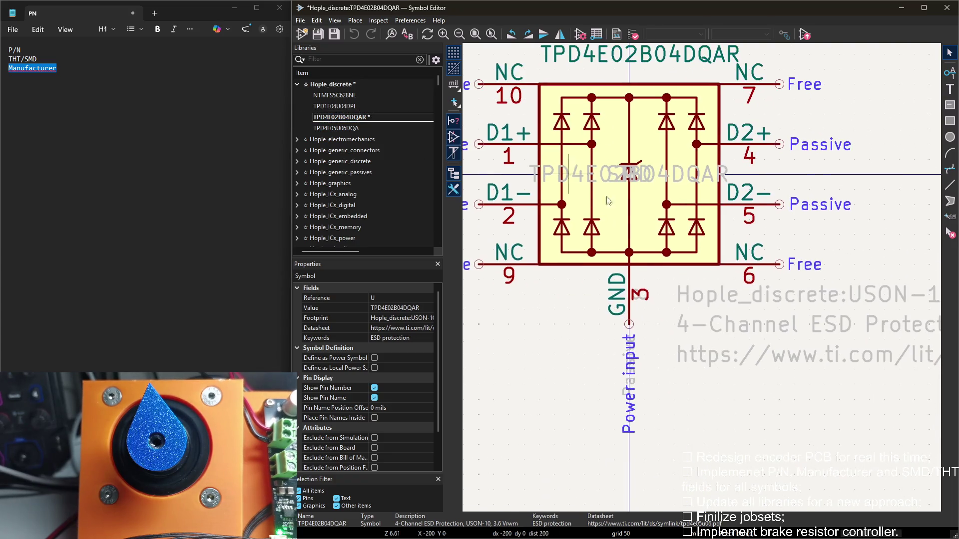
Move the SMD field text below the symbol and set it left-justified
mouse_move(642, 179)
mouse_down()
mouse_move(717, 429)
mouse_move(697, 422)
mouse_up()
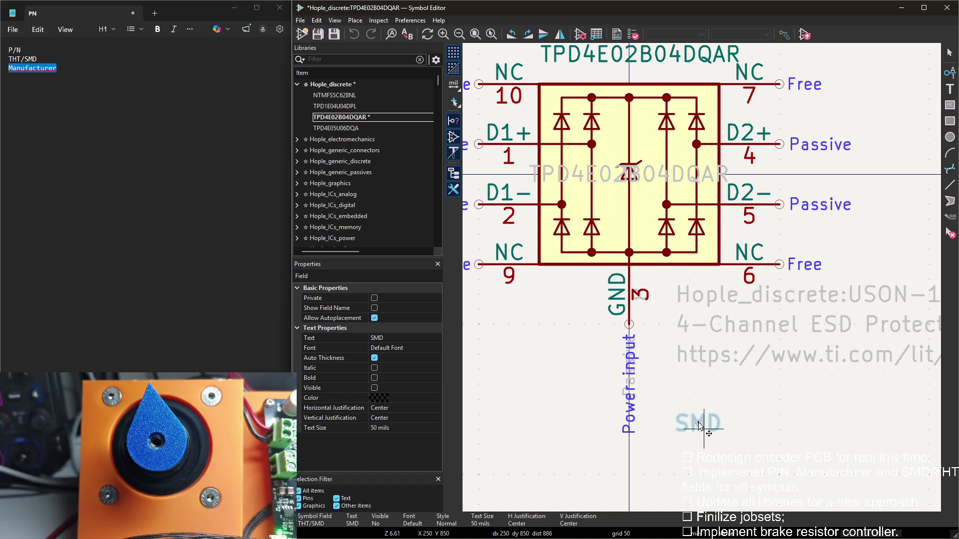
double_click(697, 422)
click(520, 110)
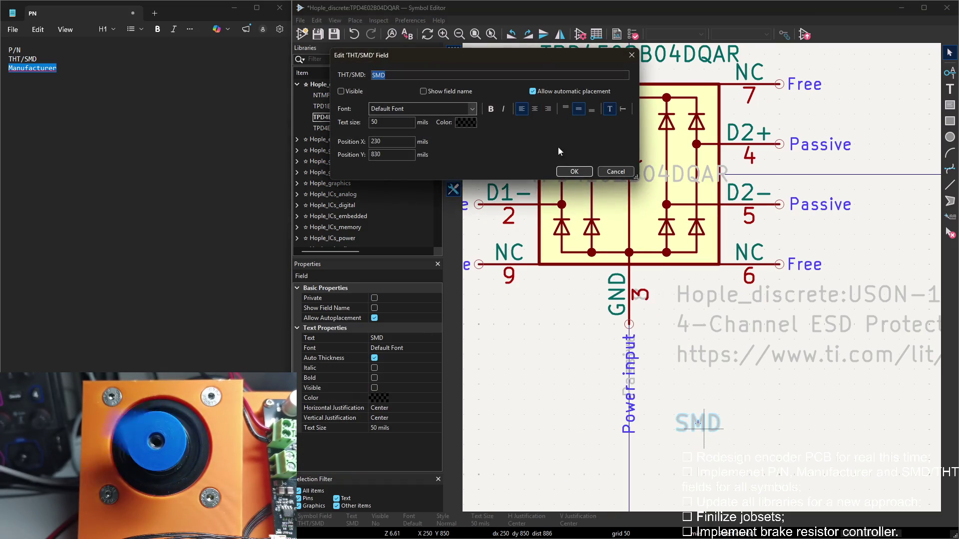
click(574, 171)
click(678, 431)
Place the part number text left-justified just below the datasheet link
drag(613, 177, 730, 388)
click(731, 388)
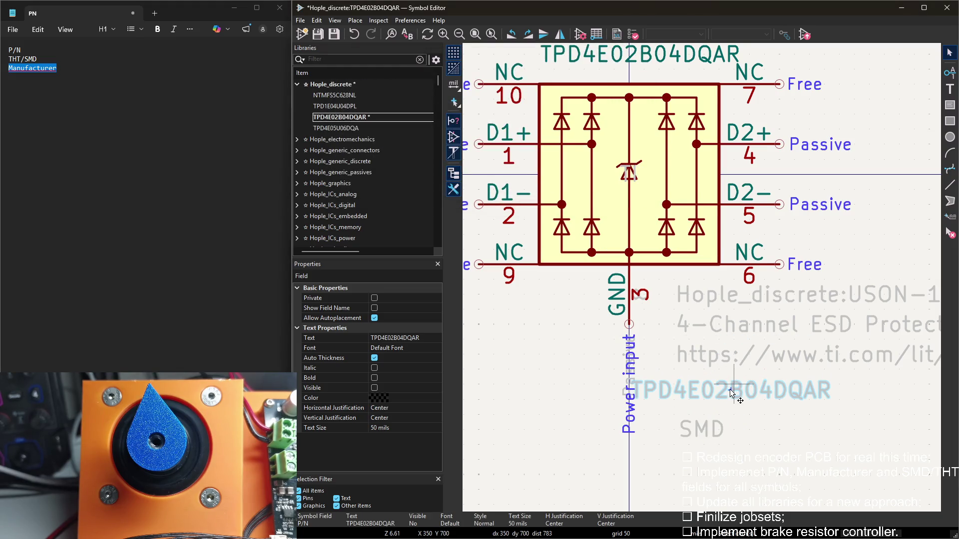
double_click(730, 389)
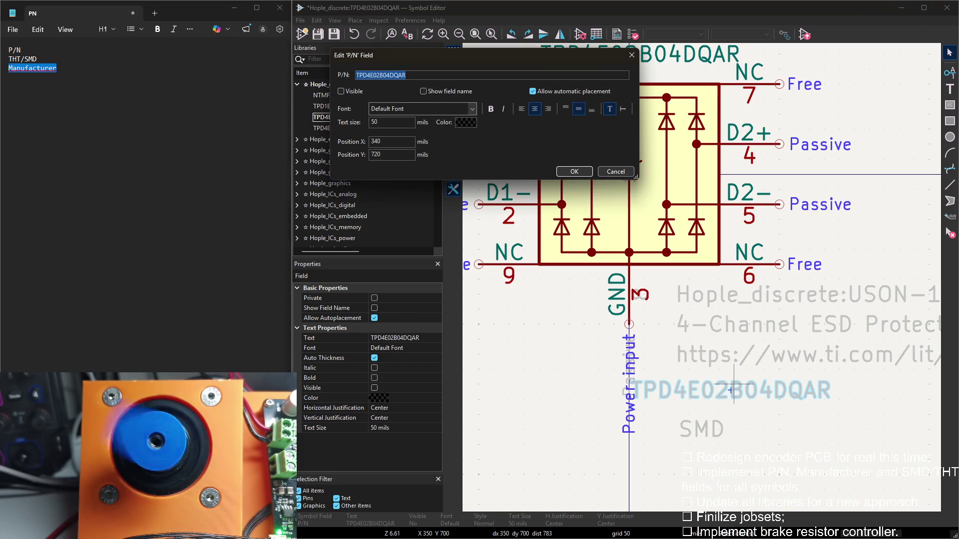
click(522, 129)
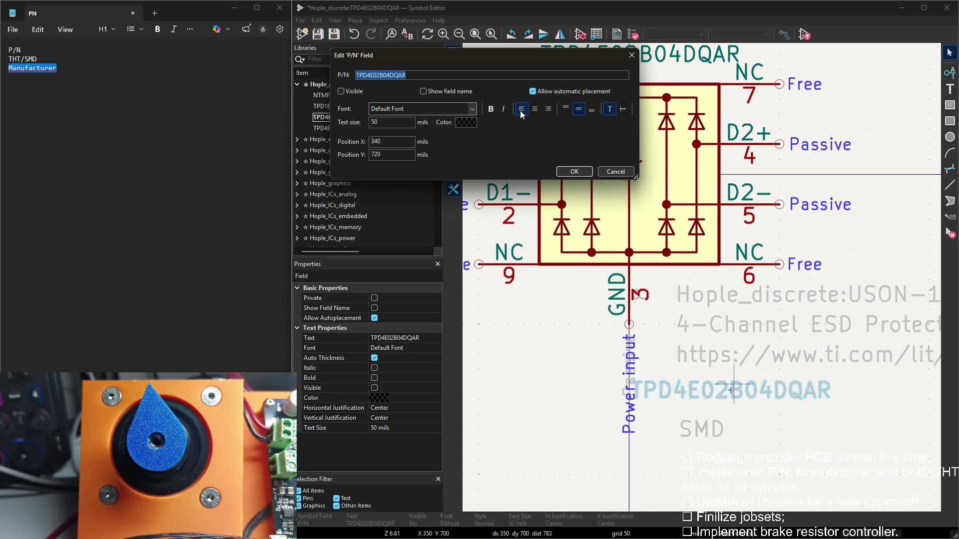
key(Return)
mouse_move(737, 397)
mouse_down()
mouse_move(676, 387)
mouse_move(684, 399)
mouse_move(675, 387)
mouse_up()
click(674, 387)
Line the TI text up left-justified under SMD and save the library
click(634, 172)
drag(635, 174, 745, 434)
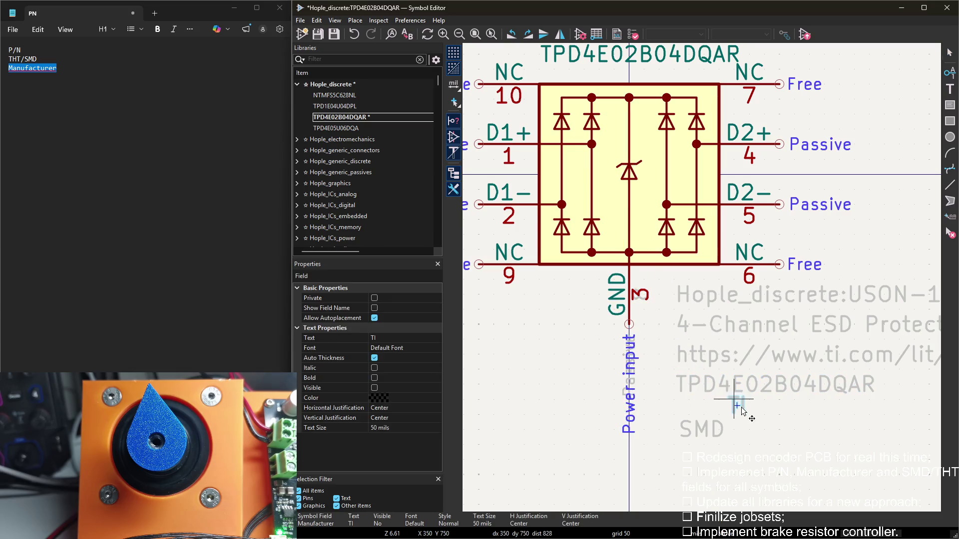
click(678, 434)
drag(678, 433, 680, 417)
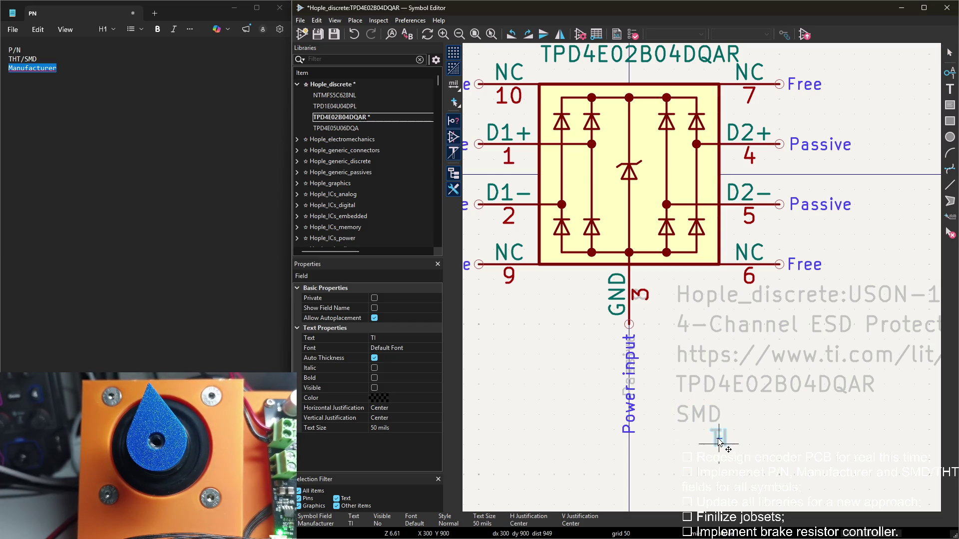
double_click(720, 438)
click(574, 171)
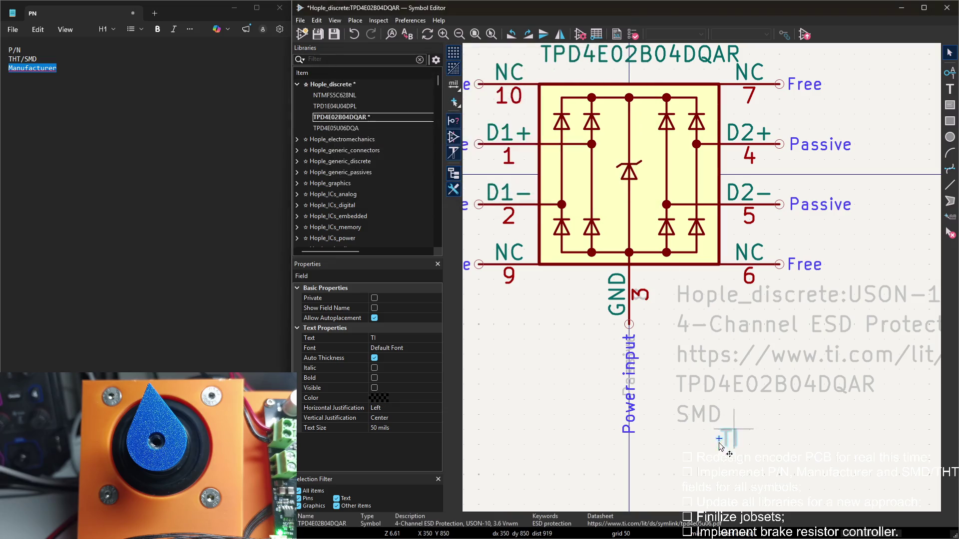
drag(723, 442, 678, 447)
click(678, 447)
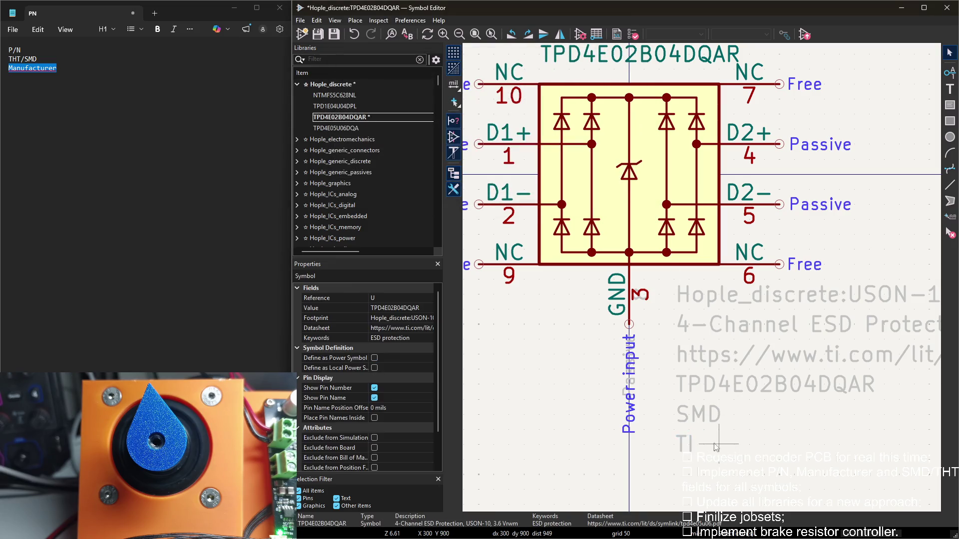
key(ctrl+s)
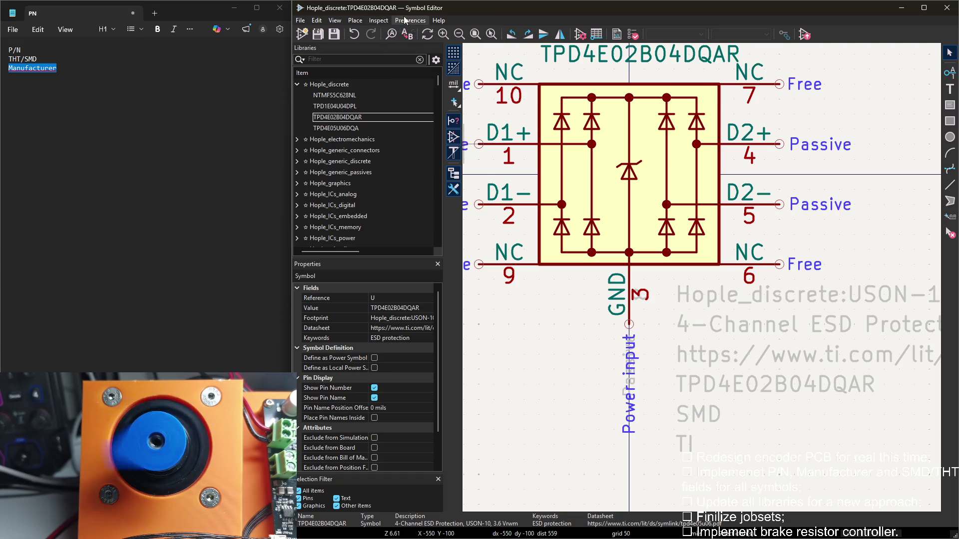
In Preferences > Hotkeys, filter for 'jus' and start assigning a shortcut to Left Justify
click(410, 21)
click(430, 55)
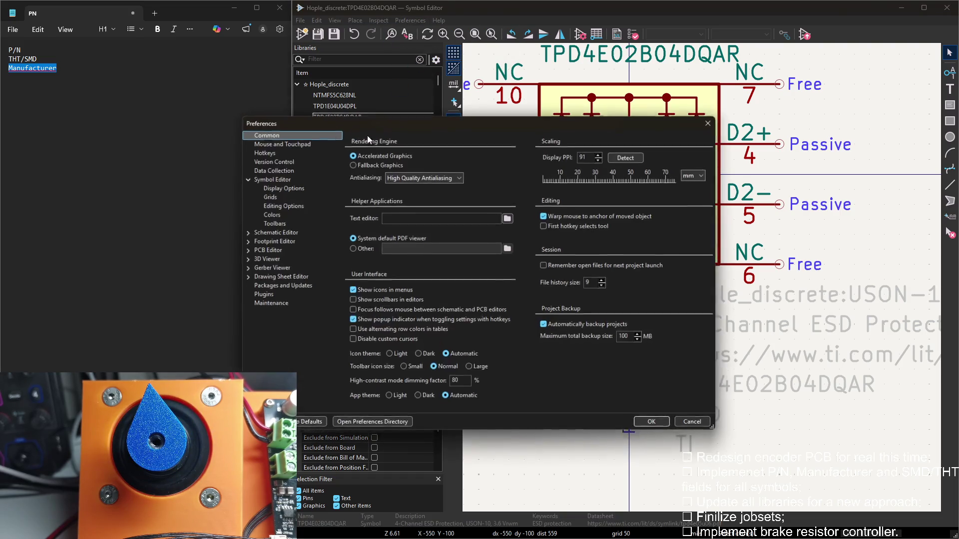
click(273, 149)
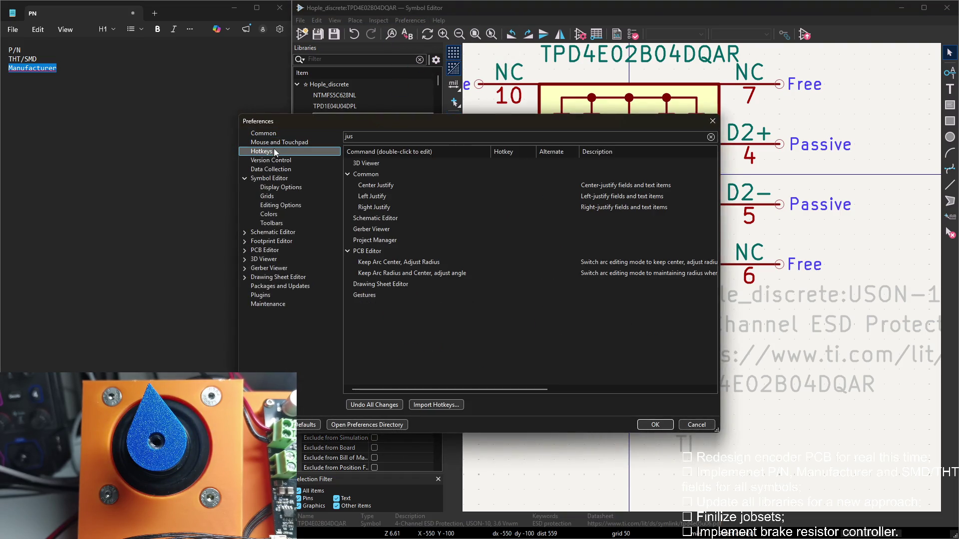
click(471, 137)
text(jus)
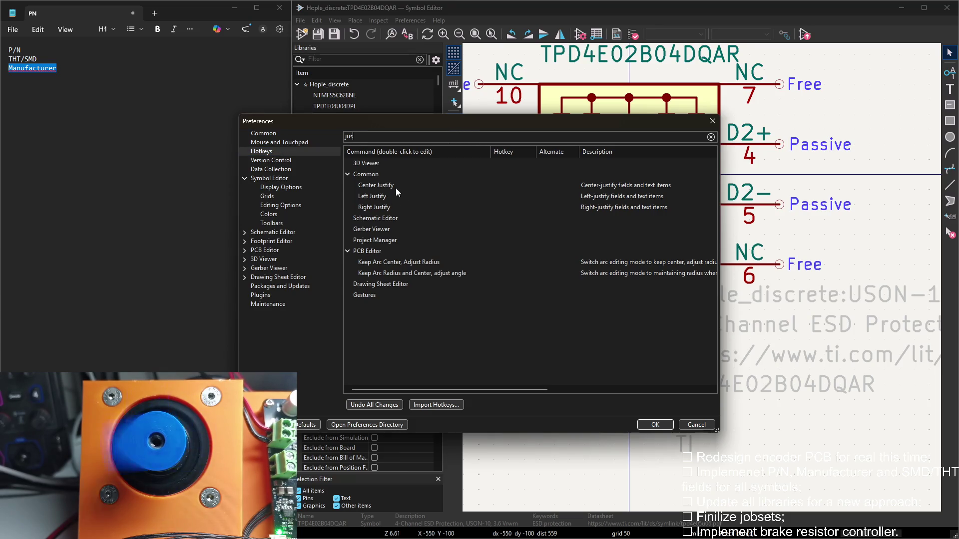
click(386, 199)
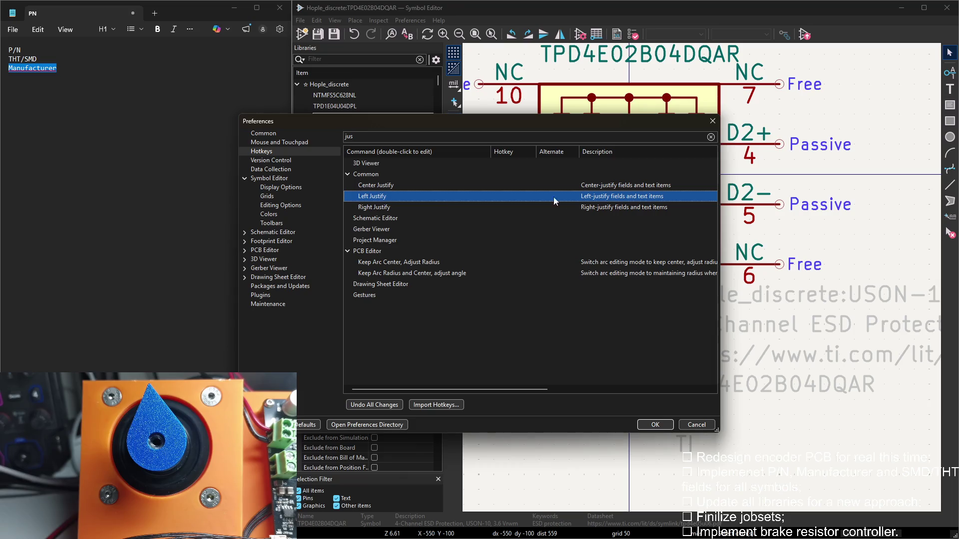
double_click(487, 197)
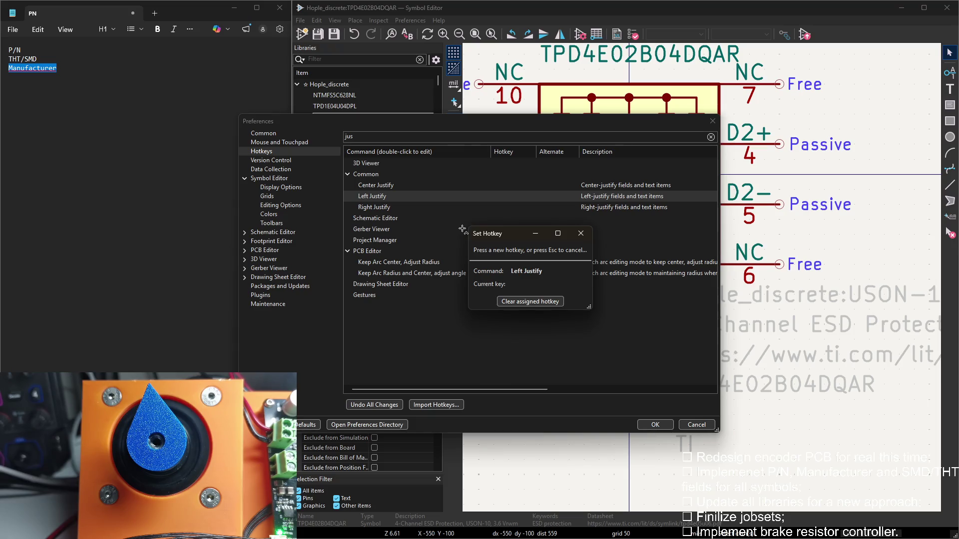
Decline the conflicting Ctrl+Q and Ctrl+Z, assign Alt+Q to Left Justify and accept the preferences
key(ctrl+q)
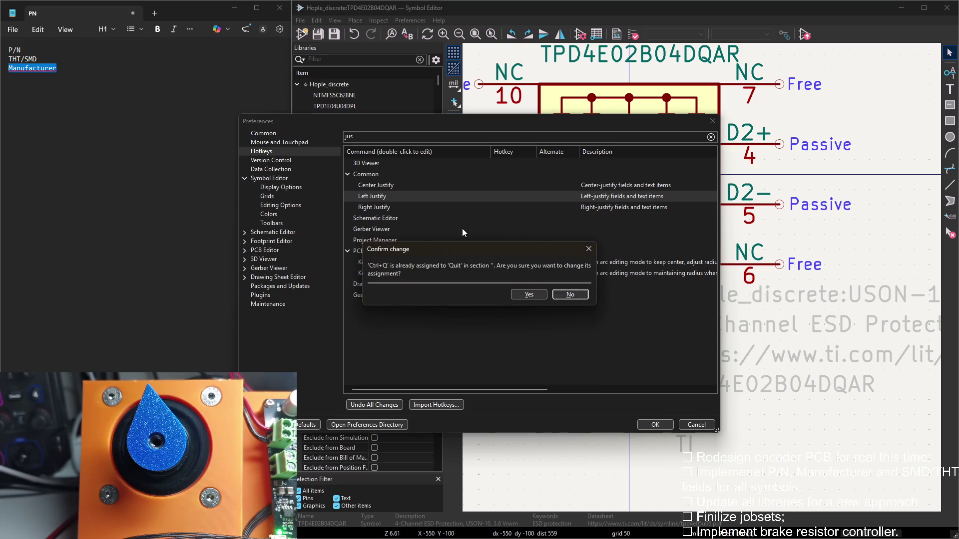
click(569, 295)
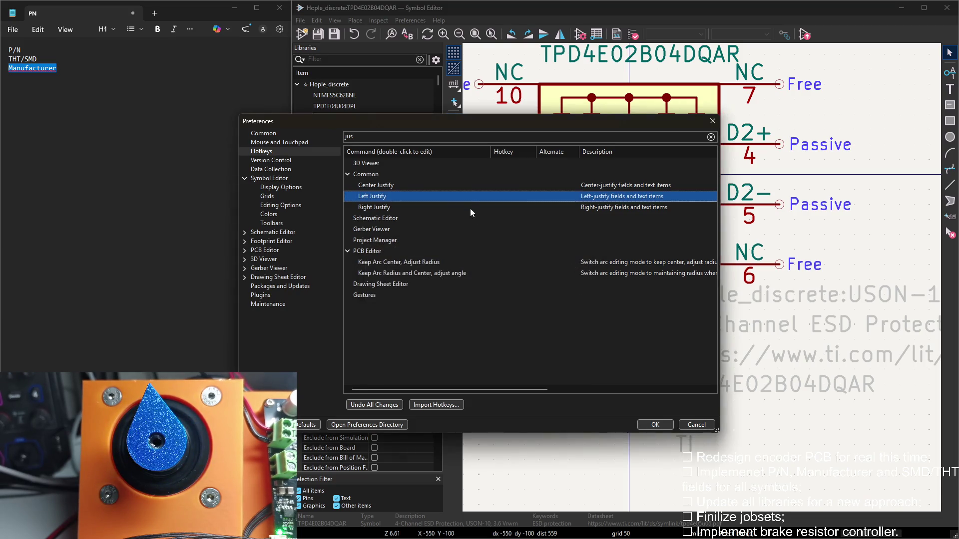
double_click(466, 199)
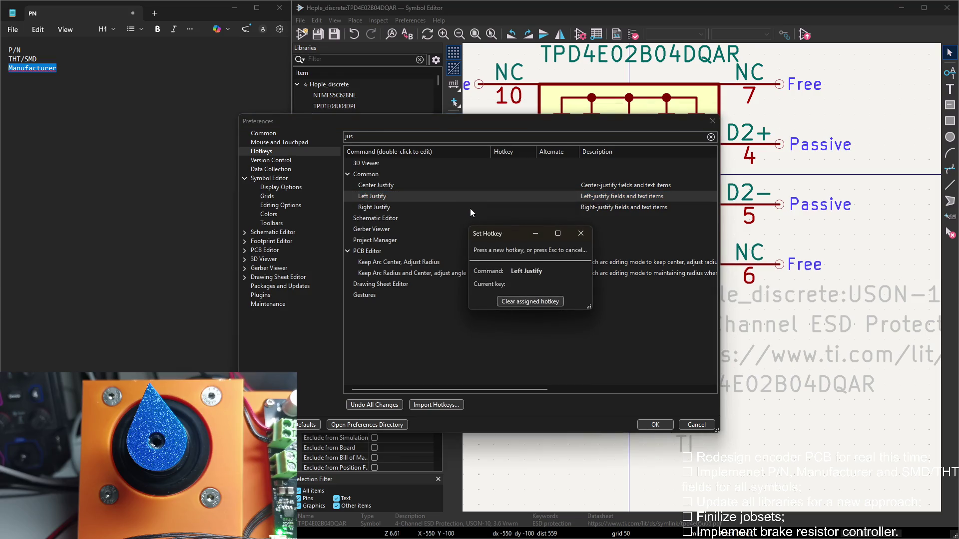
key(ctrl+z)
click(580, 295)
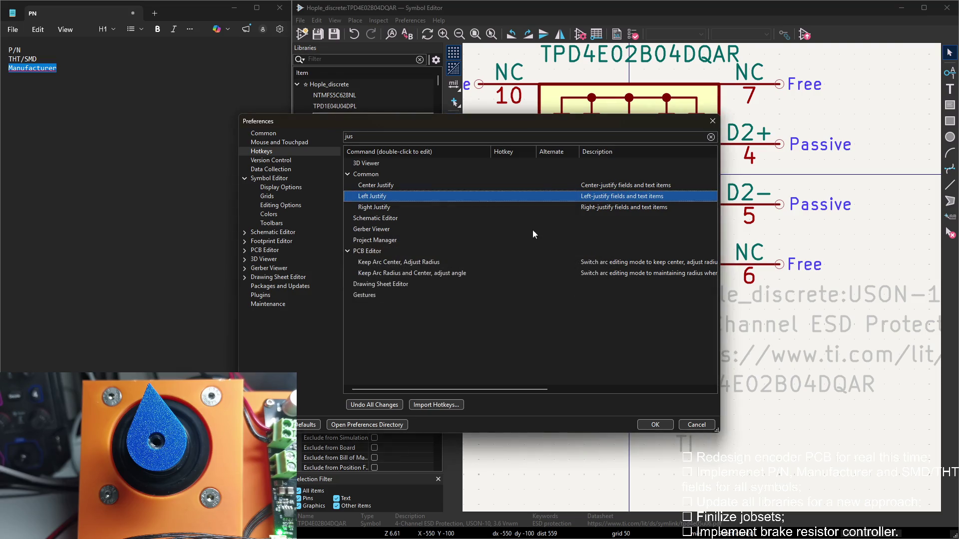
double_click(524, 200)
key(alt+q)
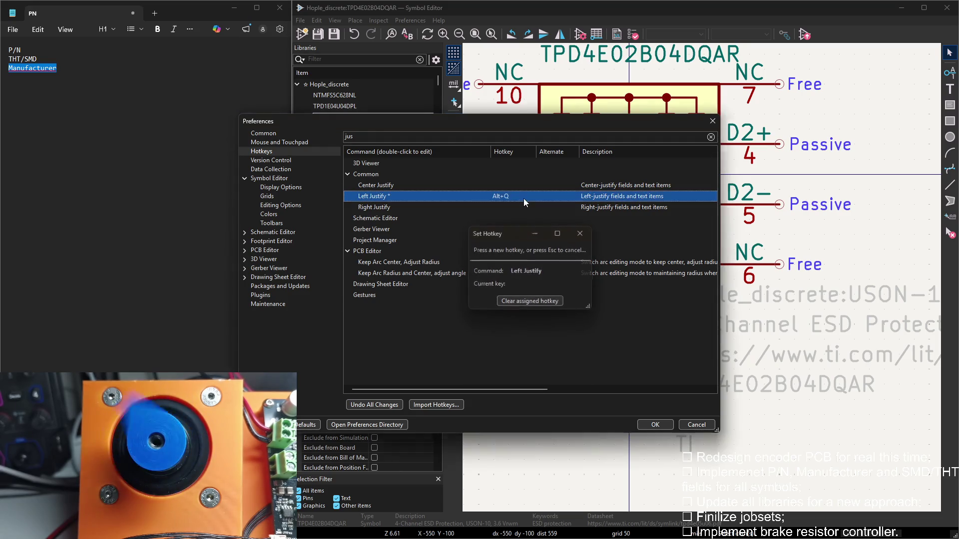
click(654, 424)
click(694, 420)
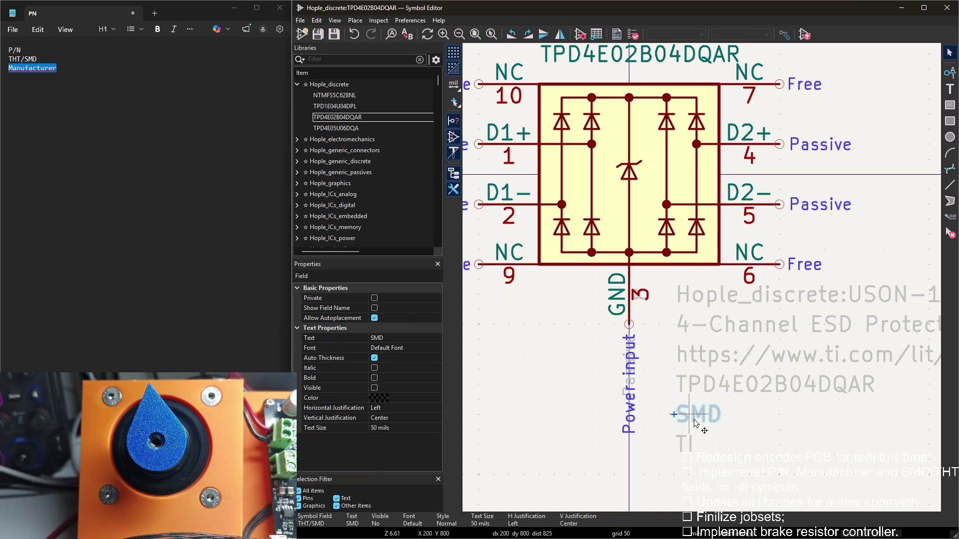
Reapply the SMD field's settings, which centre-justifies its text, then dismiss the dialog unchanged
double_click(694, 419)
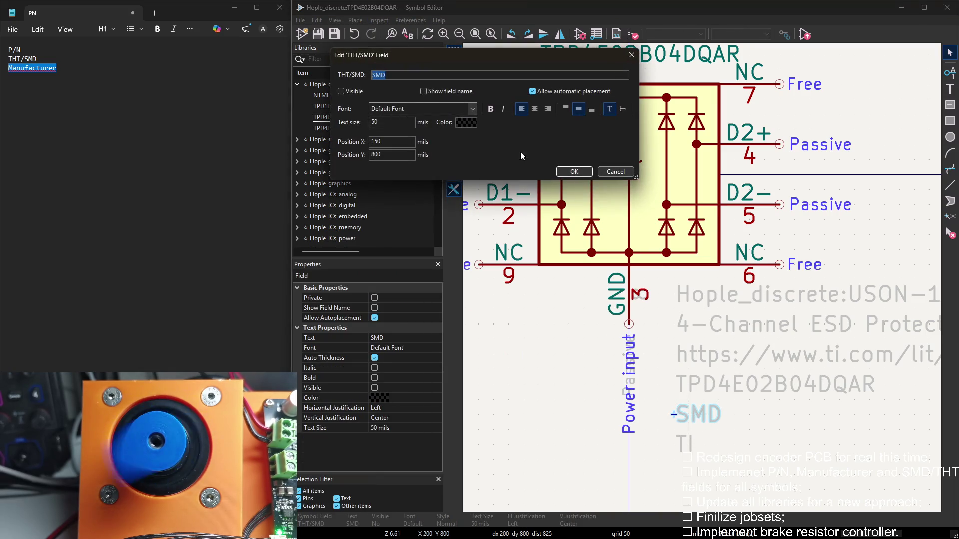
click(584, 172)
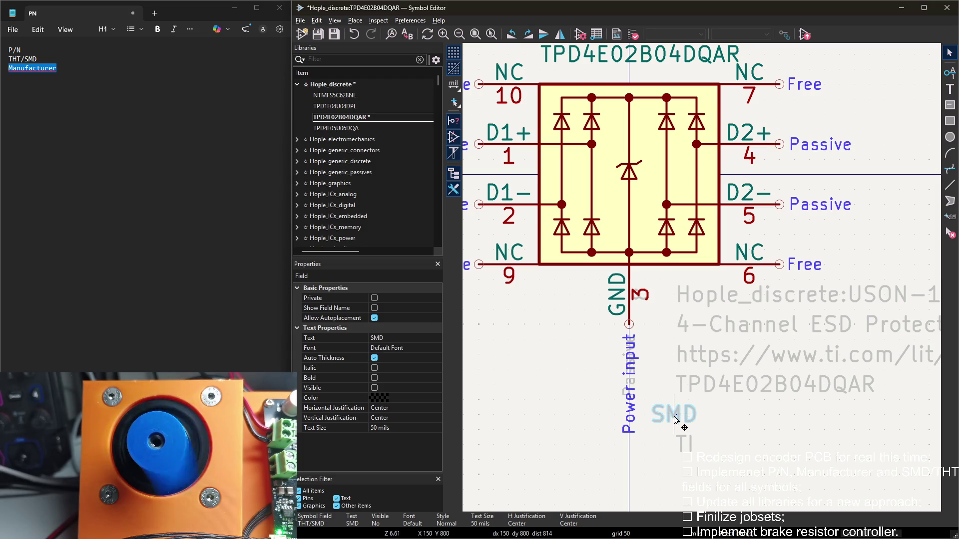
double_click(678, 417)
key(Escape)
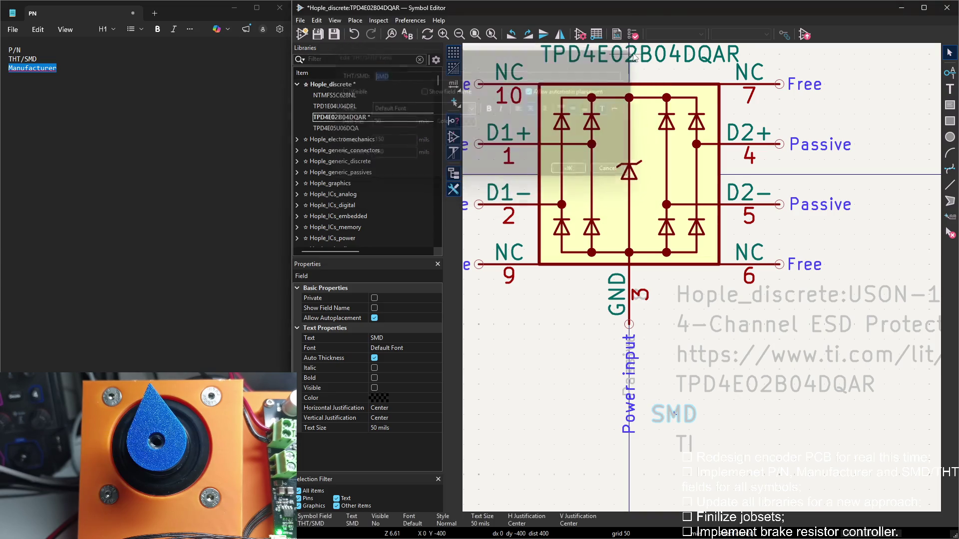
click(405, 21)
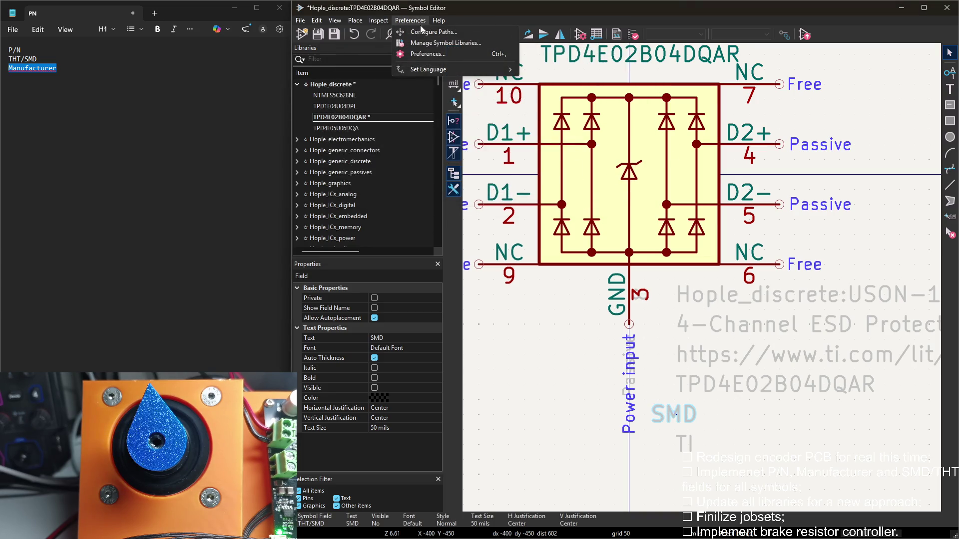
In Hotkeys, reject the Alt+Q conflict and set Ctrl+E as the Left Justify shortcut
click(427, 55)
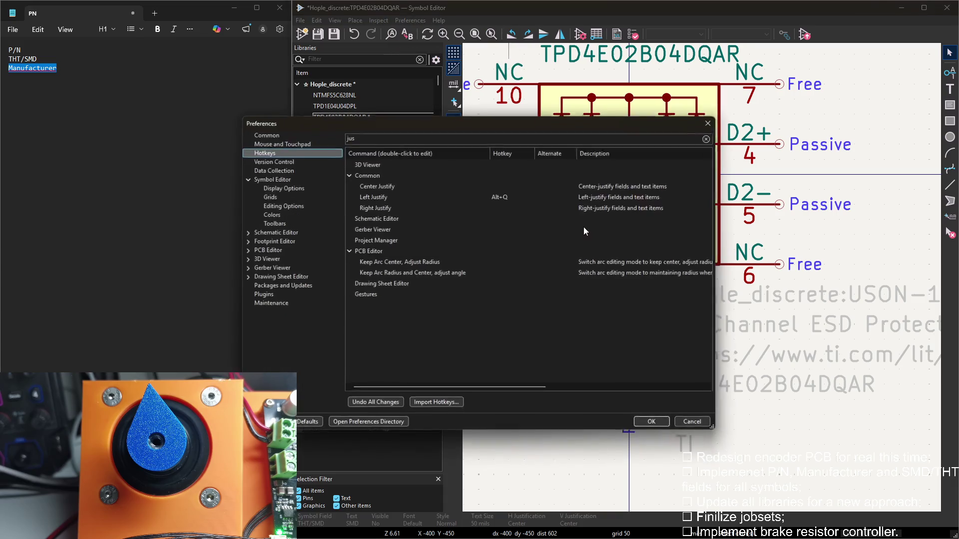
click(520, 195)
double_click(505, 195)
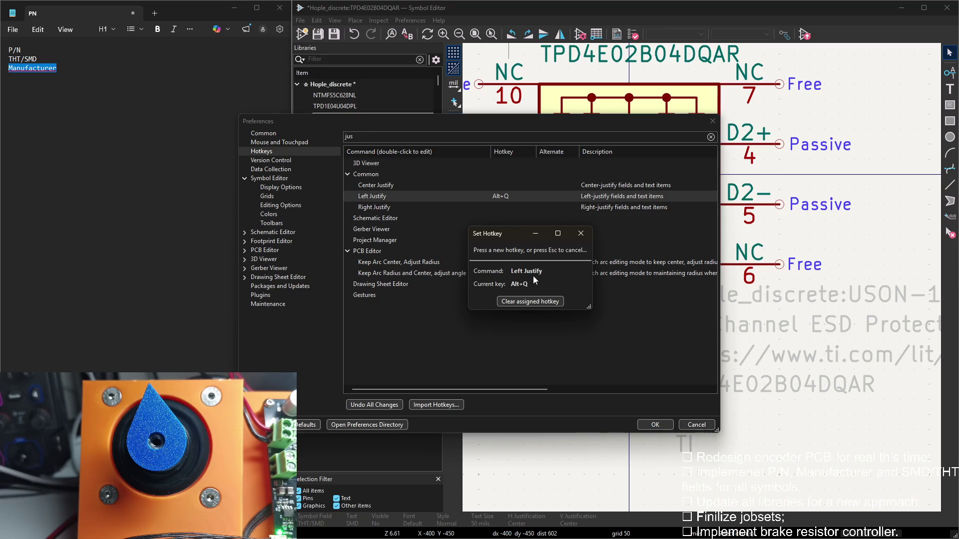
key(alt+q)
click(582, 295)
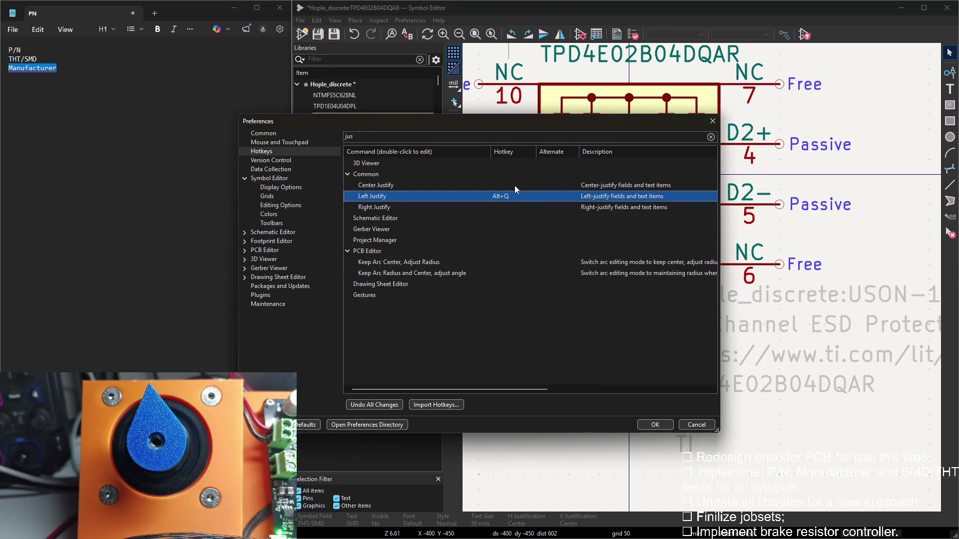
double_click(507, 196)
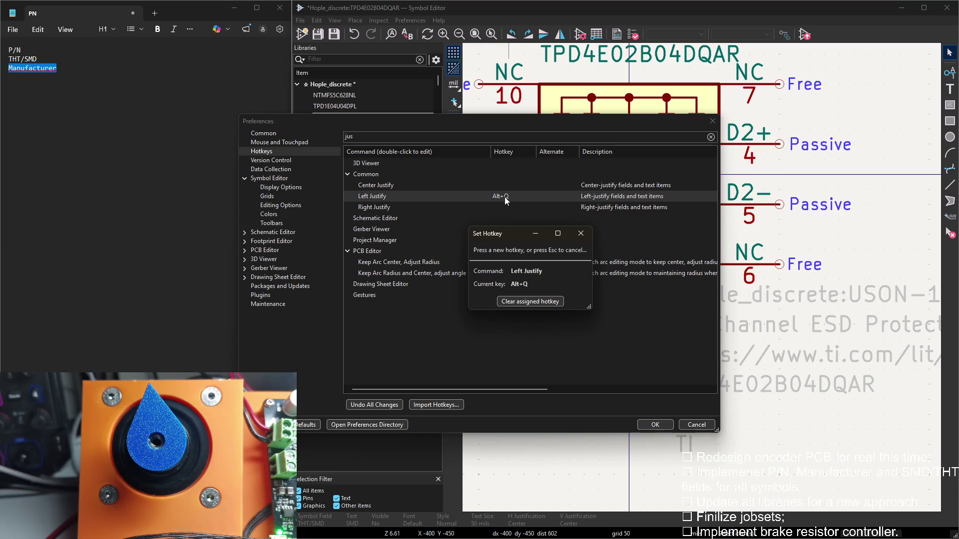
key(ctrl+e)
click(657, 425)
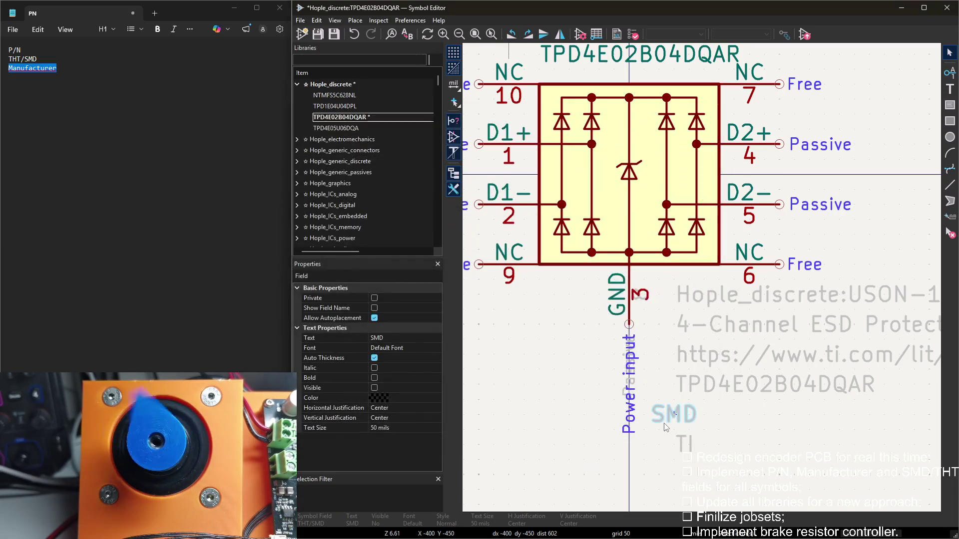
Left-justify the SMD field text again and save the Hople_discrete library
key(Escape)
key(ctrl+s)
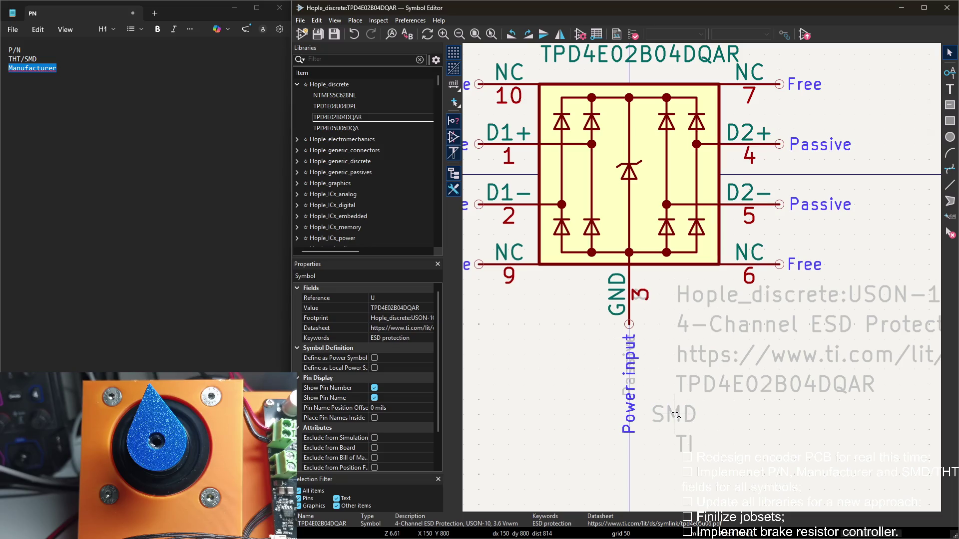
click(678, 417)
key(Escape)
click(681, 417)
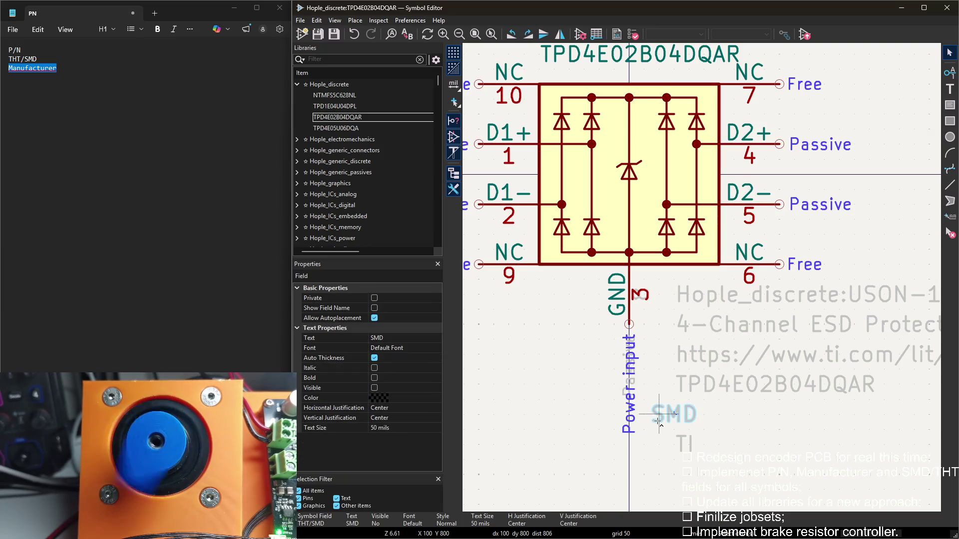
key(Escape)
double_click(677, 416)
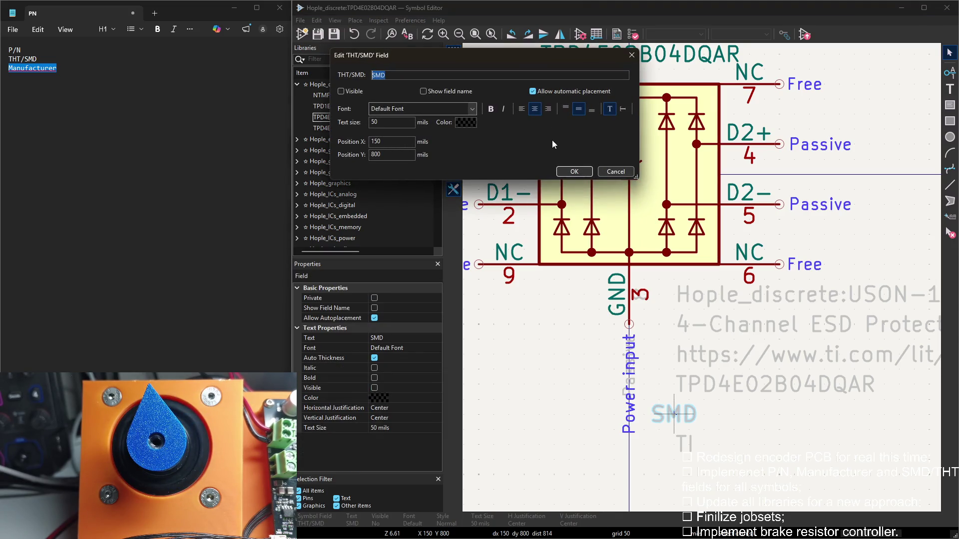
click(569, 174)
key(ctrl+s)
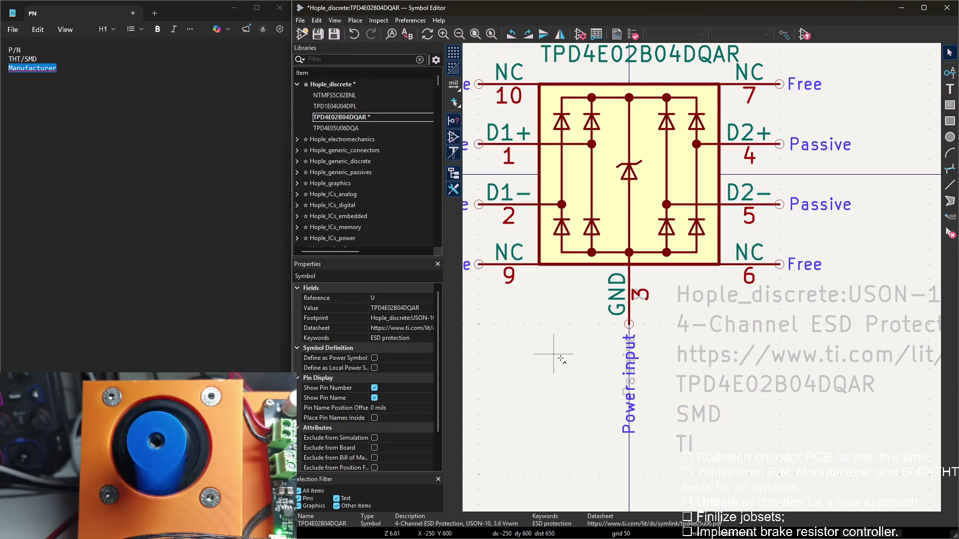
Pan to show the whole symbol and move to the next symbol in the list
middle_drag(599, 352, 539, 271)
scroll(539, 269, down, 2)
middle_drag(711, 278, 660, 373)
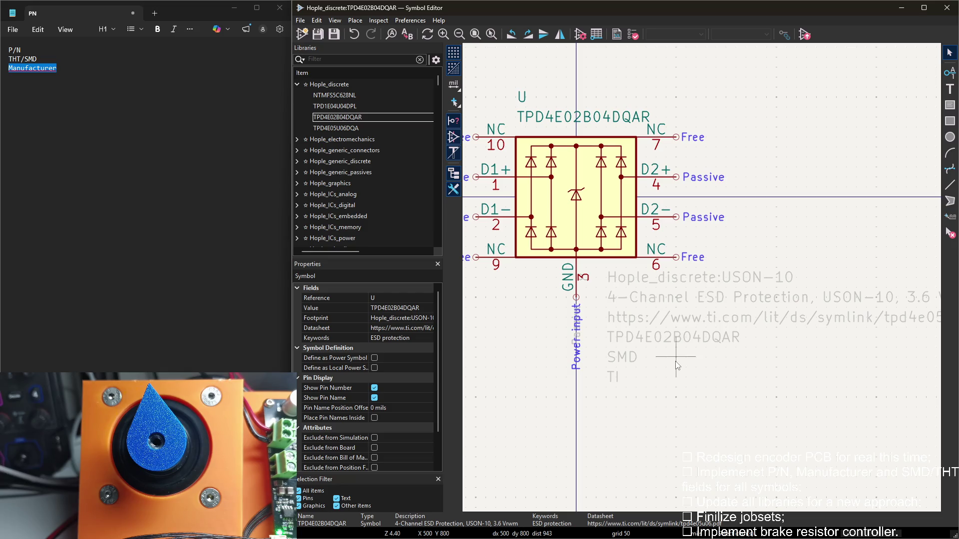
key(Down)
Open TPD4E05U06DQA's properties and update its Value to the full part number
key(Return)
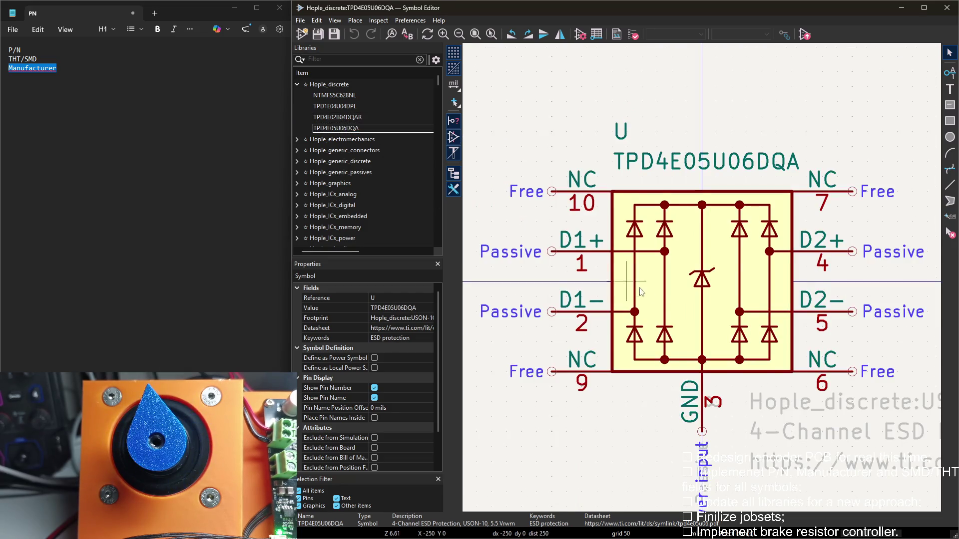
middle_drag(635, 288, 562, 206)
scroll(562, 207, down, 2)
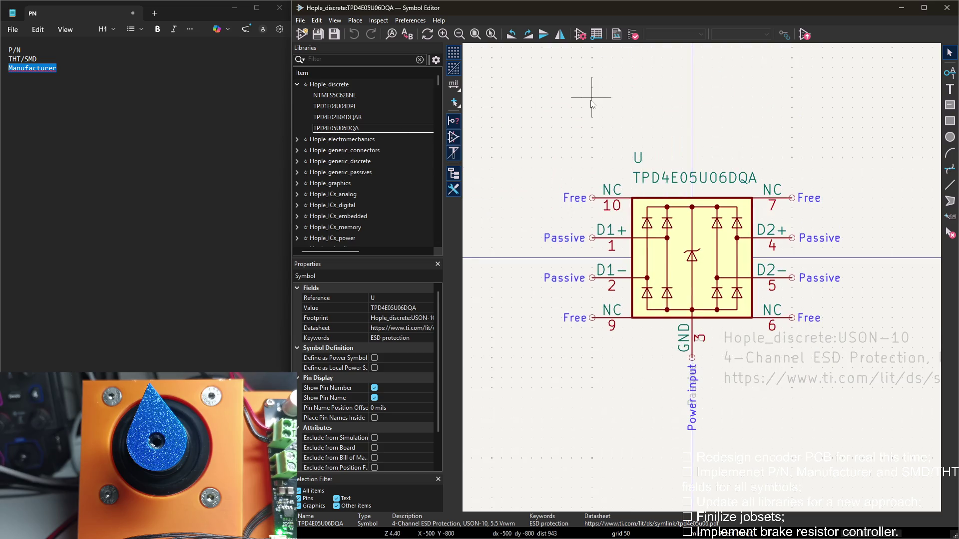
double_click(591, 105)
mouse_move(588, 112)
mouse_down()
mouse_move(565, 219)
mouse_move(629, 181)
mouse_move(629, 125)
mouse_up()
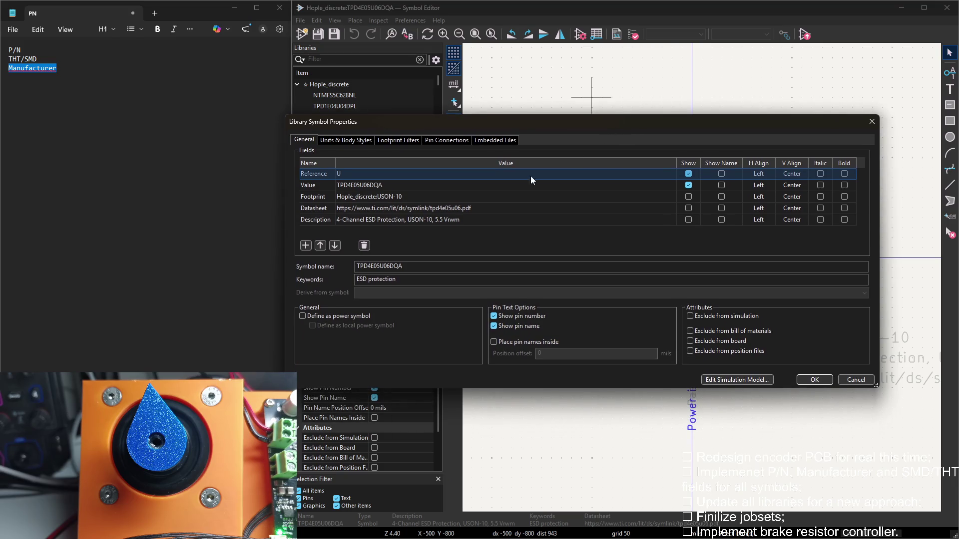
click(540, 185)
text(R)
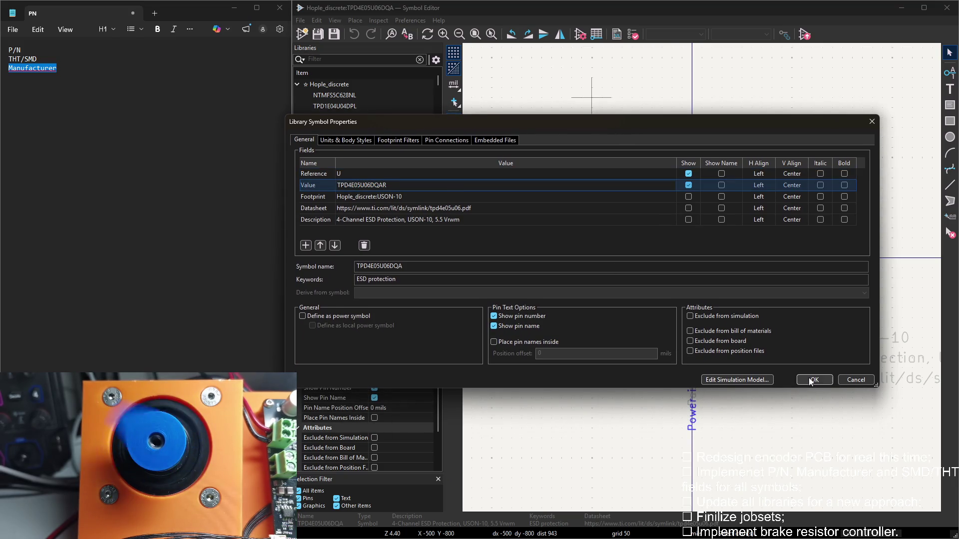
click(808, 381)
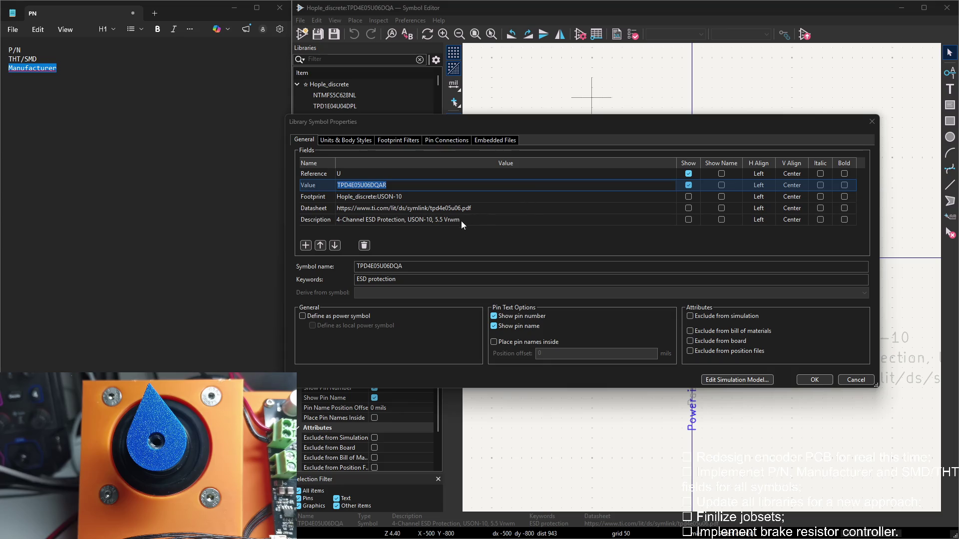
click(403, 185)
click(431, 266)
text(TPD4E05U06DQAR)
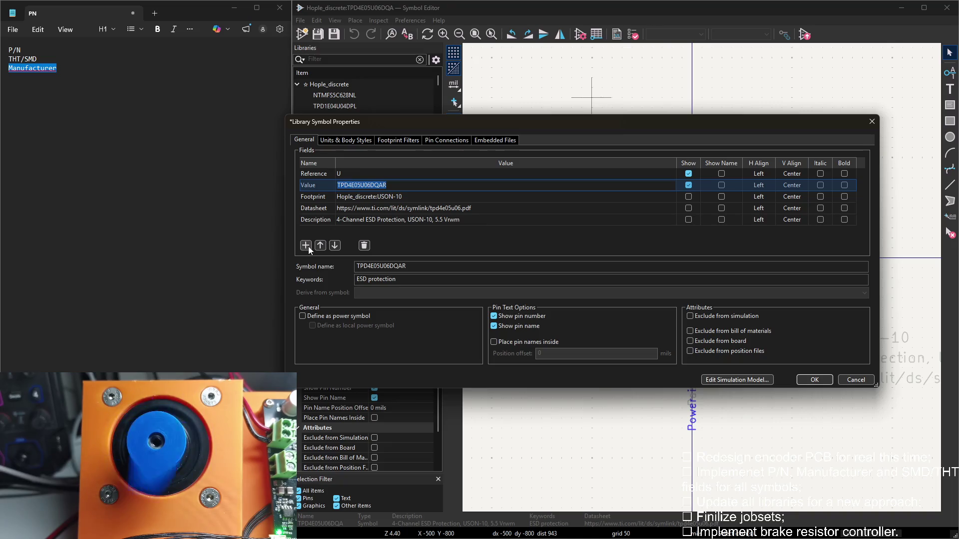
Add a P/N field holding TPD4E05U06DQAR, copied from the Value
key(alt+Tab)
key(ctrl+Home)
key(shift+End)
key(ctrl+c)
click(305, 245)
key(ctrl+v)
click(346, 233)
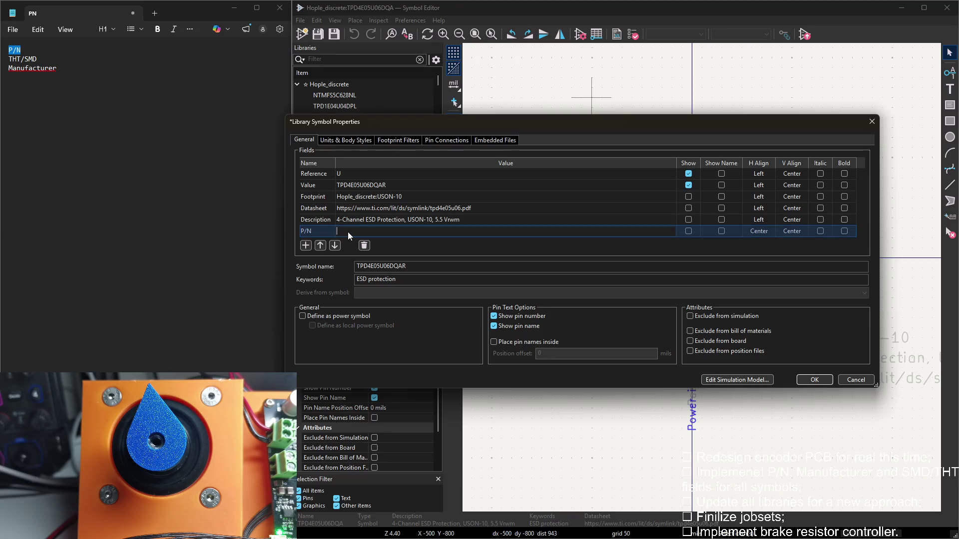
click(387, 190)
key(ctrl+c)
click(386, 231)
key(ctrl+v)
Add THT/SMD = SMD and Manufacturer = TI fields and confirm the symbol properties
click(36, 58)
key(shift+Home)
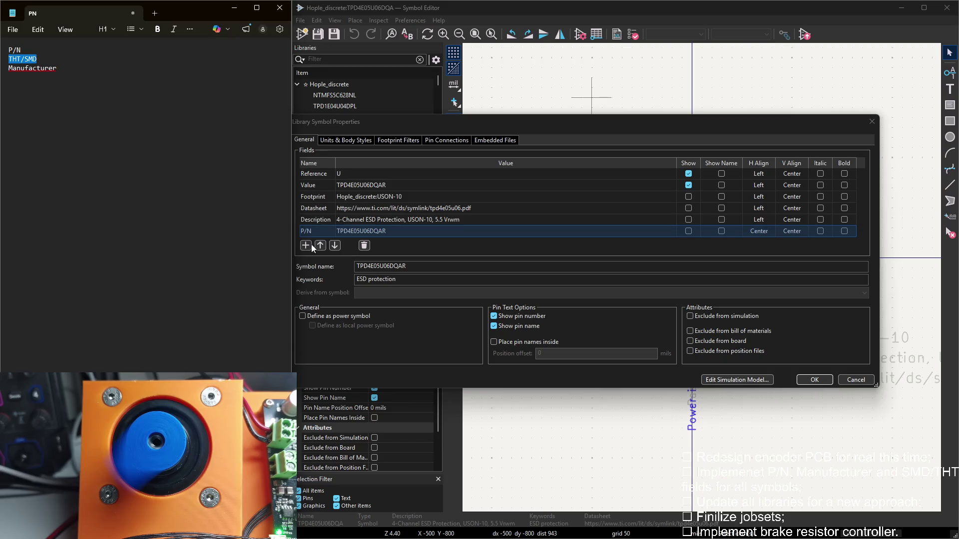
click(305, 245)
key(ctrl+v)
click(349, 220)
text(SMD)
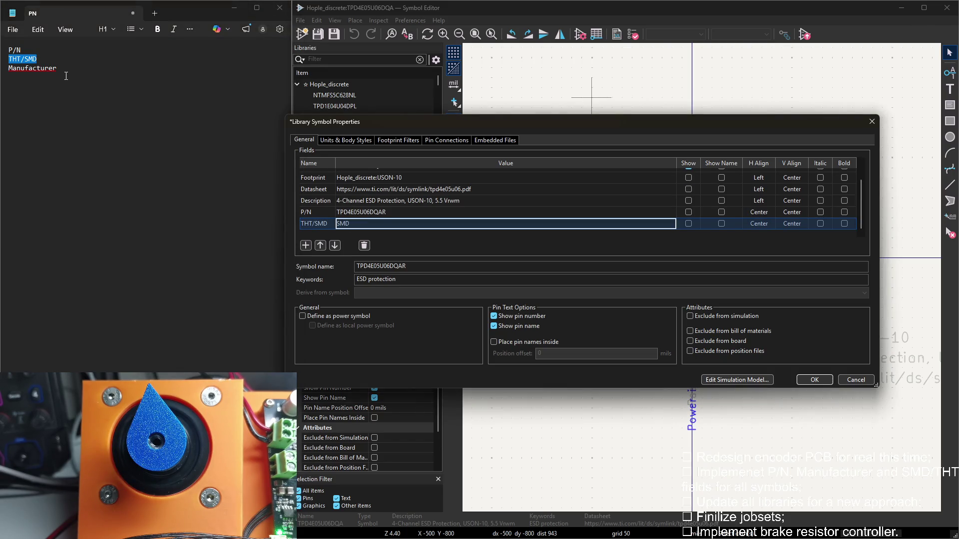
drag(65, 75, 7, 68)
click(305, 244)
key(ctrl+v)
click(361, 225)
text(TI)
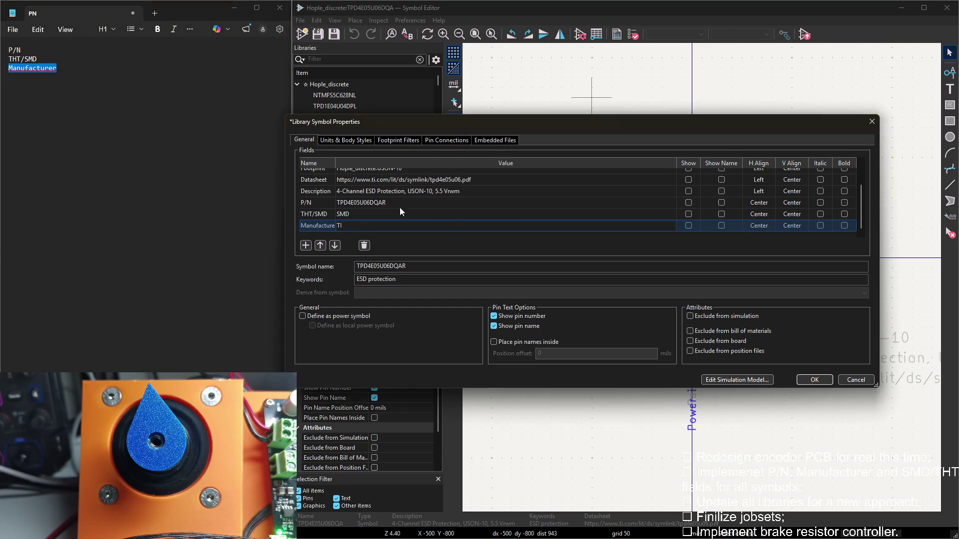
click(815, 380)
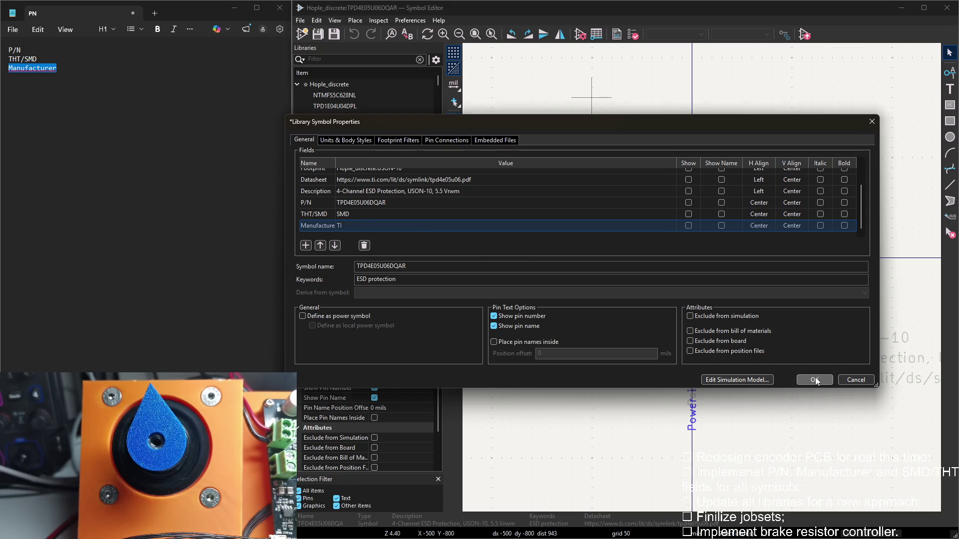
click(633, 197)
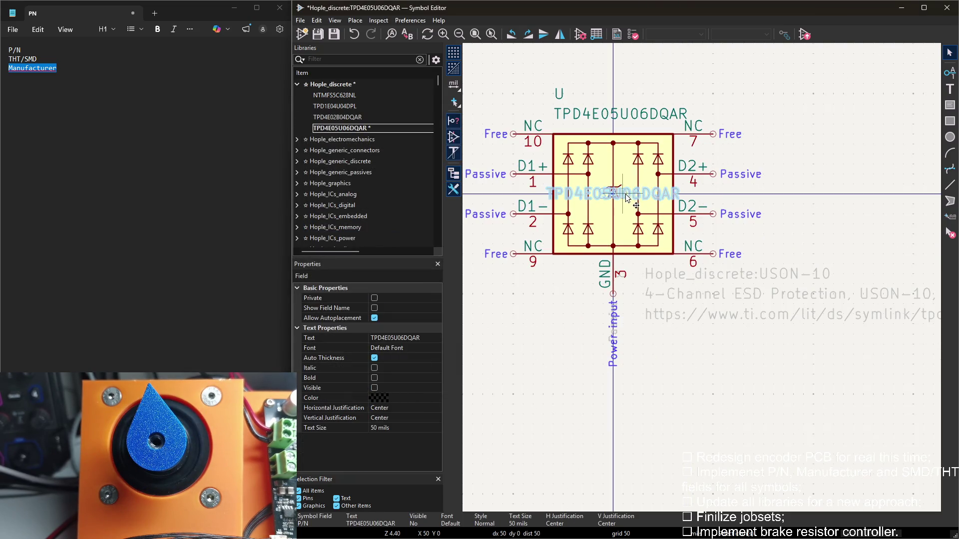
Drag the part number, SMD and TI field texts off the symbol centre into a column below it
drag(634, 197, 706, 365)
click(619, 195)
drag(619, 195, 662, 378)
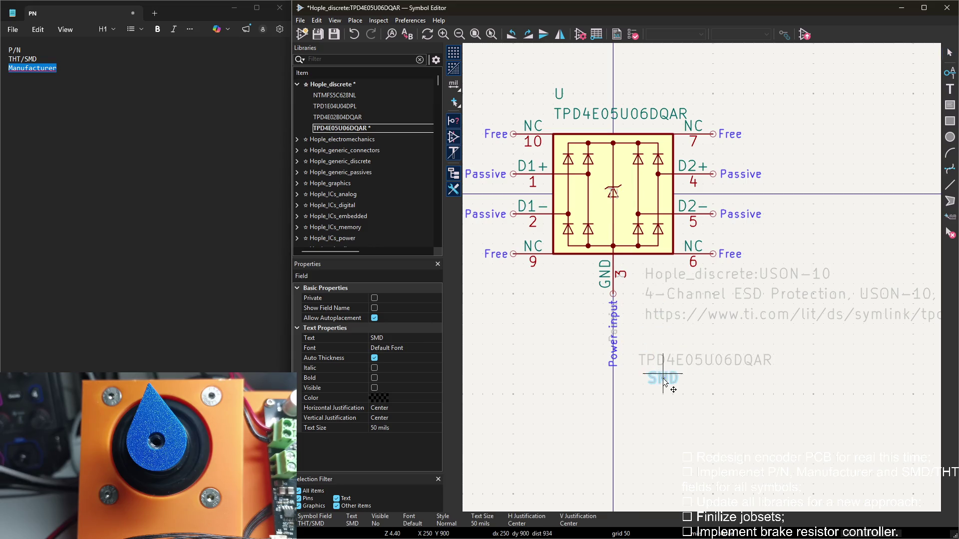
double_click(612, 193)
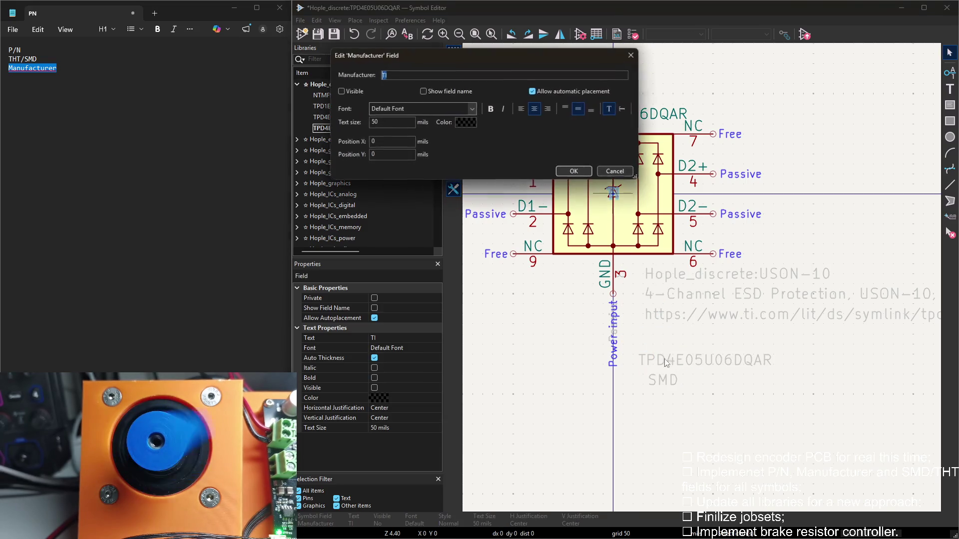
key(Escape)
drag(619, 195, 653, 380)
Left-justify the P/N and THT/SMD texts and place them below the datasheet link
click(649, 363)
double_click(649, 363)
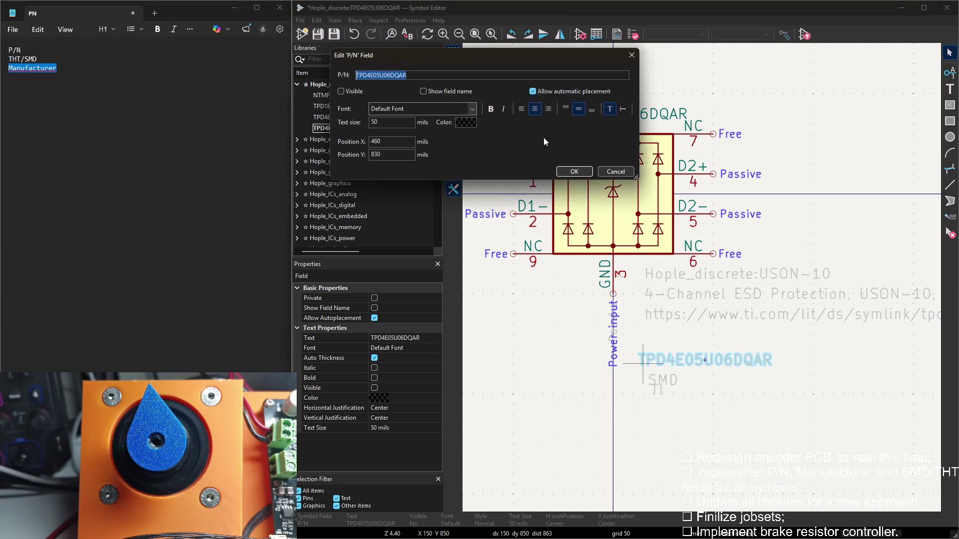
click(577, 174)
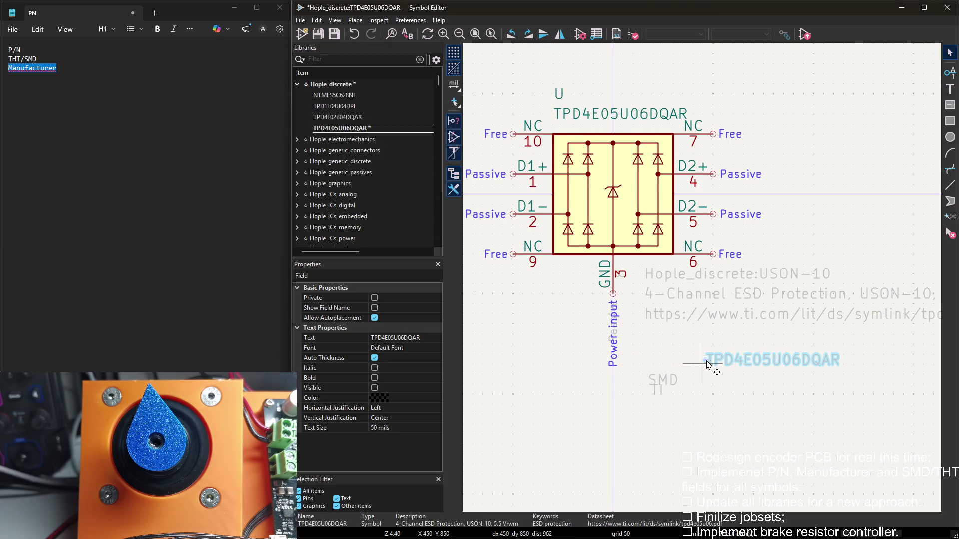
drag(704, 363, 643, 336)
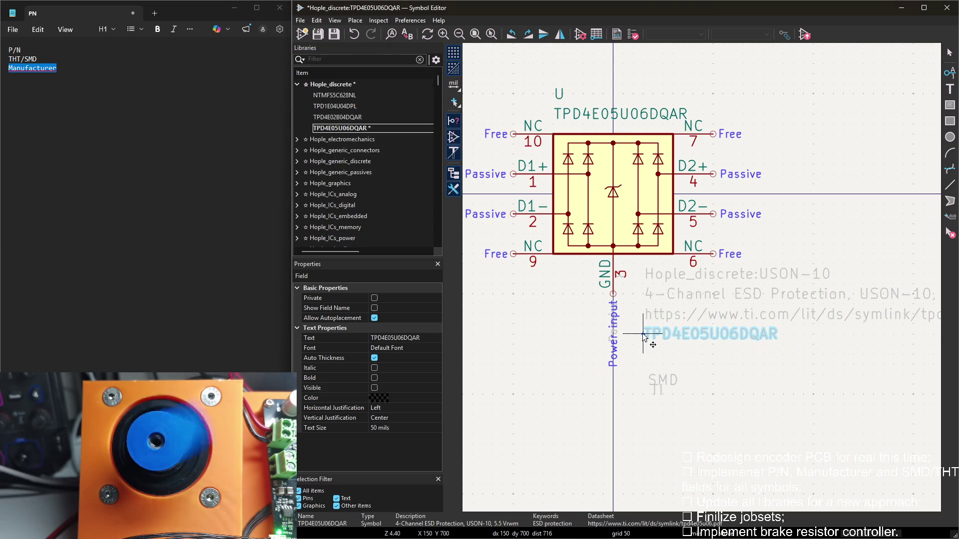
click(643, 336)
scroll(643, 345, up, 1)
scroll(702, 281, up, 1)
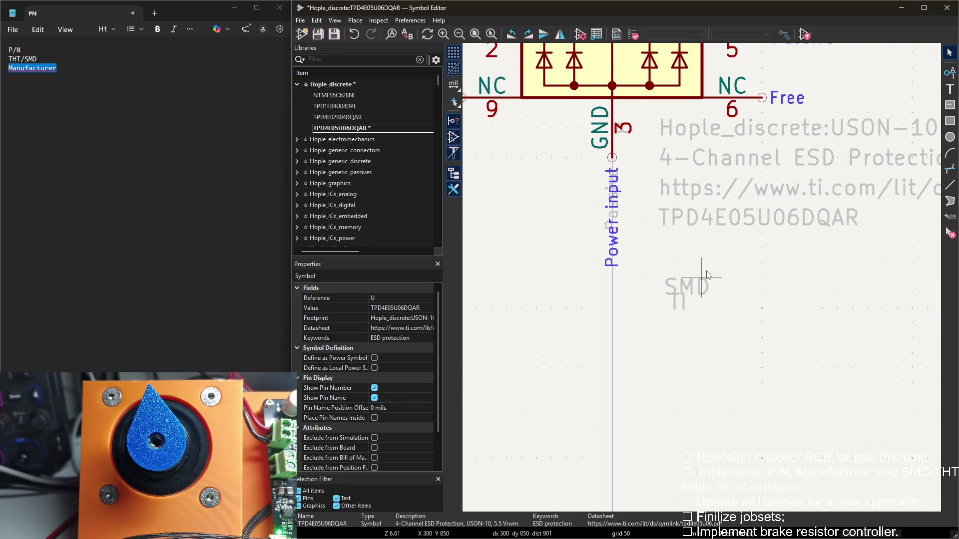
click(683, 284)
drag(687, 289, 687, 277)
double_click(688, 276)
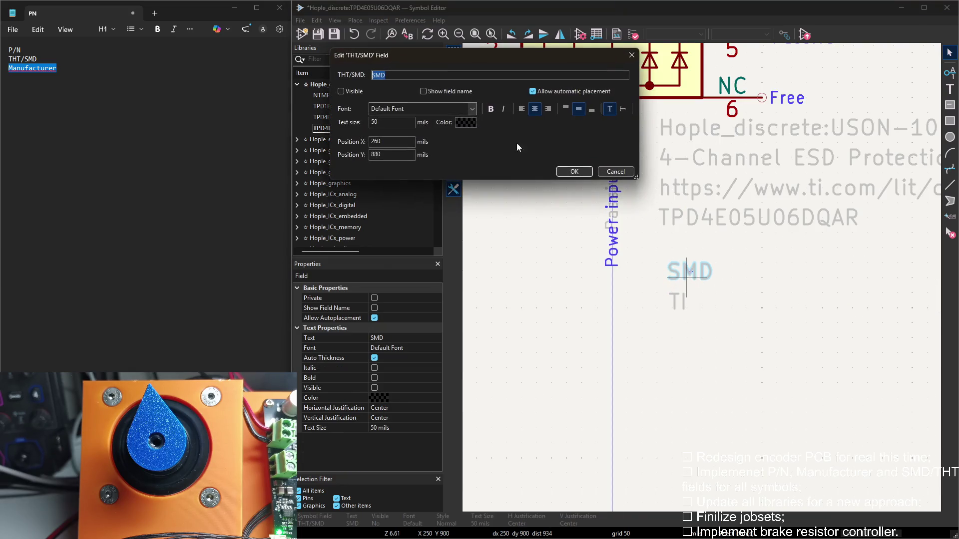
click(570, 172)
click(688, 272)
Set the Manufacturer field's H Align to Left in Symbol Properties
double_click(552, 158)
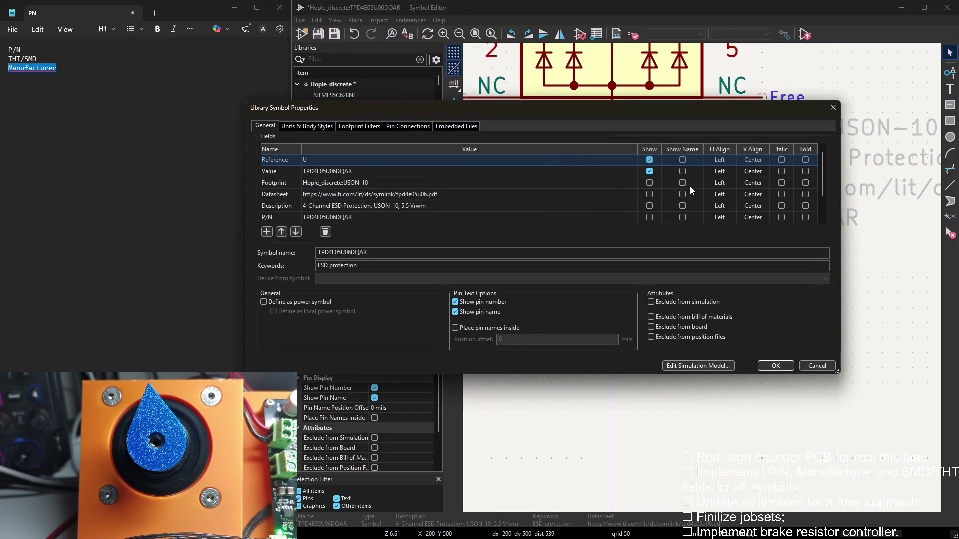
scroll(729, 205, down, 2)
click(726, 212)
click(722, 213)
click(711, 221)
click(775, 366)
Line SMD and TI up under the part number to finish the stack
click(687, 299)
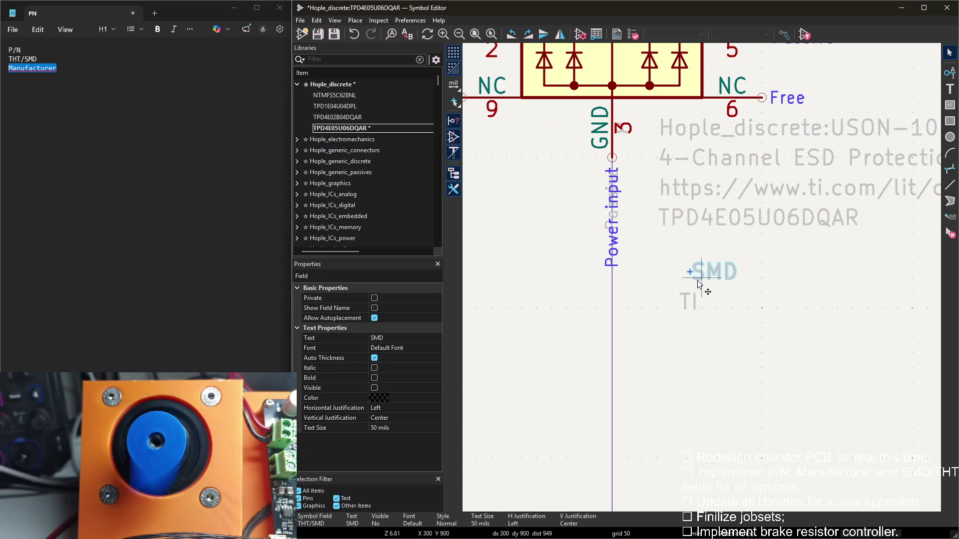
drag(695, 277, 655, 251)
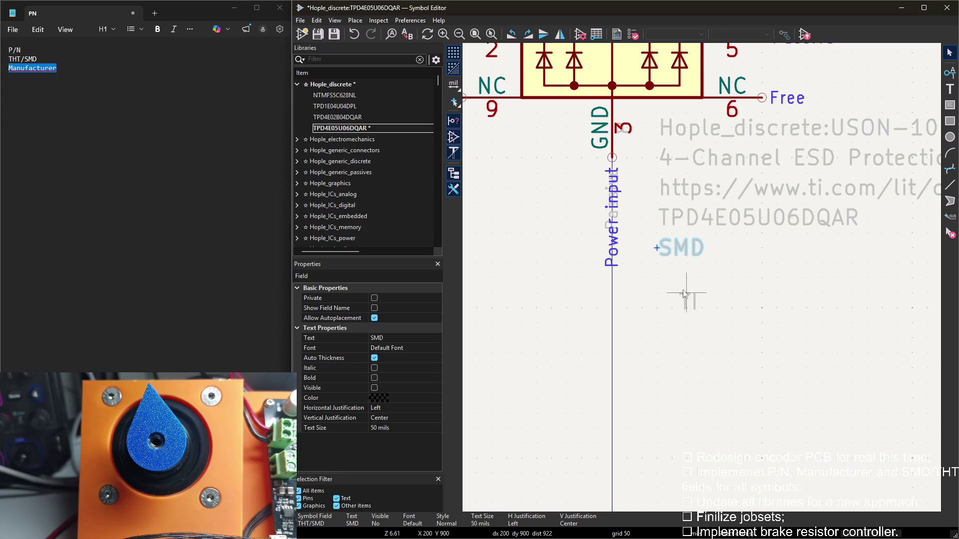
drag(679, 302, 662, 281)
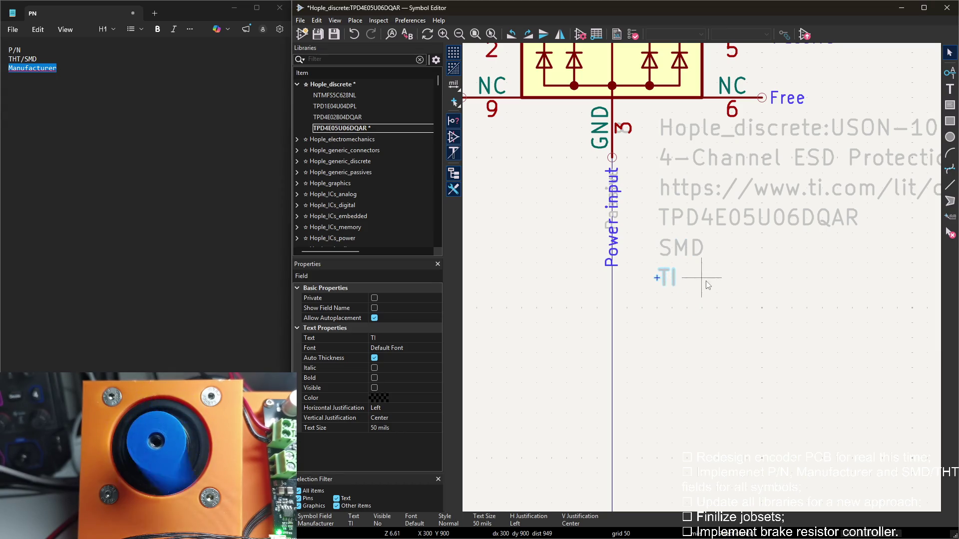
click(663, 280)
middle_drag(716, 274, 697, 327)
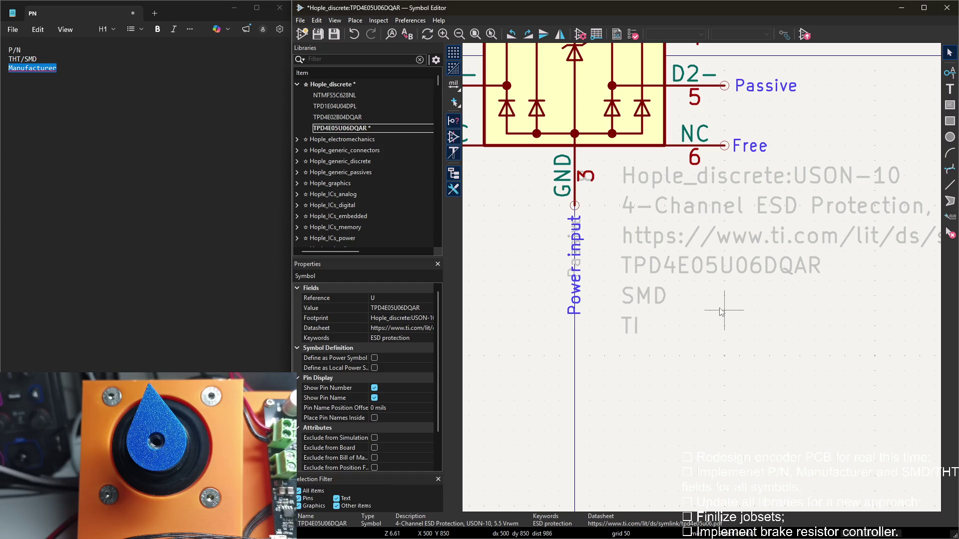
Save the protection-diode symbol and expand every Hople library in the enlarged library tree
key(ctrl+s)
click(297, 84)
click(296, 117)
click(296, 140)
scroll(413, 240, down, 5)
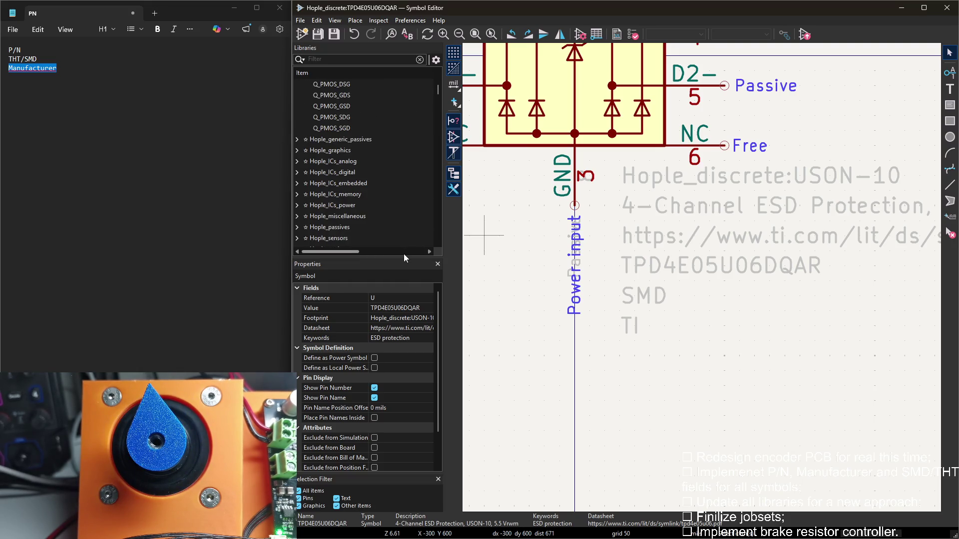
drag(403, 258, 402, 335)
scroll(332, 247, up, 5)
scroll(328, 249, down, 5)
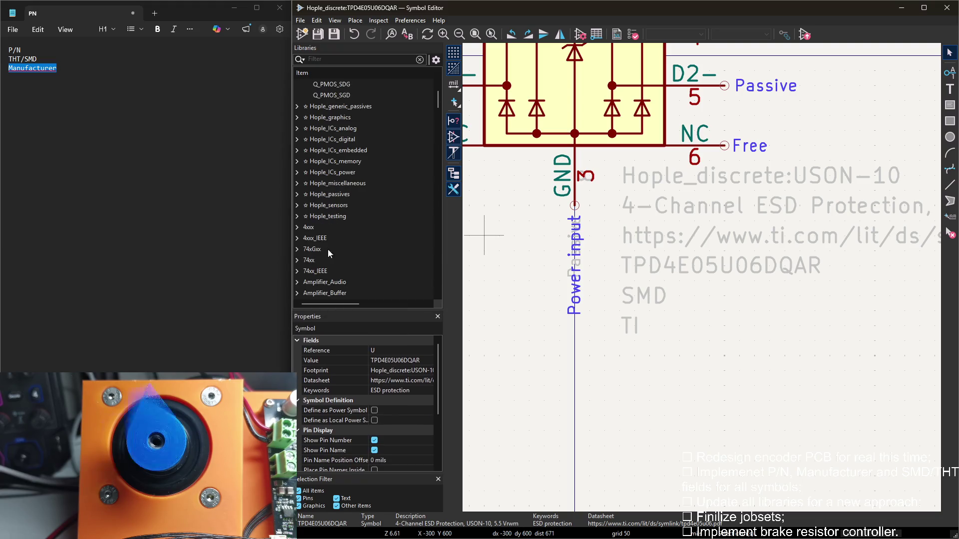
click(297, 140)
scroll(300, 124, down, 1)
scroll(297, 218, down, 2)
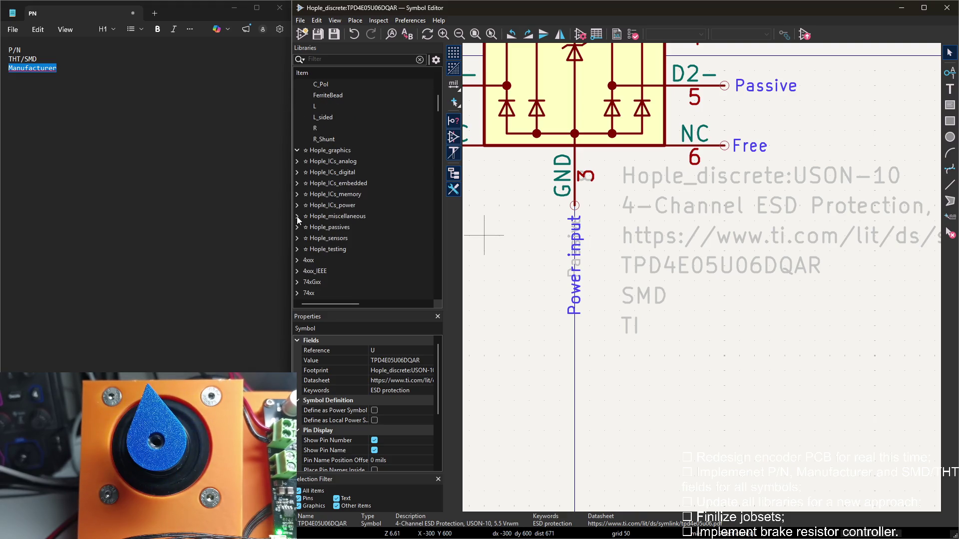
click(297, 161)
click(297, 183)
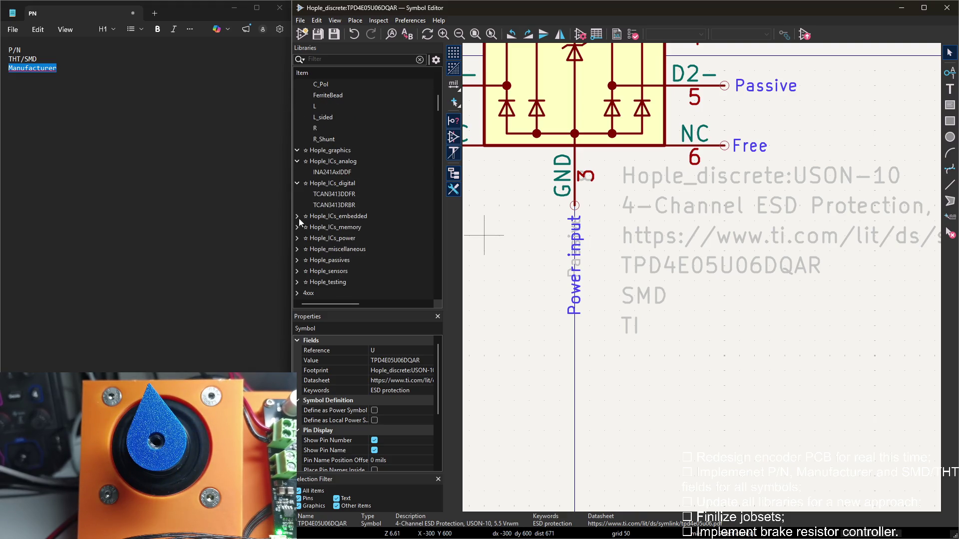
click(297, 217)
scroll(297, 218, down, 3)
click(297, 161)
scroll(302, 209, down, 2)
click(298, 209)
scroll(297, 210, down, 2)
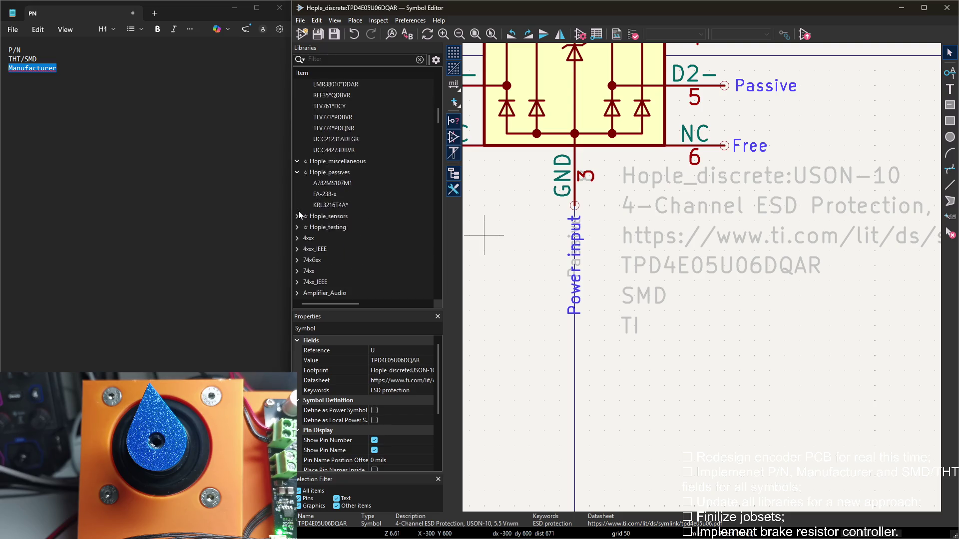
click(297, 184)
click(298, 228)
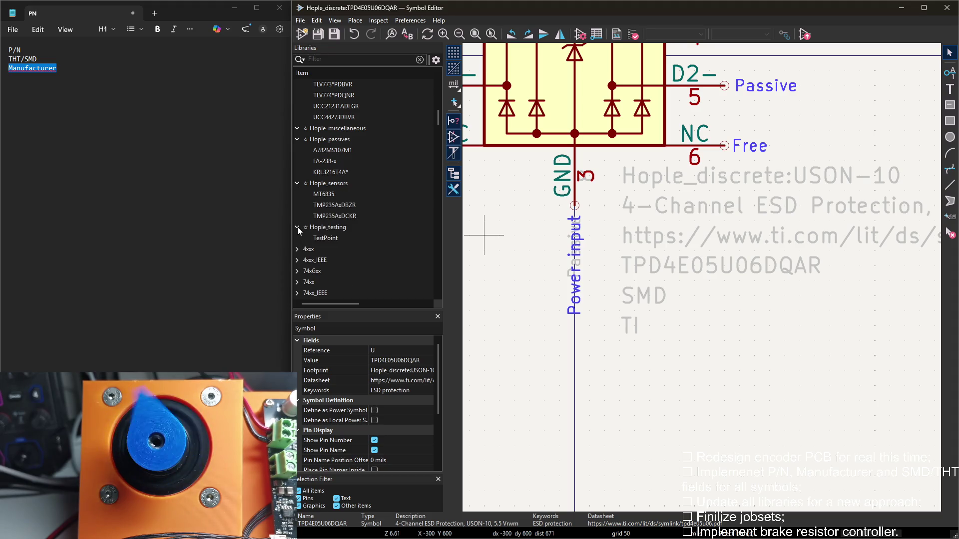
Open TestPoint, then the SW_SPST switch symbol from Hople_electromechanics with its properties
double_click(326, 238)
scroll(704, 277, down, 1)
scroll(704, 278, down, 1)
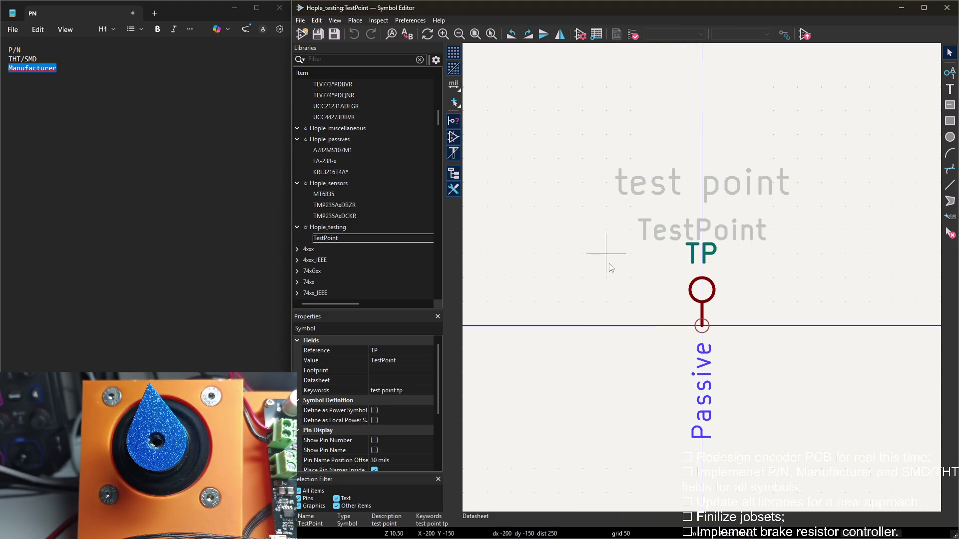
scroll(344, 187, up, 5)
scroll(352, 207, up, 5)
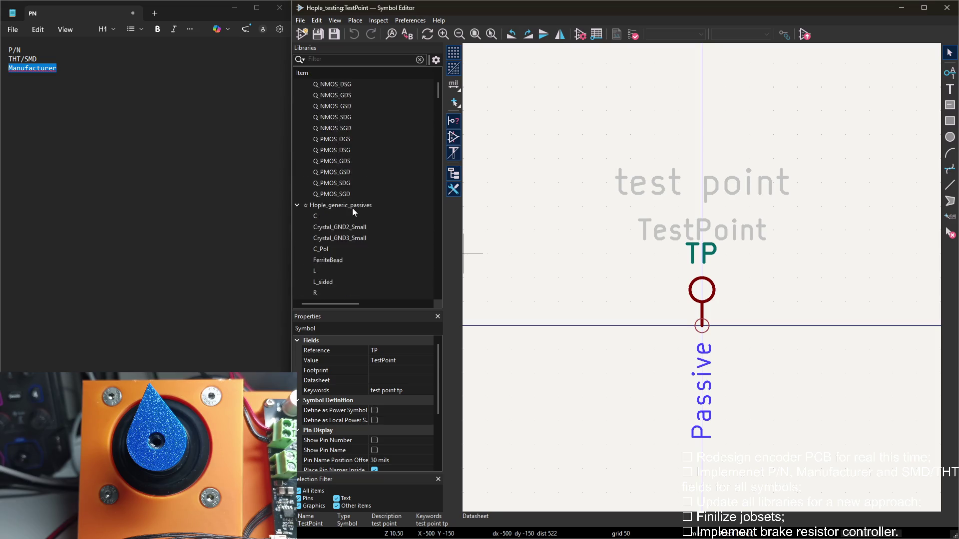
double_click(331, 107)
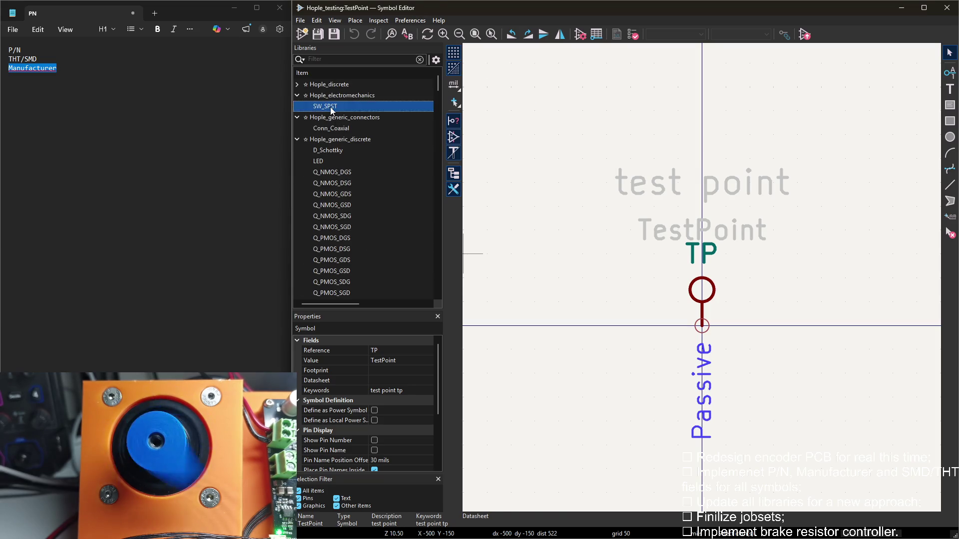
scroll(570, 172, down, 1)
scroll(569, 195, down, 2)
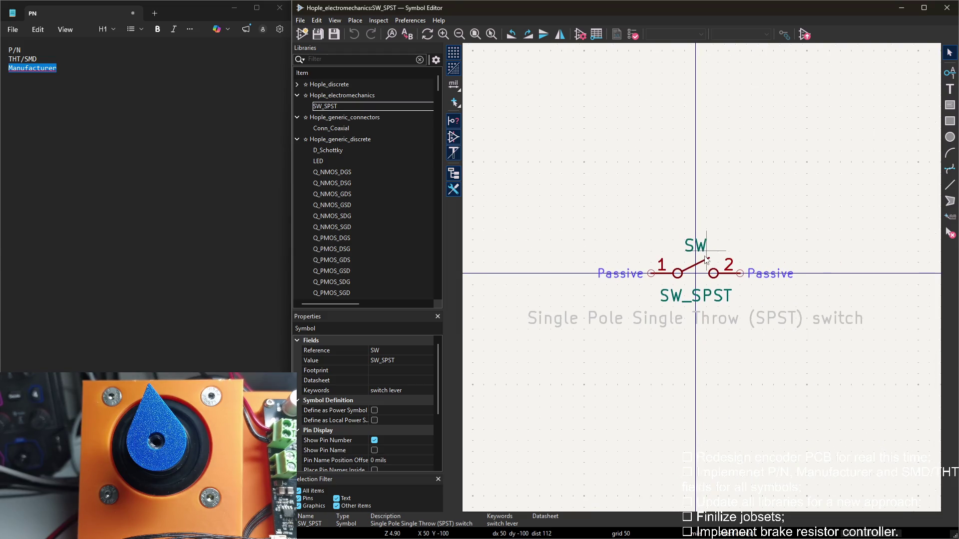
double_click(592, 139)
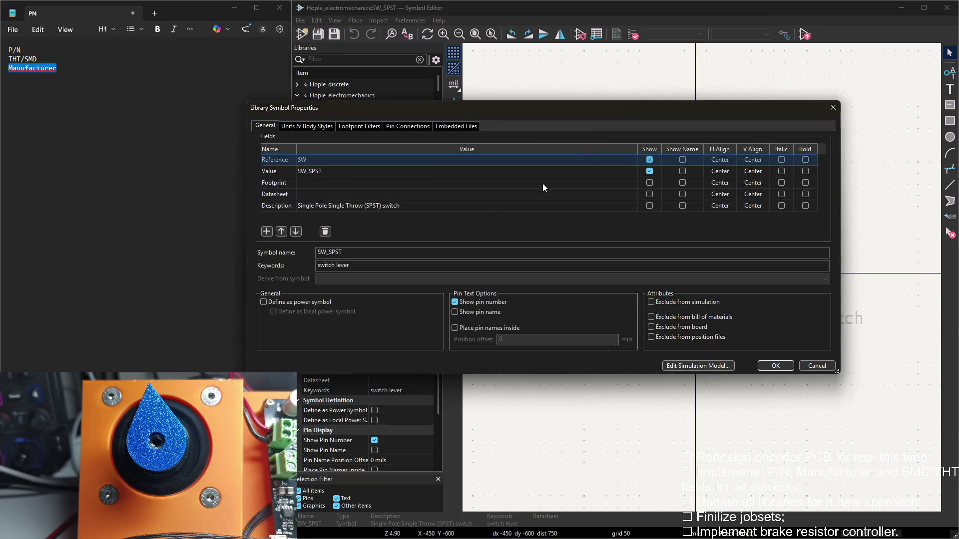
Add P/N, THT/SMD and Manufacturer fields to SW_SPST, naming them from the notes
click(268, 231)
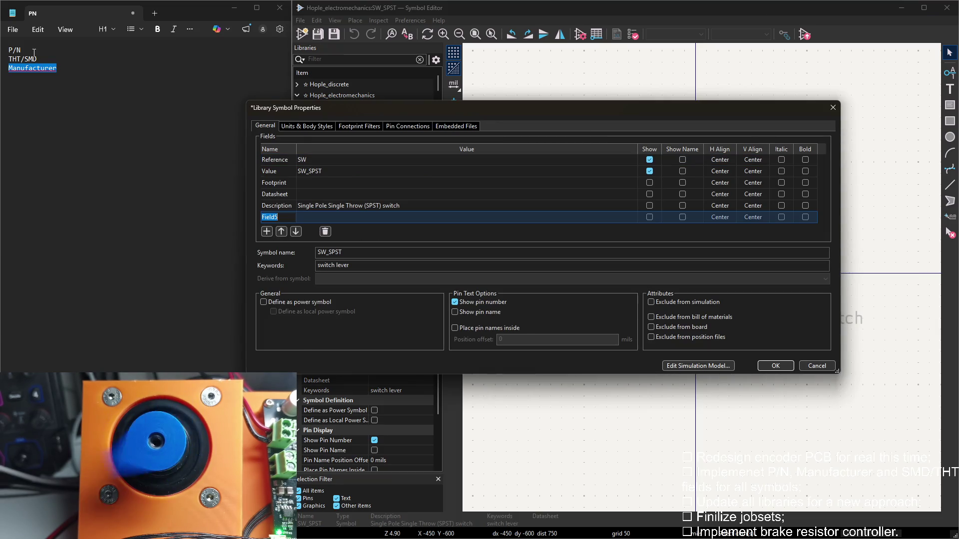
drag(8, 49, 21, 50)
key(ctrl+c)
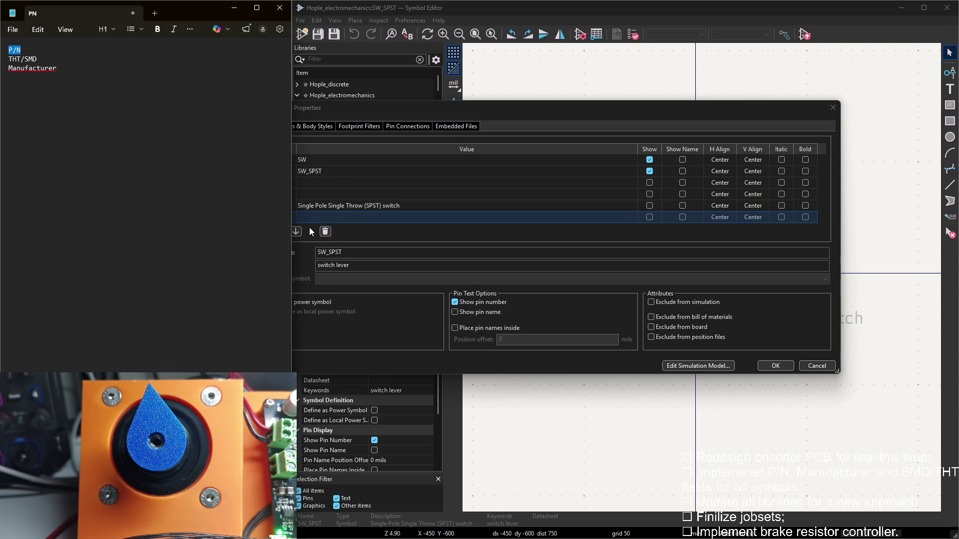
click(282, 216)
key(ctrl+v)
click(267, 230)
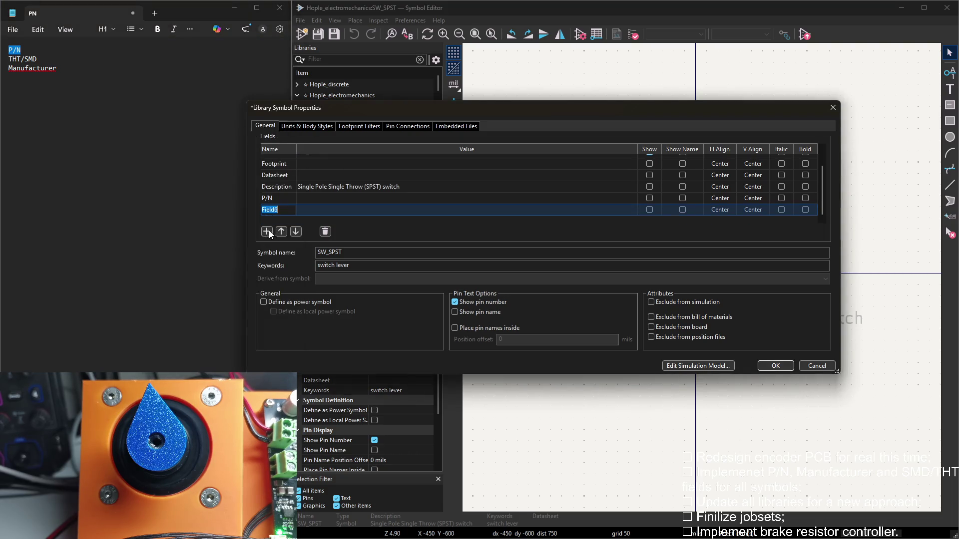
drag(37, 59, 5, 56)
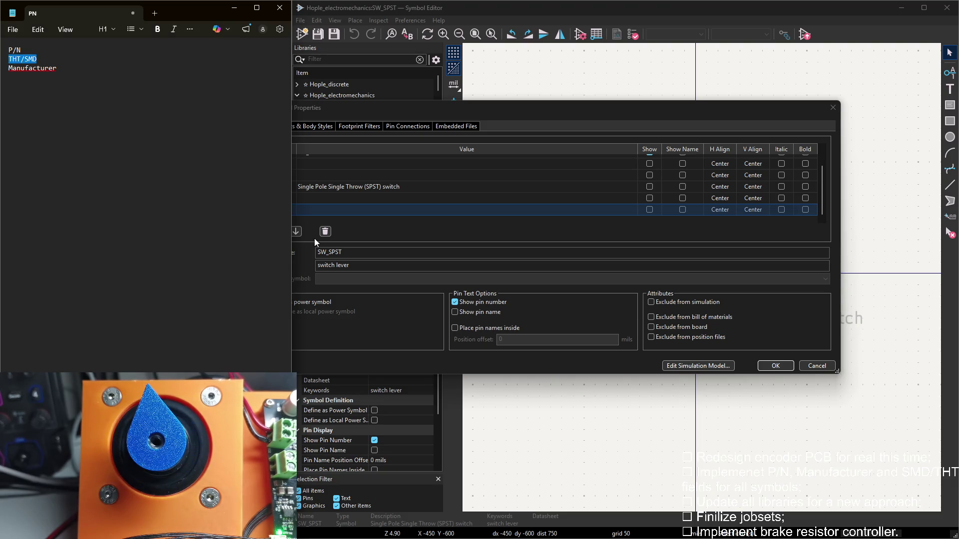
click(254, 235)
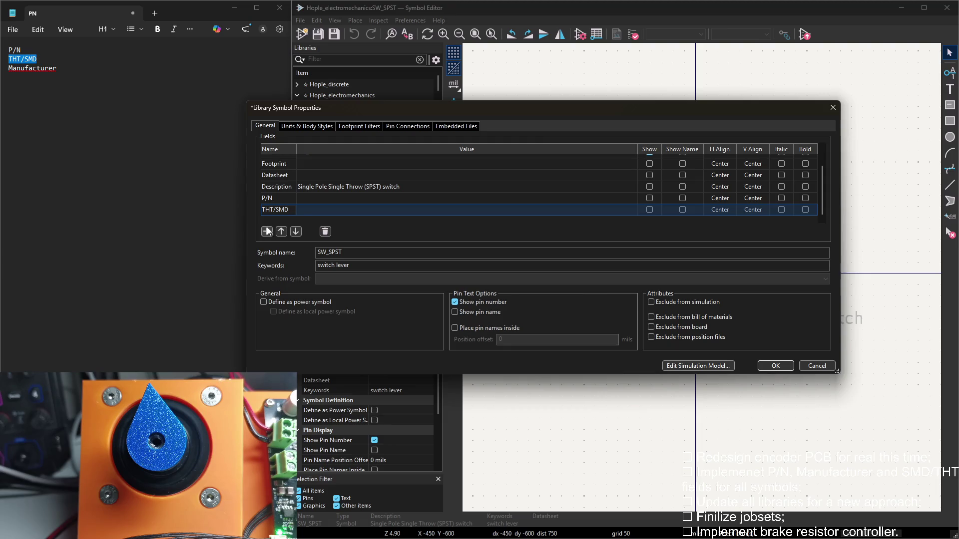
click(267, 232)
drag(63, 67, 9, 67)
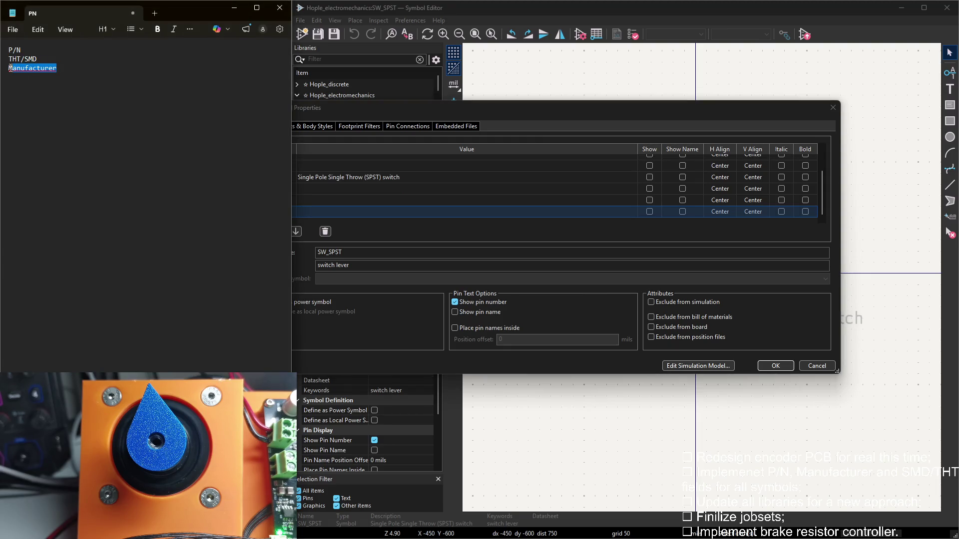
click(427, 243)
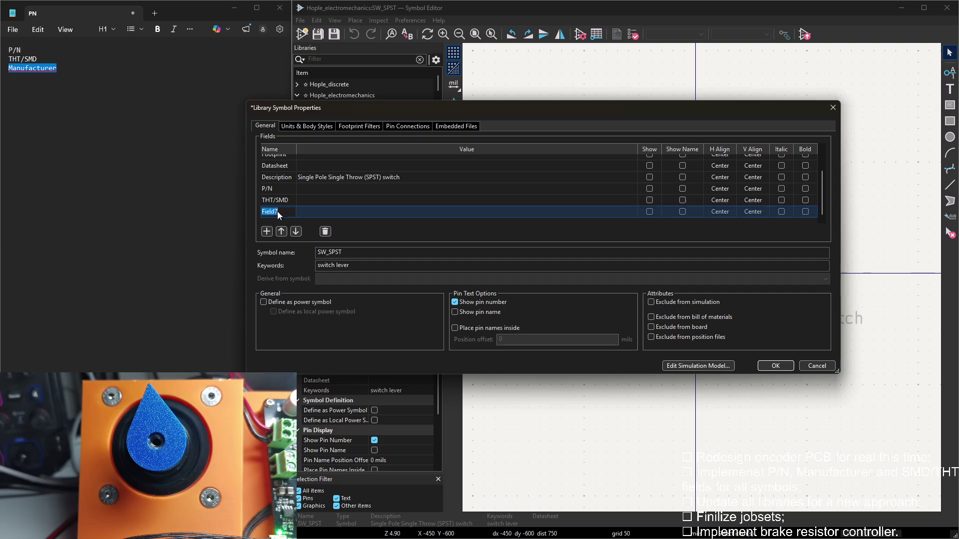
text(Manufacturer)
Left-align the P/N, THT/SMD and Manufacturer fields, apply to SW_SPST, then select Conn_Coaxial
click(719, 211)
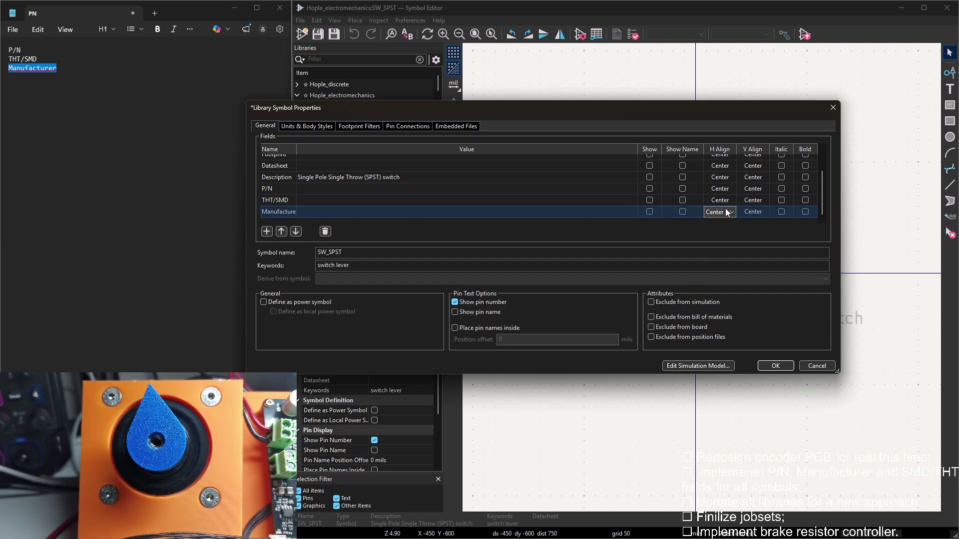
click(716, 202)
click(725, 188)
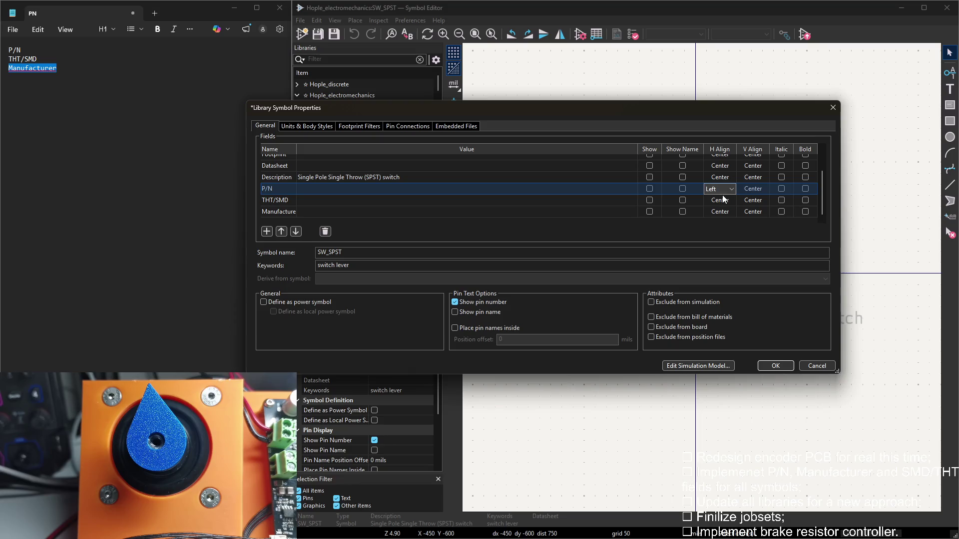
scroll(616, 215, up, 2)
scroll(717, 201, down, 2)
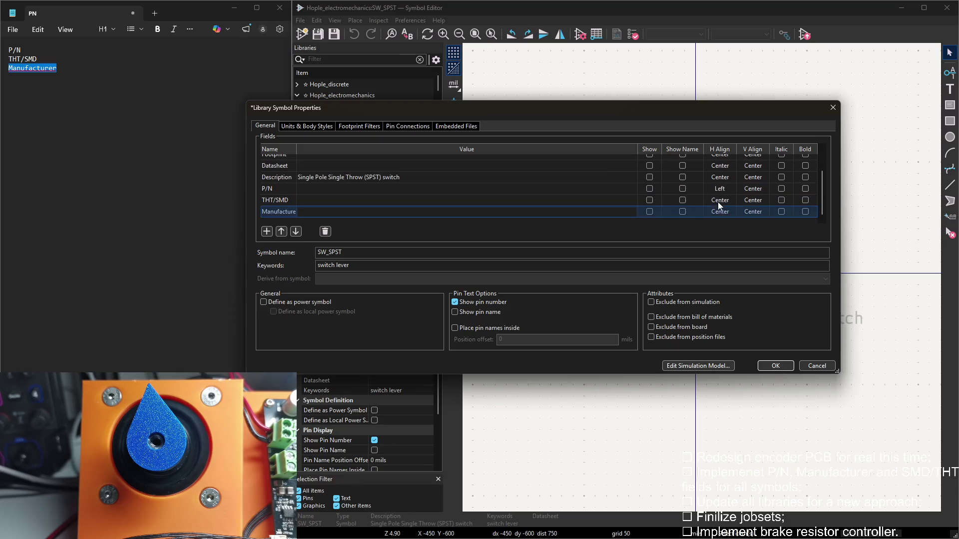
click(721, 200)
click(718, 210)
click(720, 214)
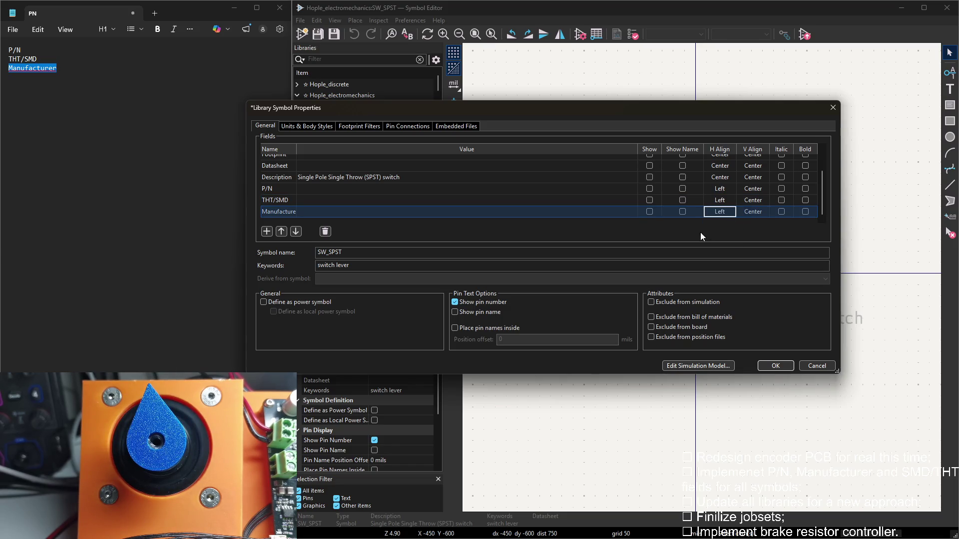
click(790, 363)
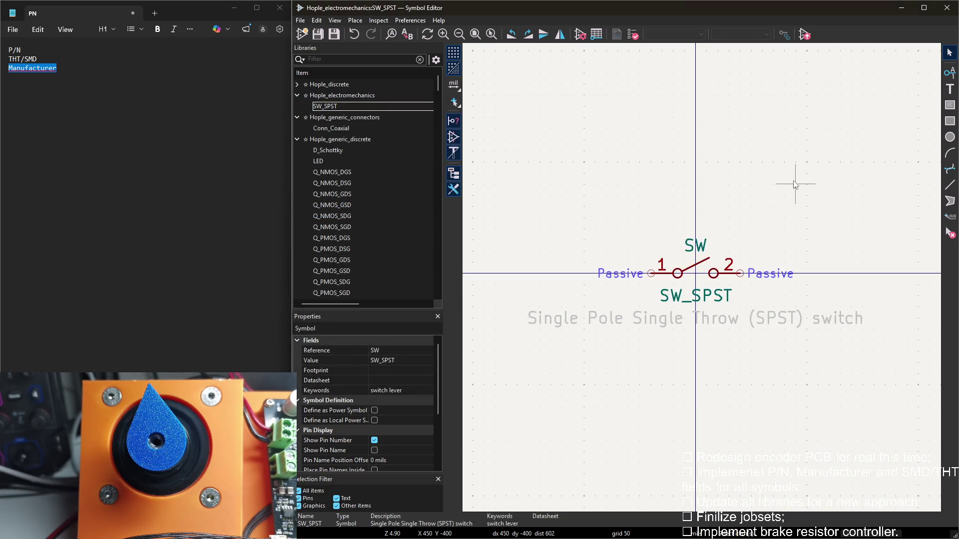
click(297, 96)
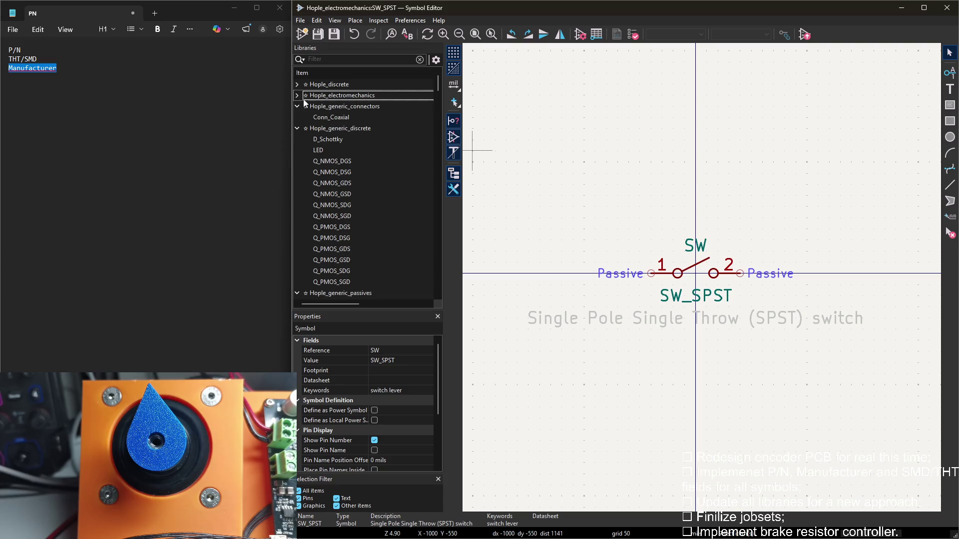
click(331, 117)
scroll(508, 141, down, 2)
scroll(623, 133, down, 2)
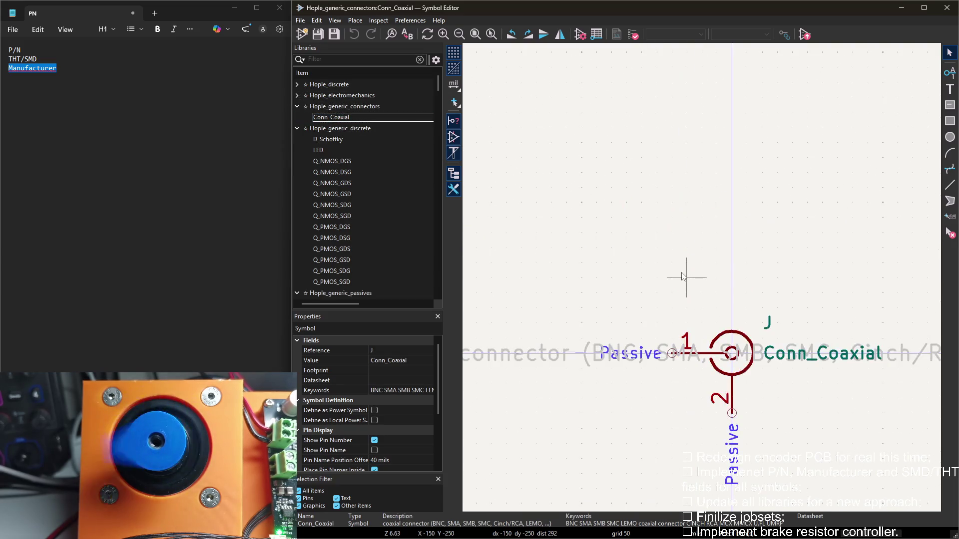
In Conn_Coaxial's properties, add P/N and THT/SMD fields named from the notes
double_click(676, 273)
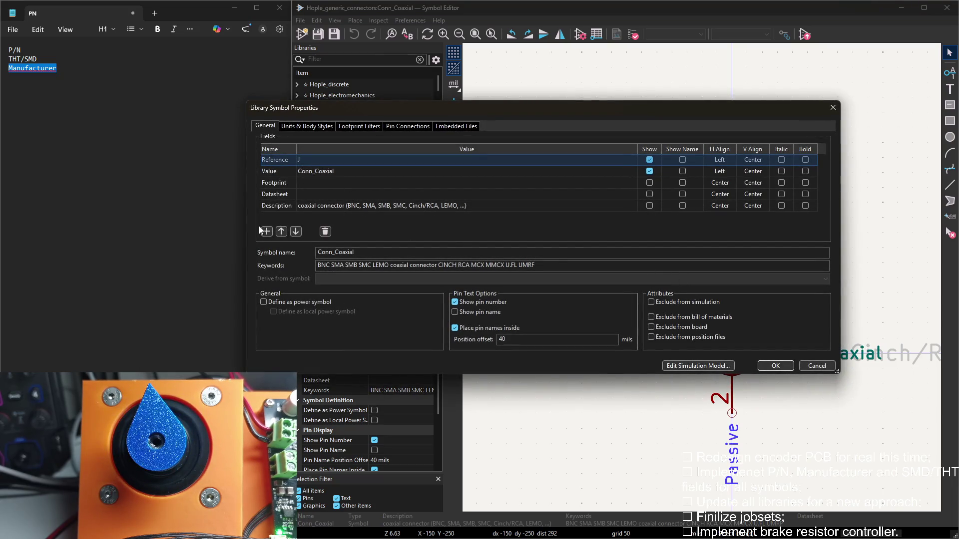
drag(23, 49, 4, 51)
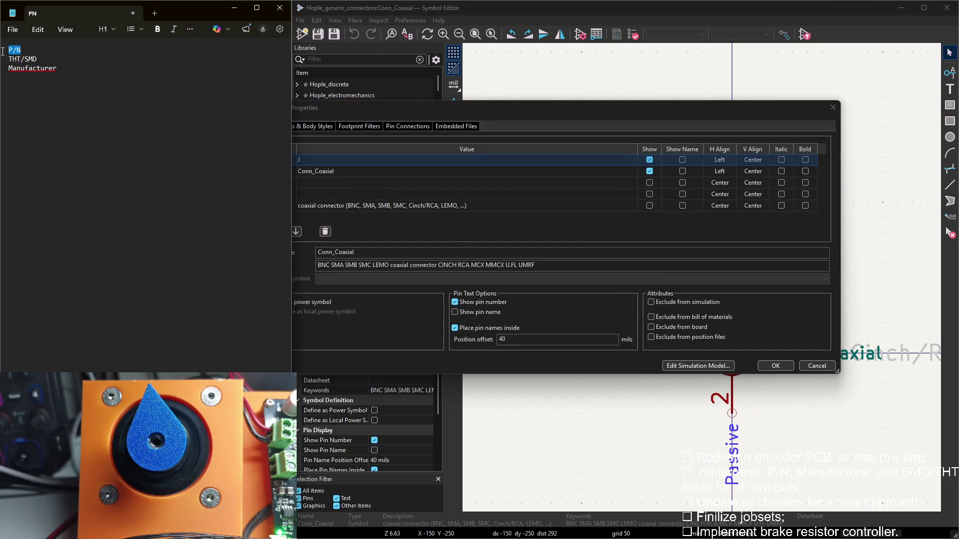
click(436, 196)
click(267, 232)
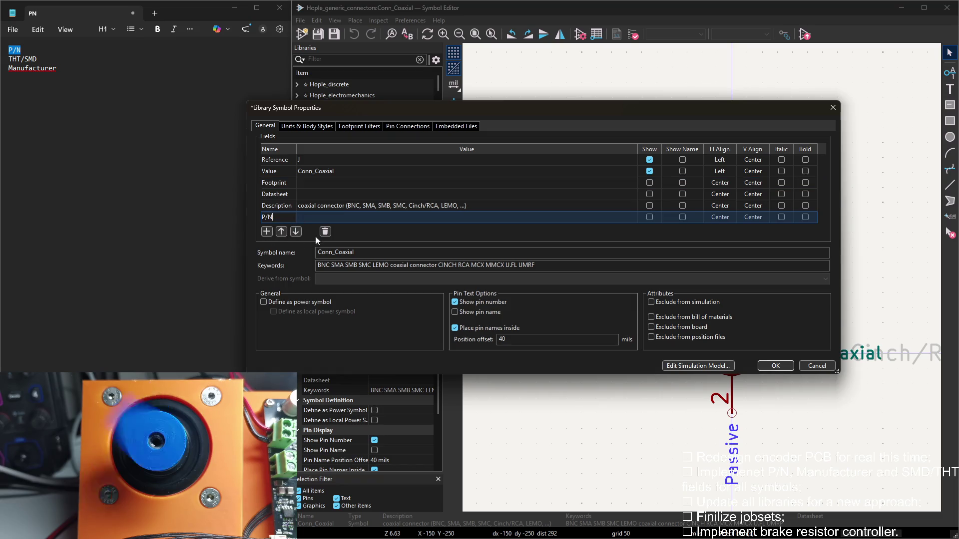
click(266, 231)
drag(38, 59, 8, 59)
key(ctrl+c)
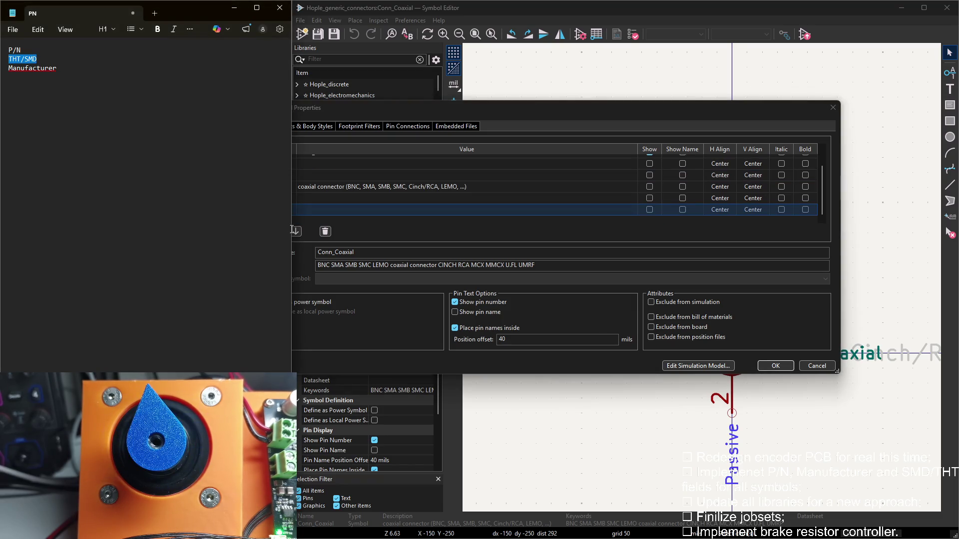
click(404, 208)
Add the Manufacturer field, delete the extra empty row and apply the fields to Conn_Coaxial
drag(472, 111, 523, 111)
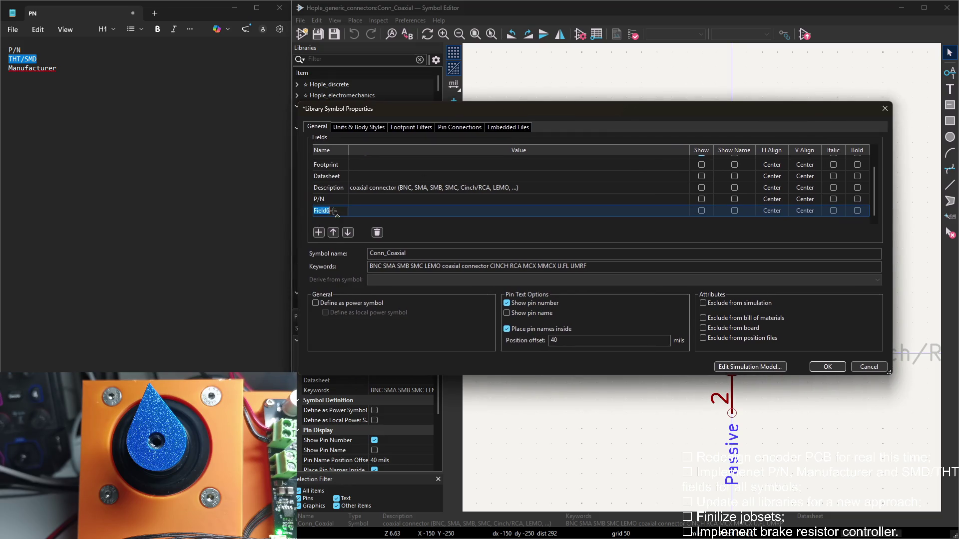
click(318, 233)
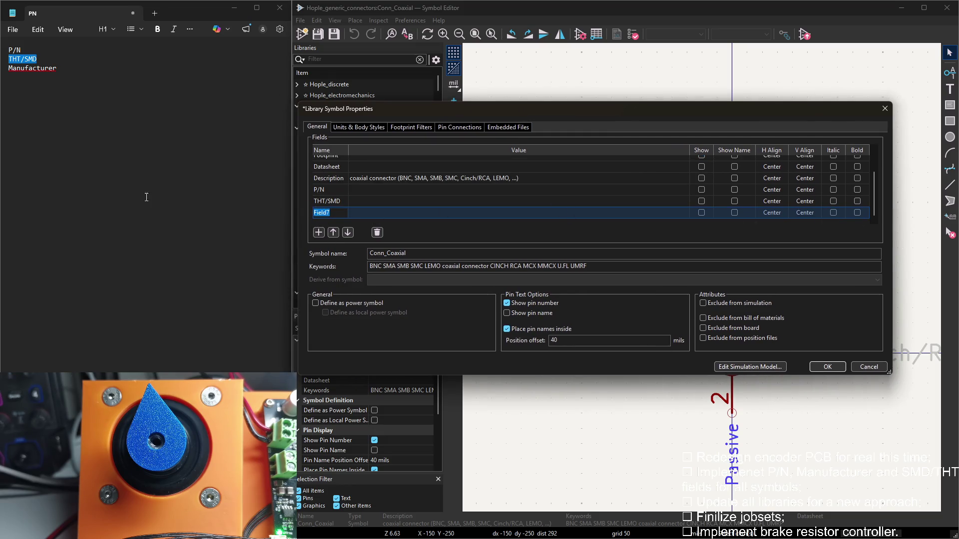
click(64, 67)
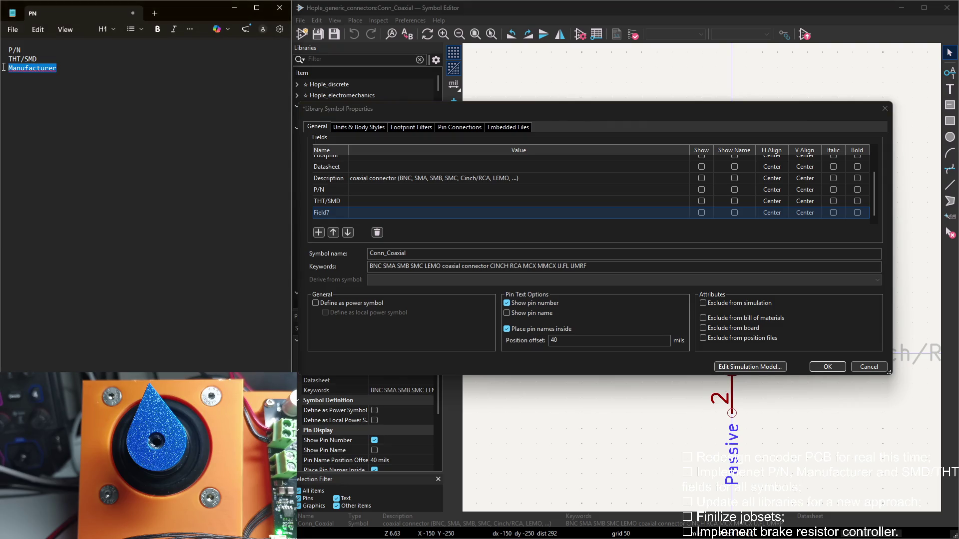
click(320, 216)
text(Manufacturer)
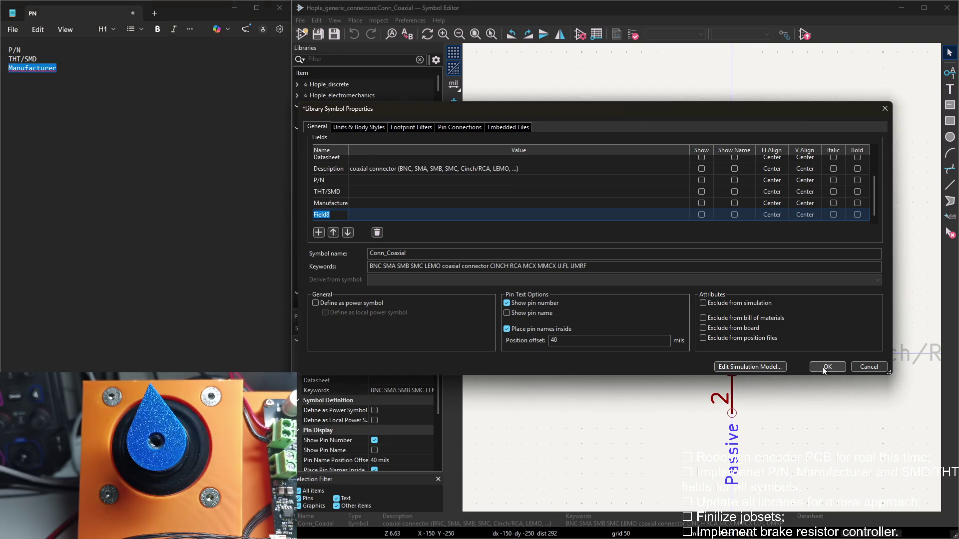
click(377, 231)
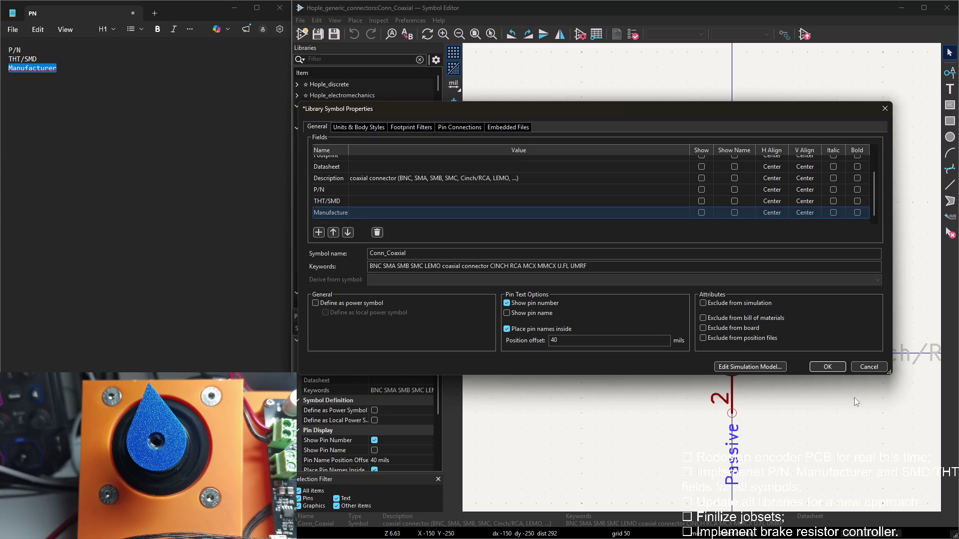
click(832, 367)
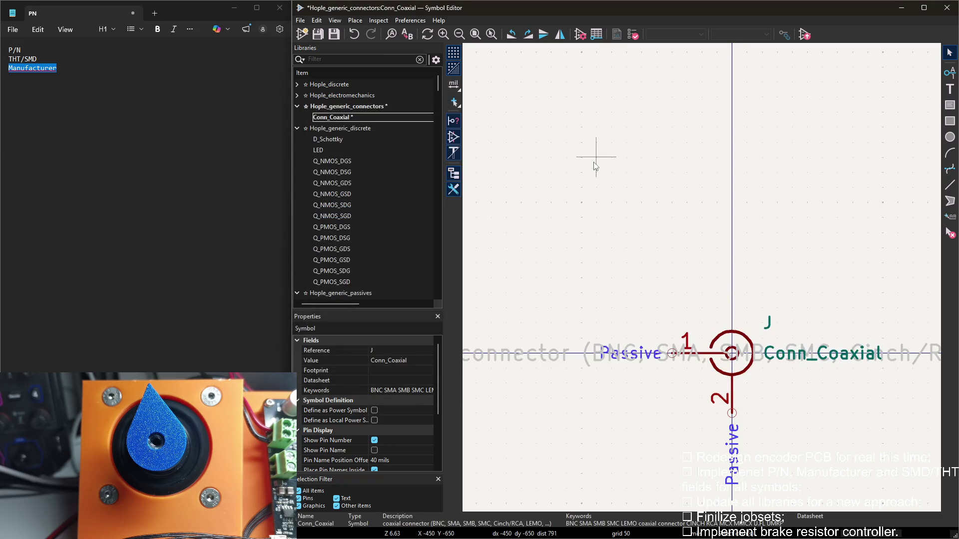
click(298, 106)
Open the D_Schottky diode, copy P/N from the notes and bring up its symbol properties
click(328, 128)
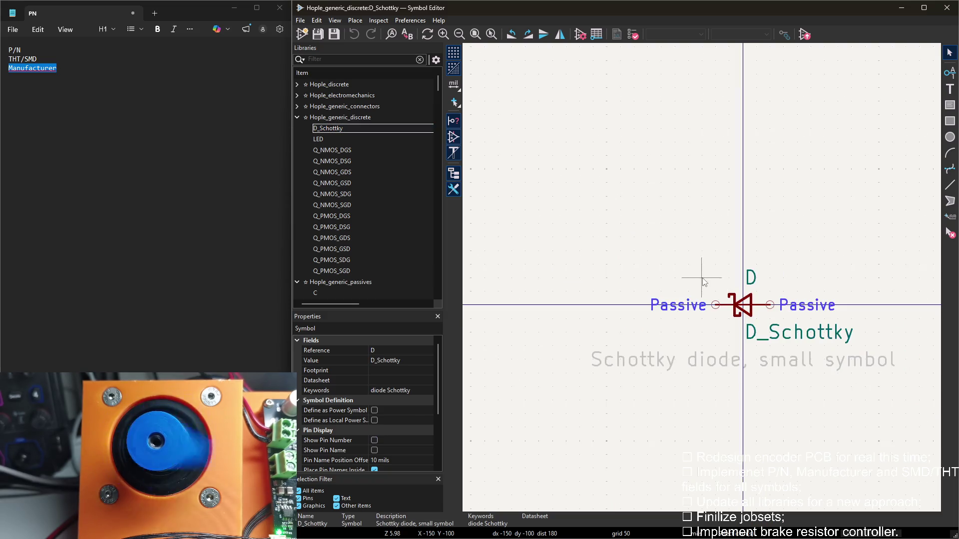
middle_drag(675, 272, 643, 238)
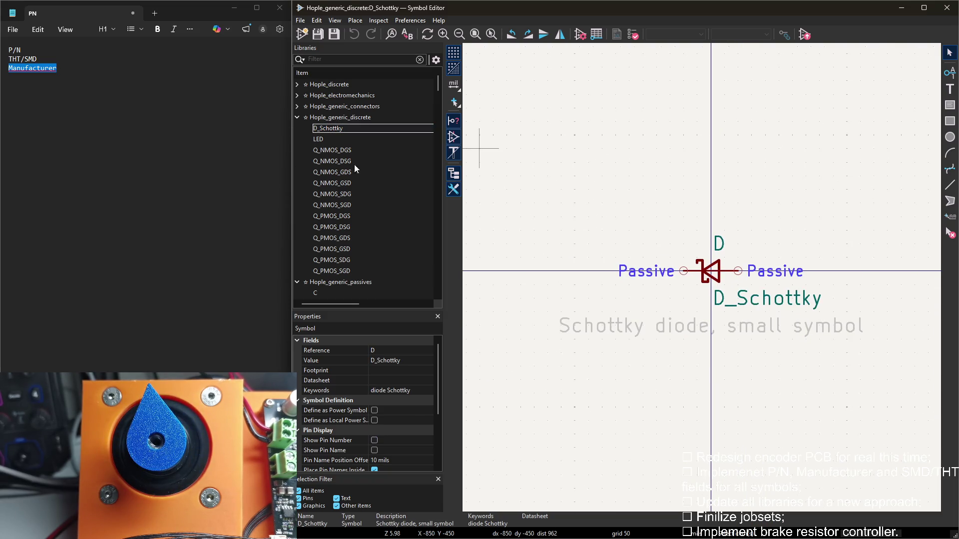
double_click(618, 148)
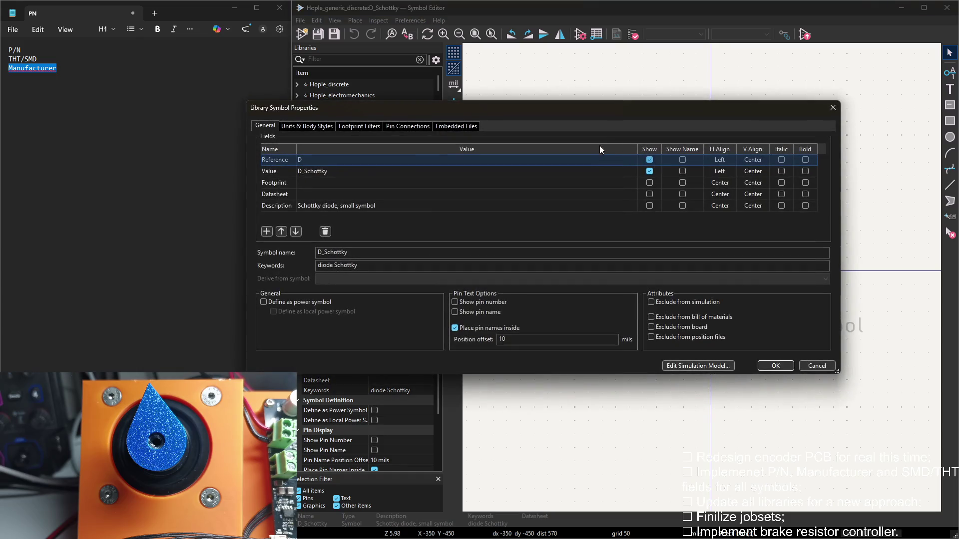
key(Escape)
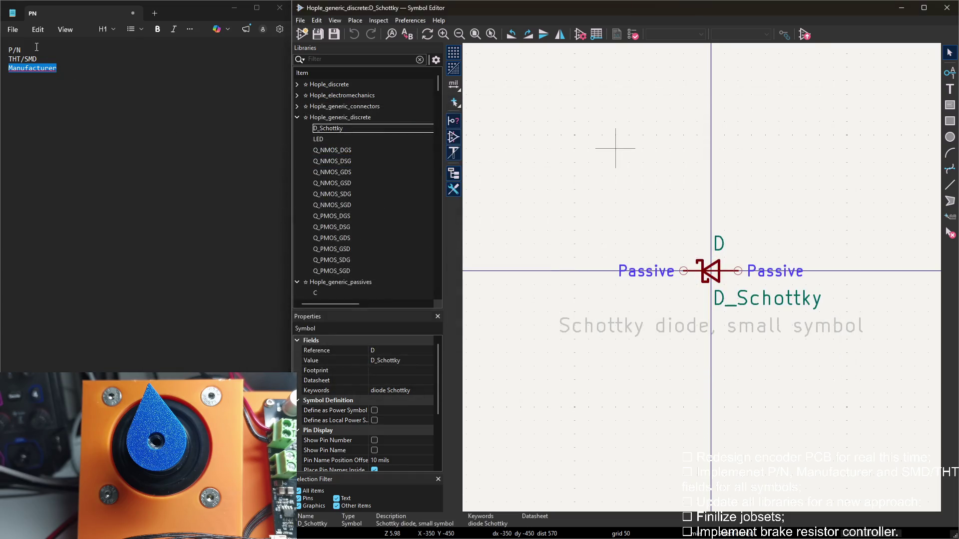
drag(21, 50, 5, 51)
double_click(339, 131)
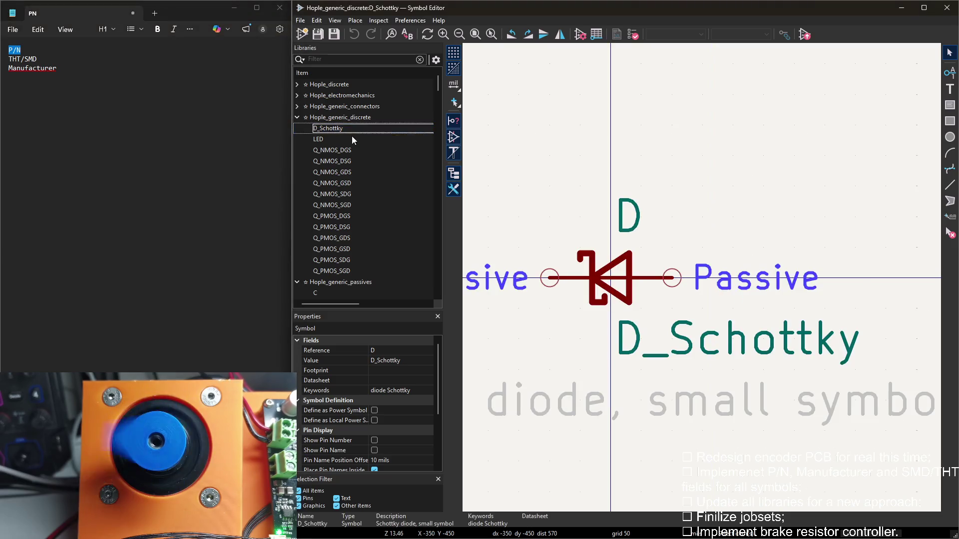
double_click(521, 122)
Add new fields to D_Schottky and paste THT/SMD and Manufacturer as their names
click(267, 231)
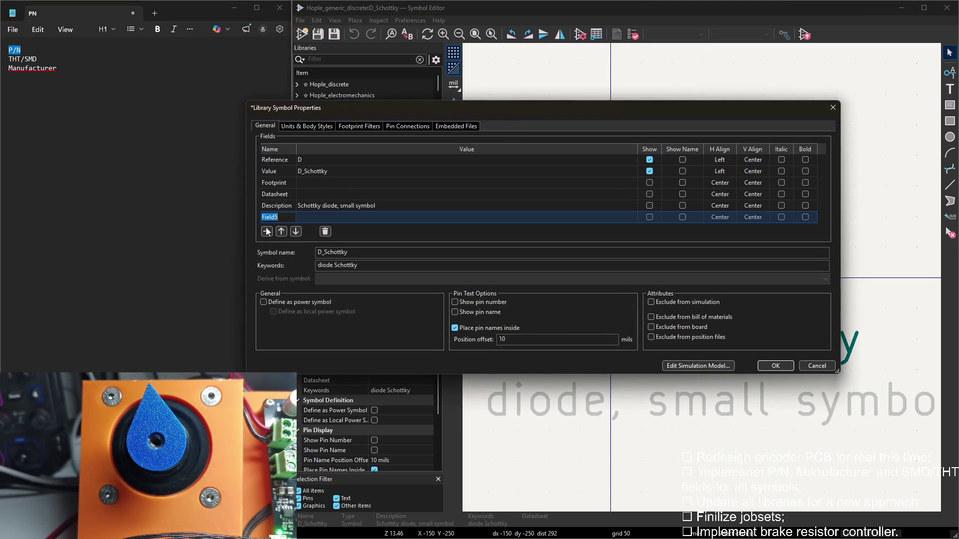
drag(54, 58, 9, 59)
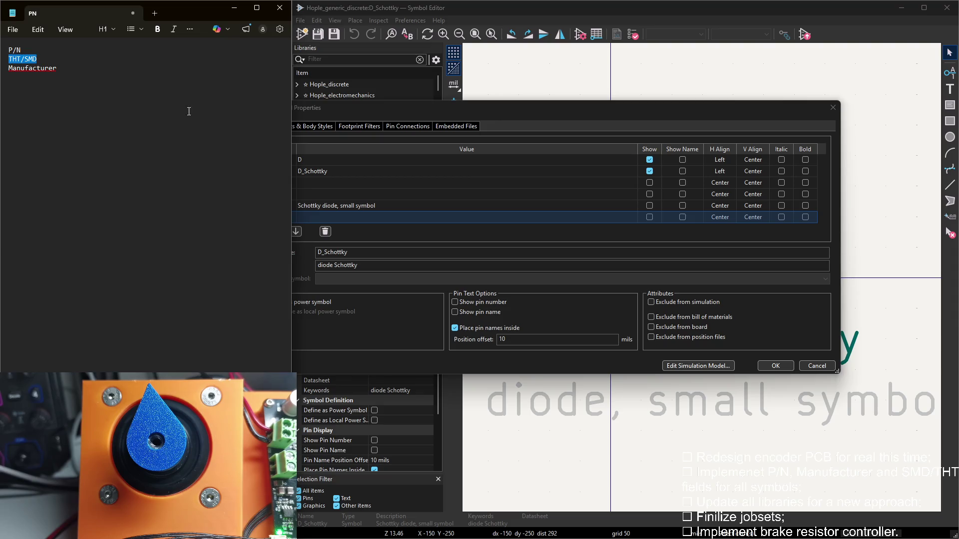
click(340, 219)
click(267, 232)
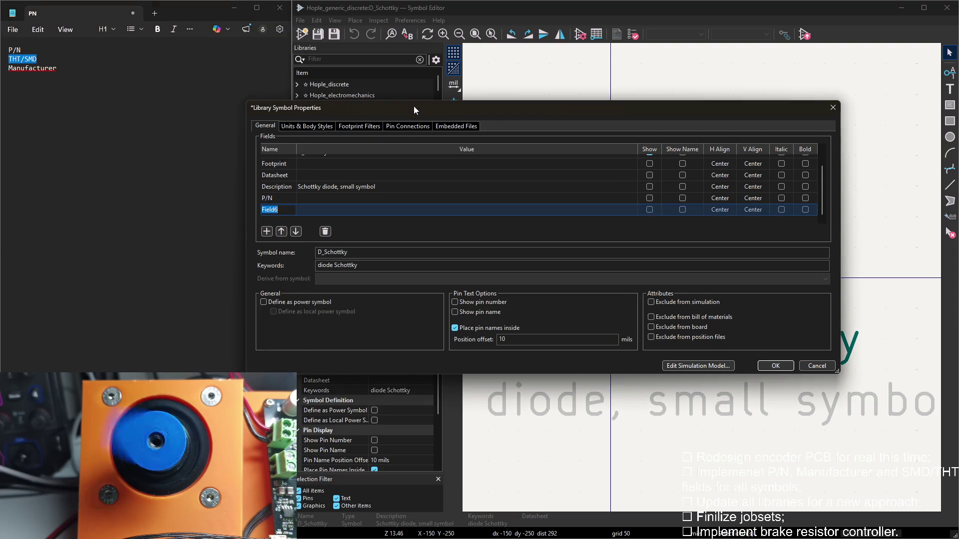
drag(413, 112, 469, 115)
key(ctrl+v)
drag(57, 67, 5, 68)
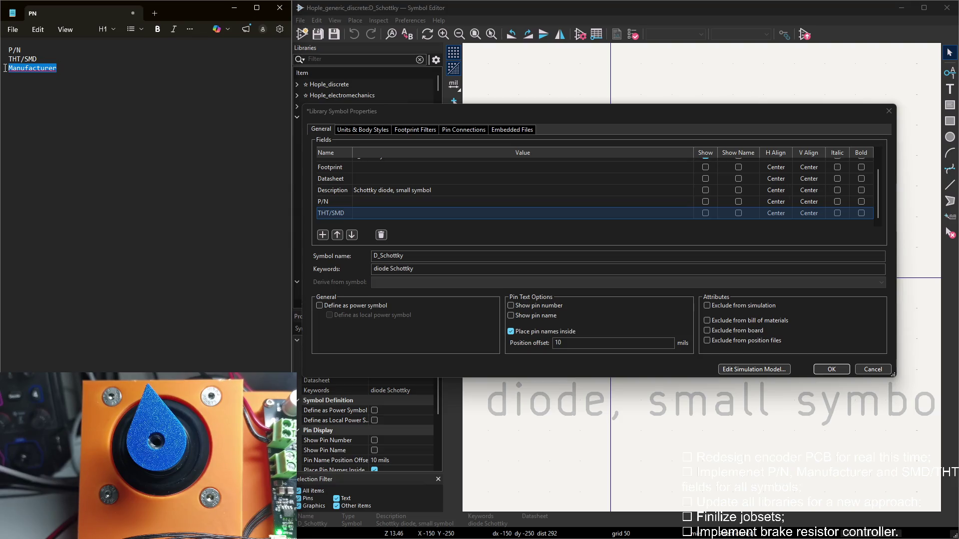
click(329, 218)
text(Manufacturer)
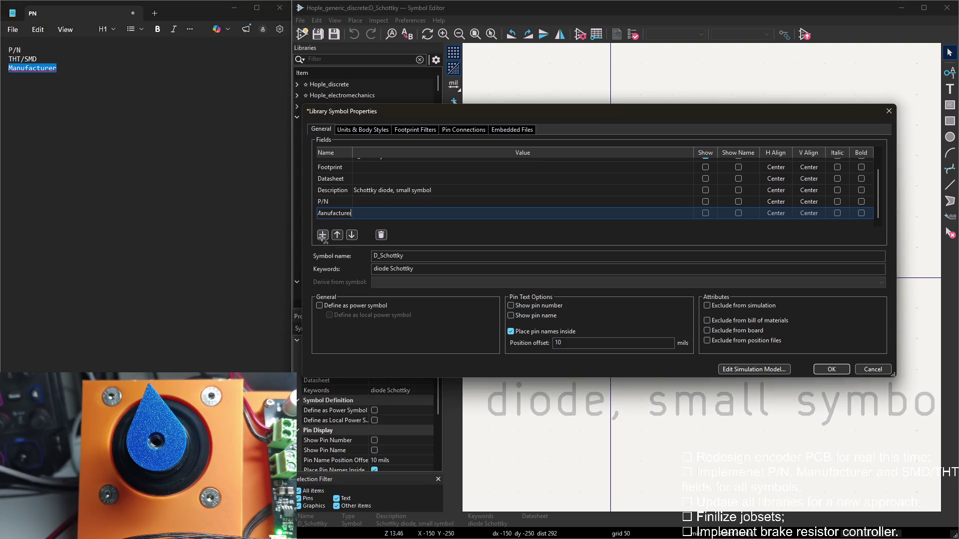
key(Tab)
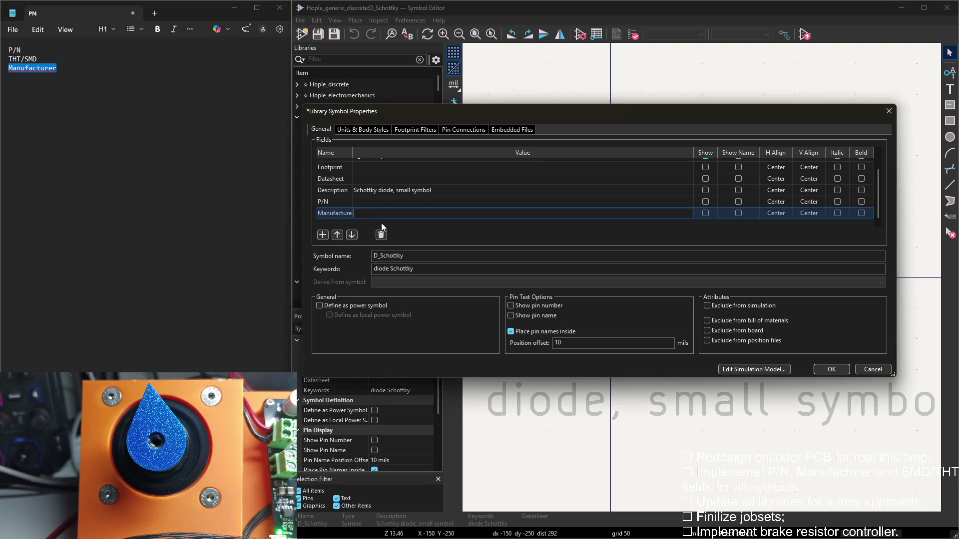
key(shift+Tab)
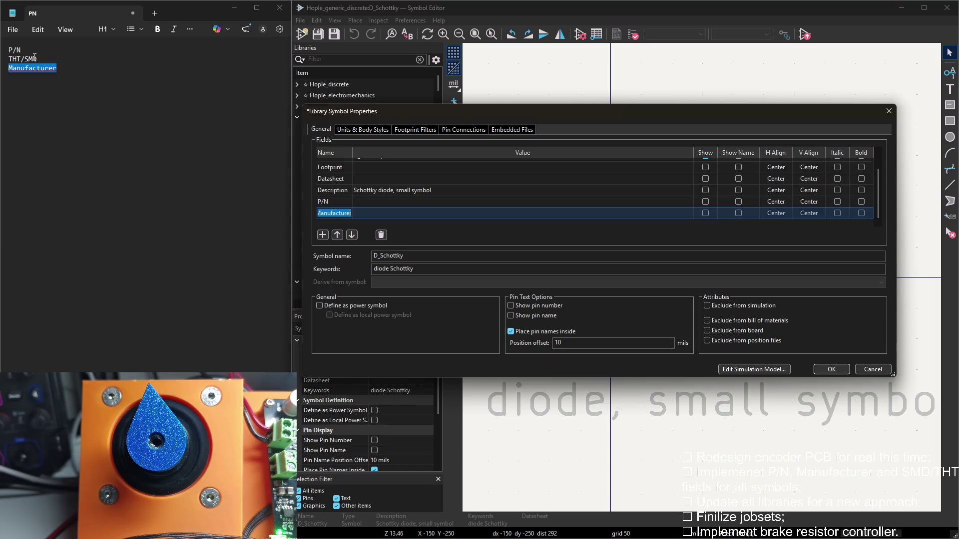
Re-paste the THT/SMD and Manufacturer names, confirm the D_Schottky fields and select LED
mouse_move(37, 59)
mouse_down()
mouse_move(8, 58)
mouse_move(19, 69)
mouse_up()
key(ctrl+c)
key(alt+Tab)
key(ctrl+v)
click(323, 234)
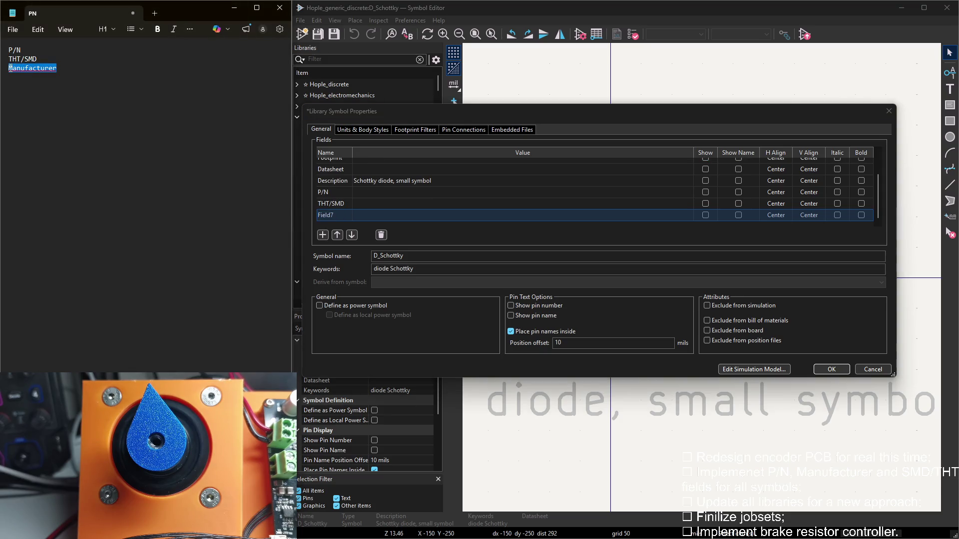
key(ctrl+c)
key(alt+Tab)
key(ctrl+v)
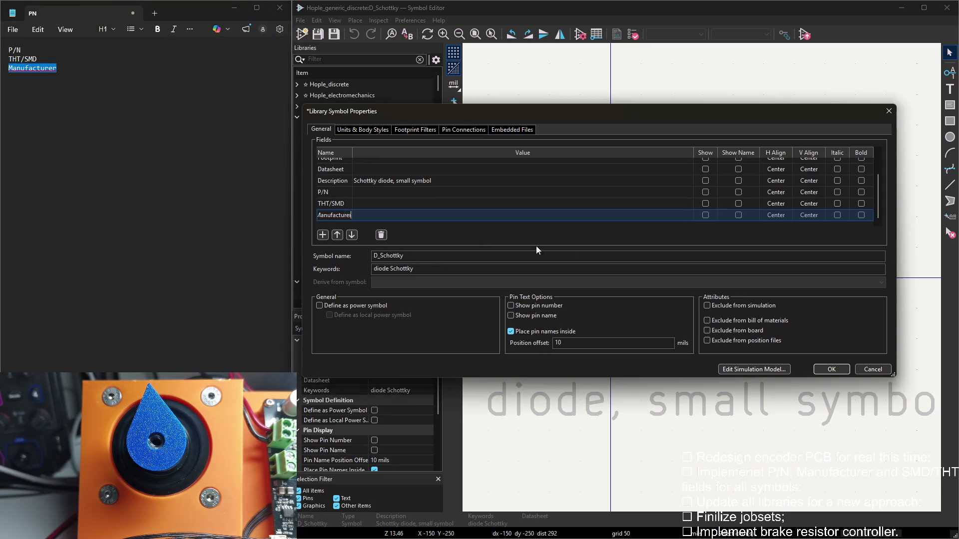
click(828, 370)
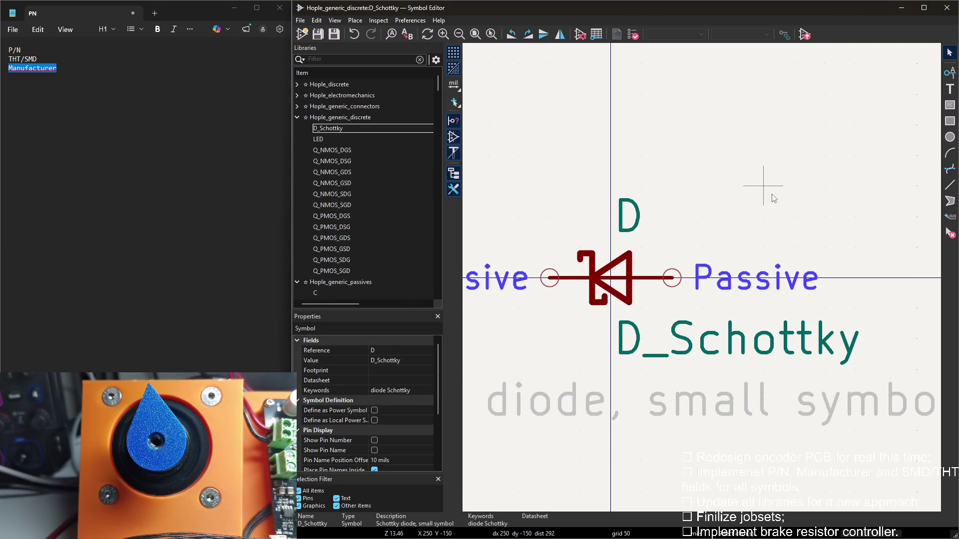
click(362, 139)
In the LED symbol's properties, add a field named P/N from the notes
double_click(515, 93)
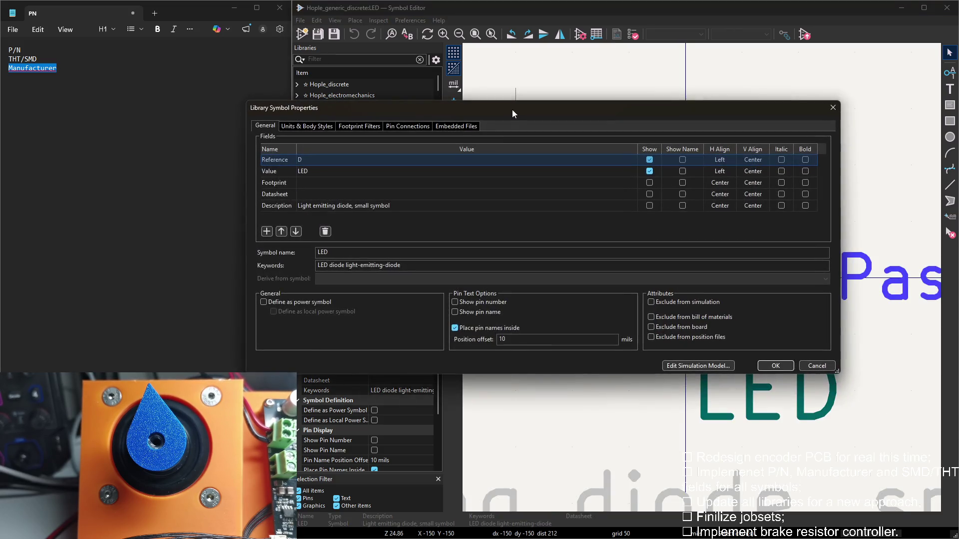
click(267, 232)
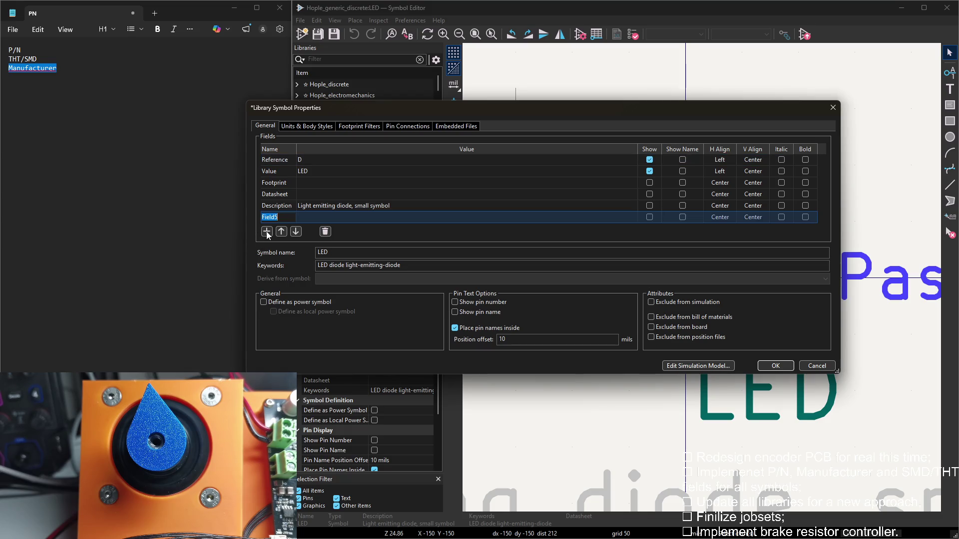
click(179, 148)
drag(22, 50, 9, 50)
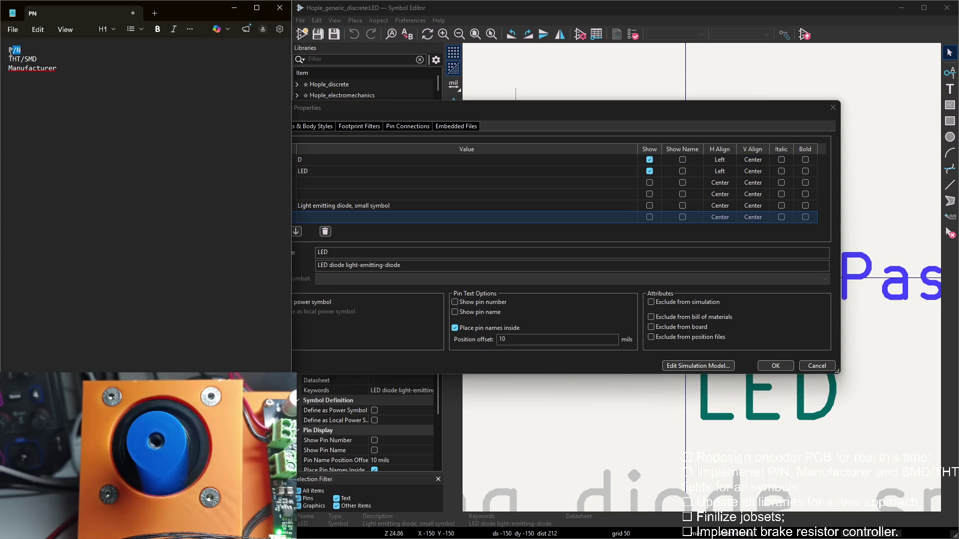
click(300, 222)
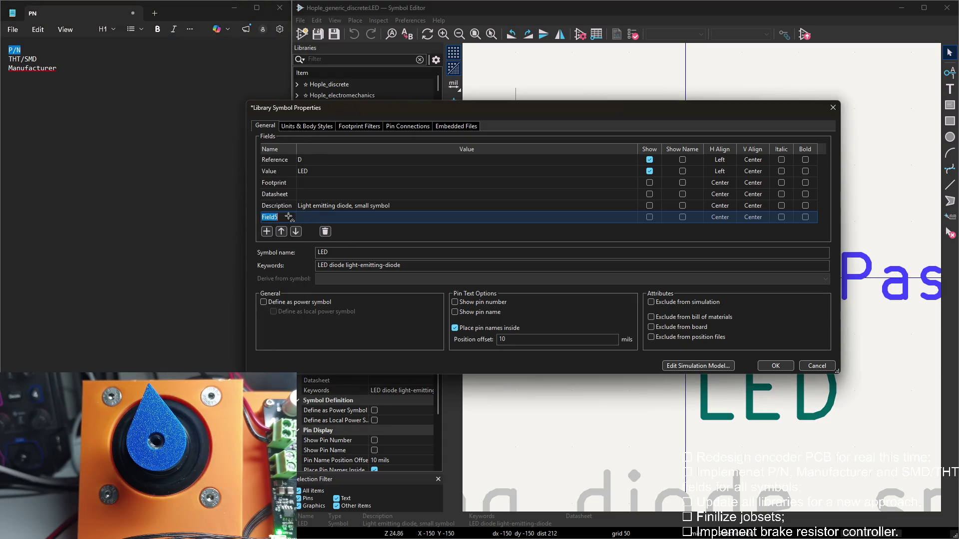
click(267, 232)
Add THT/SMD and Manufacturer fields to LED with names pasted from the notes
drag(36, 59, 8, 59)
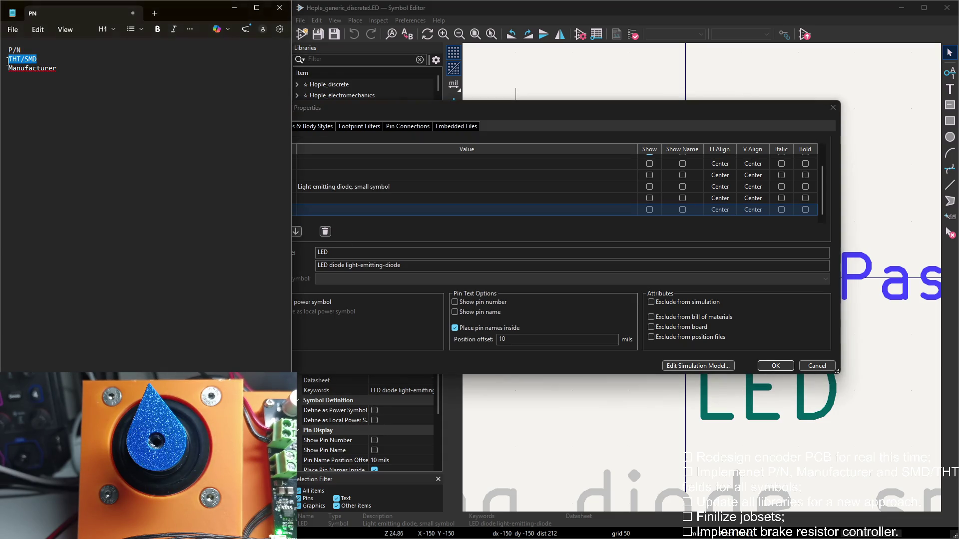
key(ctrl+c)
key(alt+Tab)
key(ctrl+v)
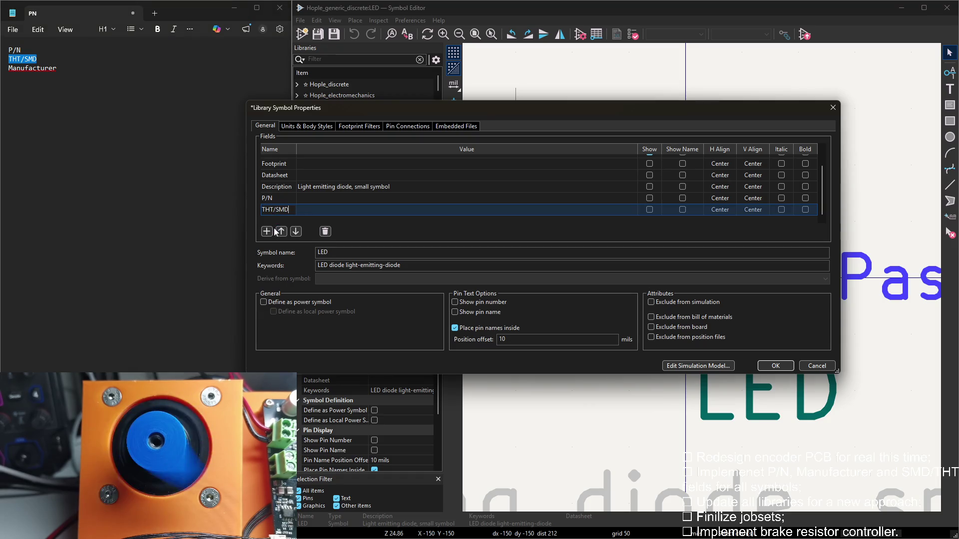
key(Return)
drag(57, 68, 4, 68)
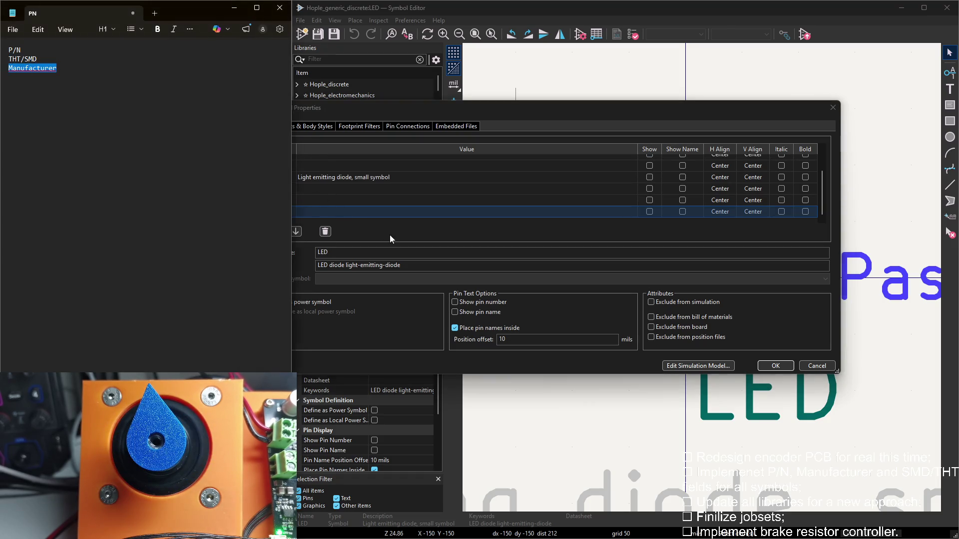
key(alt+Tab)
click(272, 231)
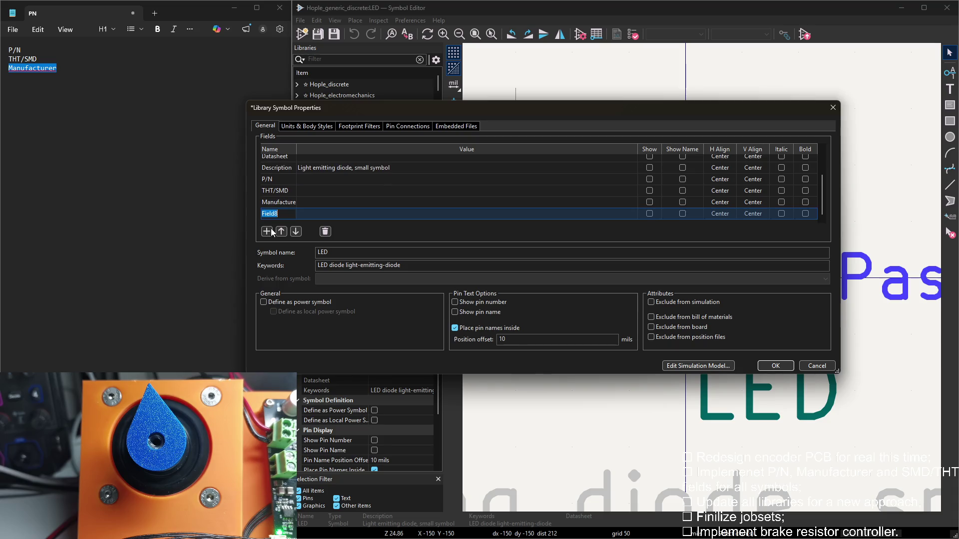
Remove the extra empty field, confirm the LED changes and select Q_NMOS_DGS
click(326, 231)
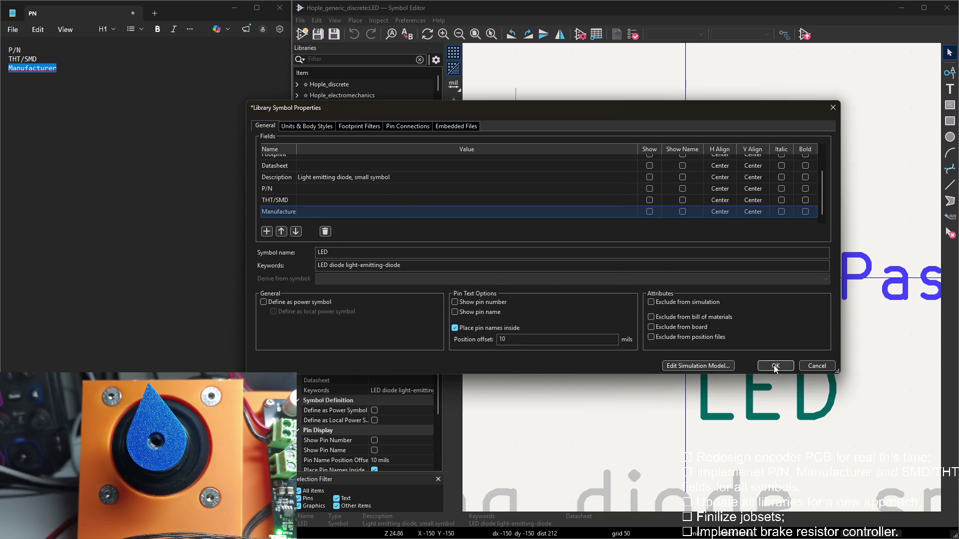
click(775, 366)
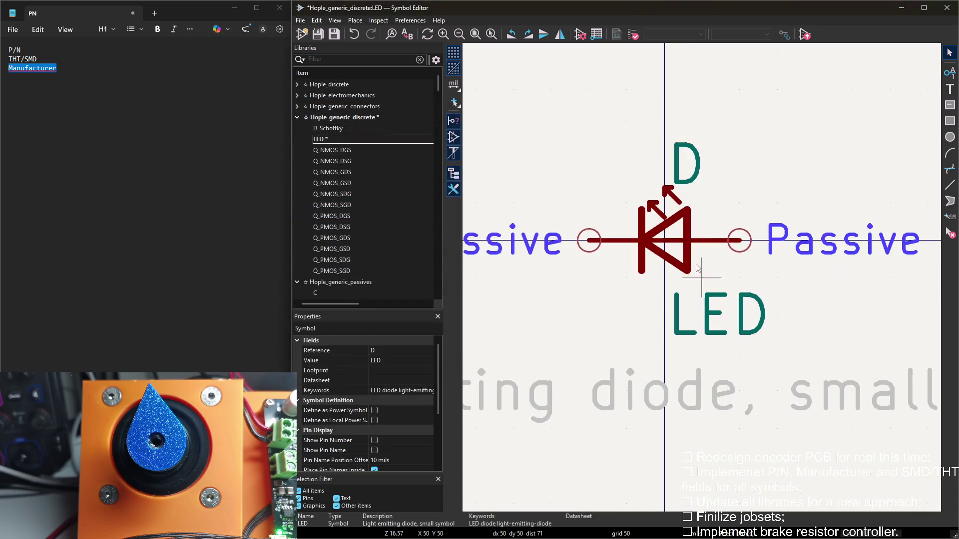
click(335, 153)
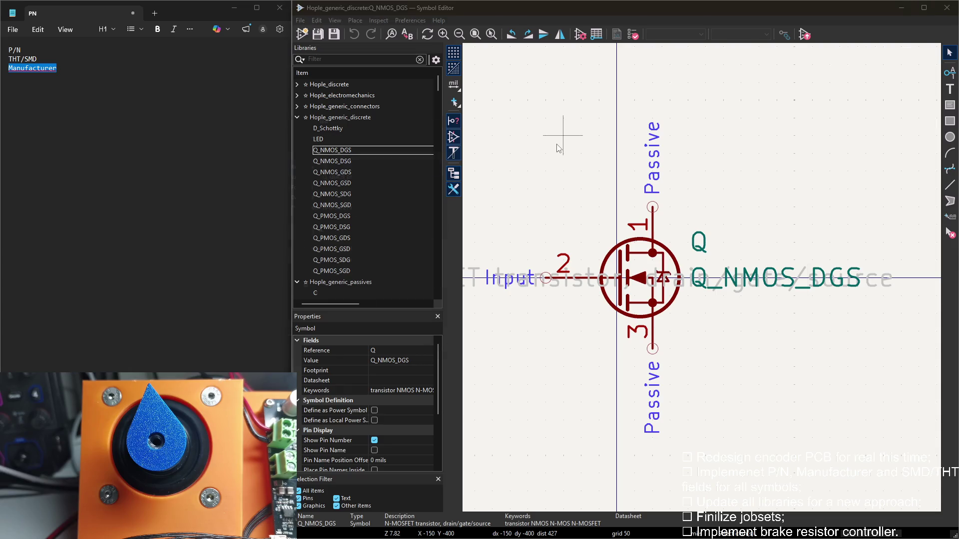
In Q_NMOS_DGS's properties, add P/N and THT/SMD fields named from the notes
double_click(557, 148)
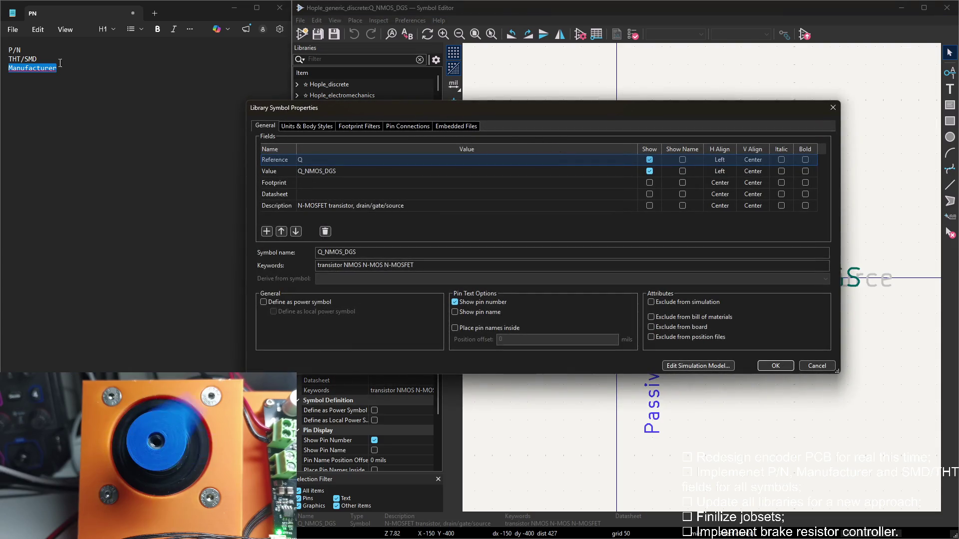
double_click(15, 50)
click(253, 227)
key(ctrl+v)
click(266, 231)
double_click(10, 58)
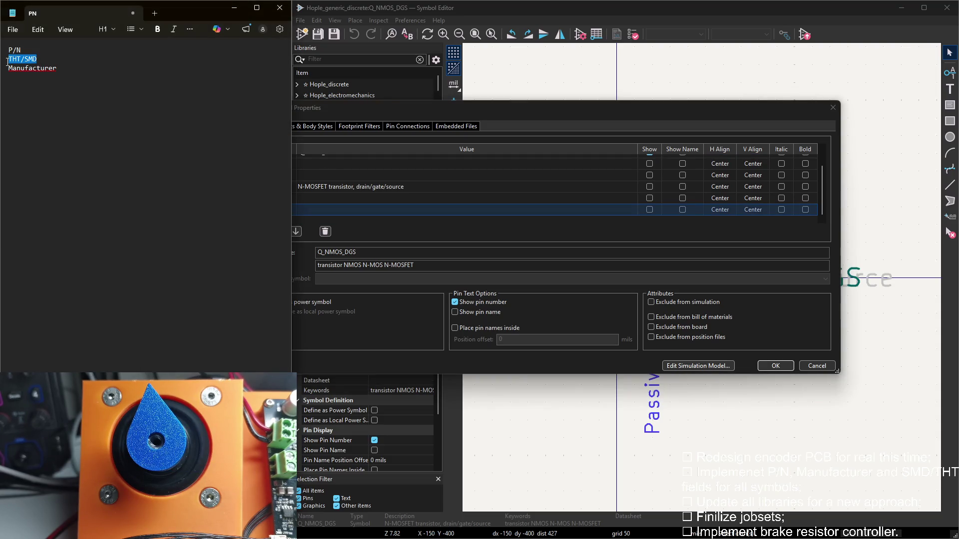
click(386, 215)
key(ctrl+v)
Add the Manufacturer field, confirm the Q_NMOS_DGS changes and open Q_NMOS_DSG
click(265, 231)
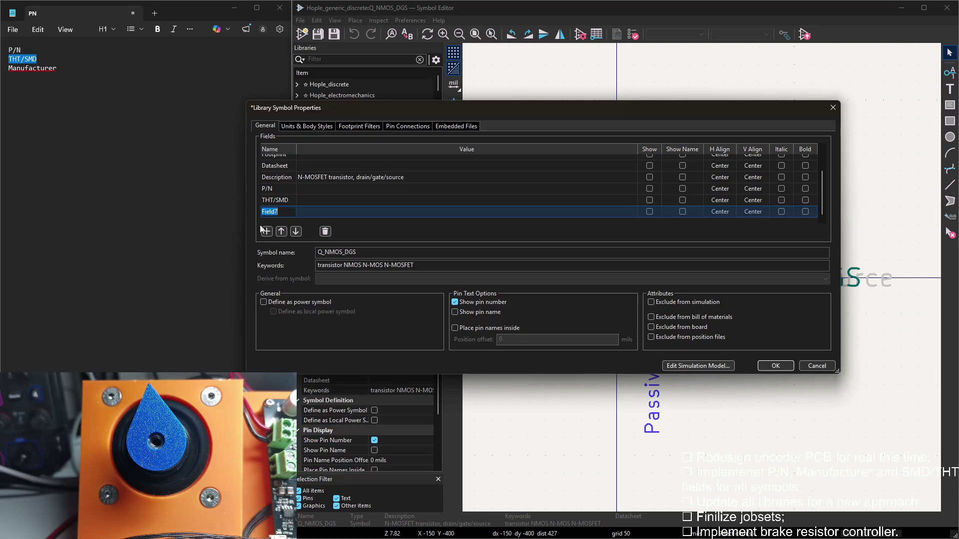
drag(58, 68, 3, 68)
click(377, 211)
click(280, 212)
key(ctrl+v)
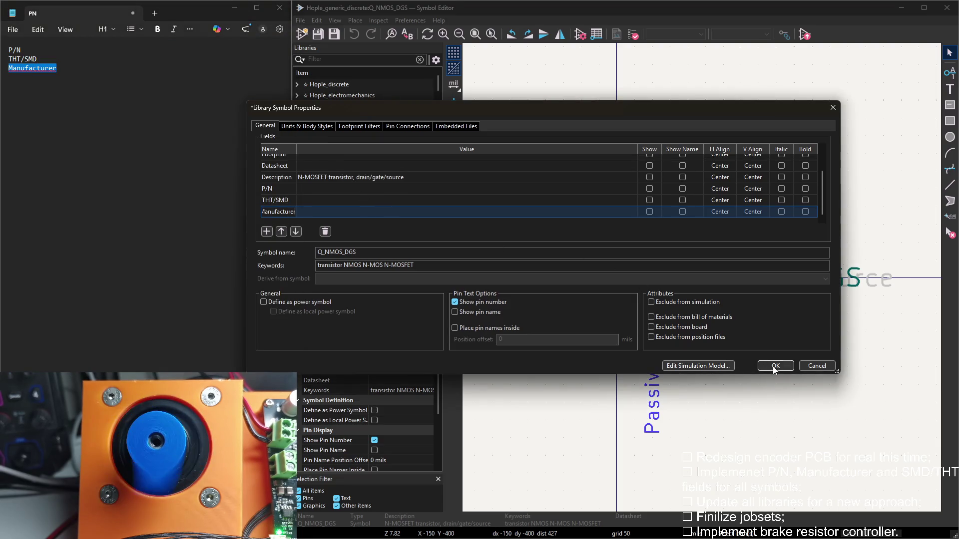
click(775, 365)
double_click(364, 159)
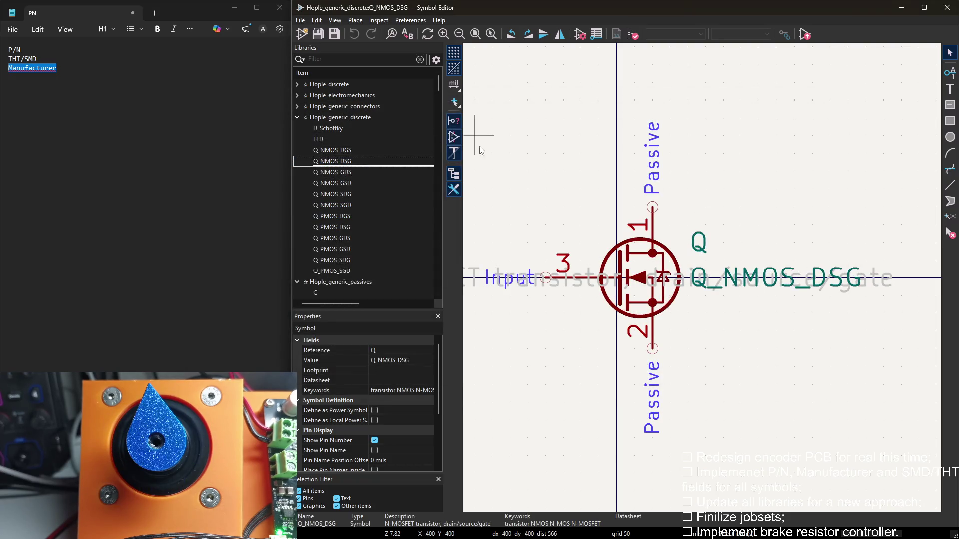
Add new field rows to Q_NMOS_DSG named P/N and Manufacturer from the notes and confirm
double_click(585, 111)
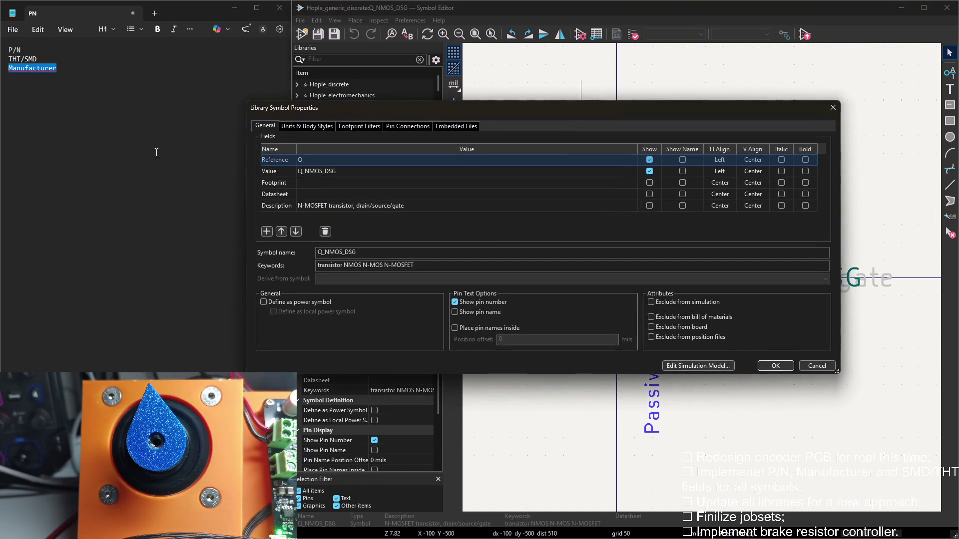
double_click(14, 50)
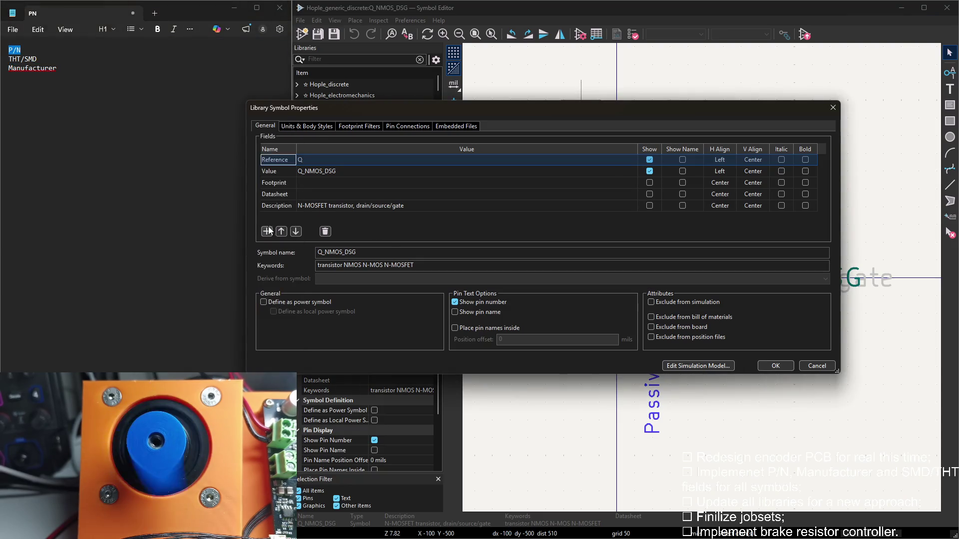
click(266, 230)
key(ctrl+v)
click(266, 230)
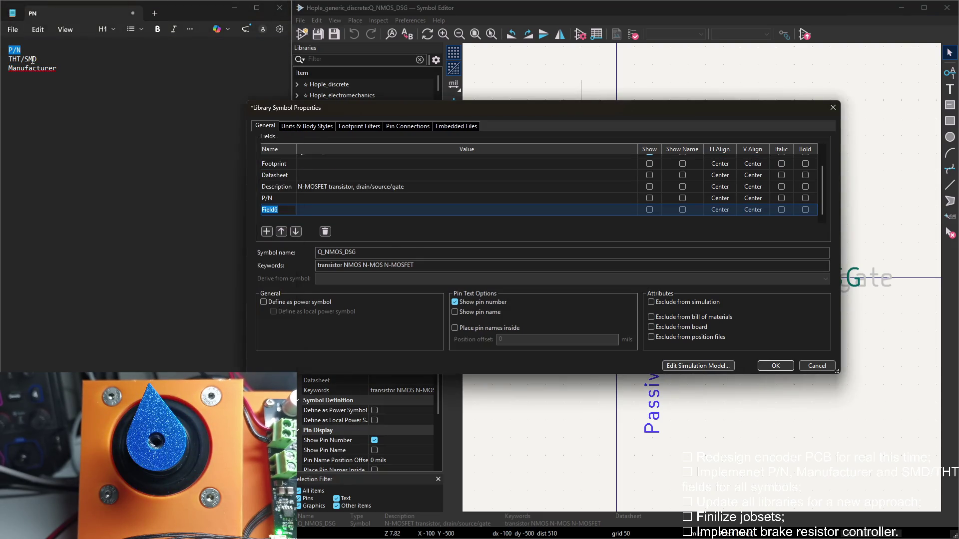
click(34, 59)
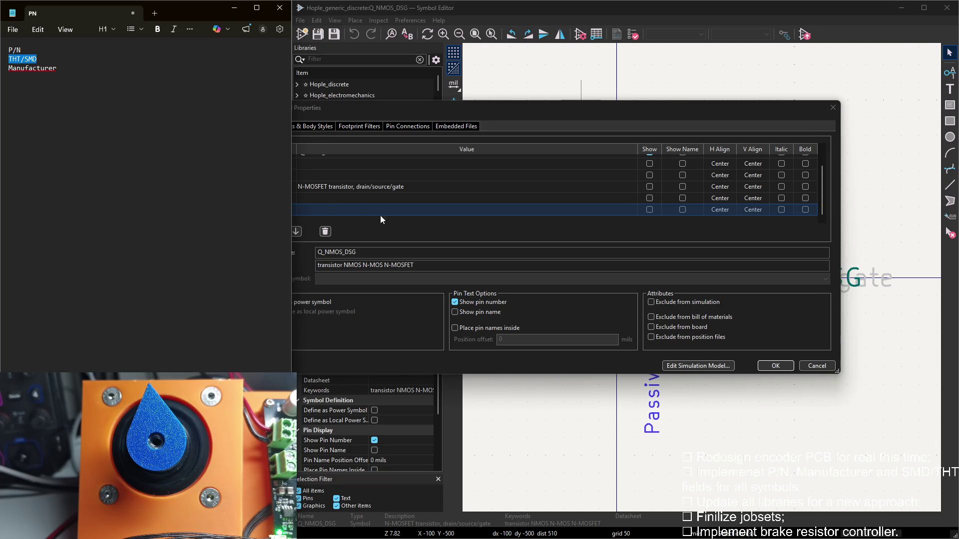
click(271, 209)
click(265, 231)
drag(57, 69, 6, 69)
key(ctrl+c)
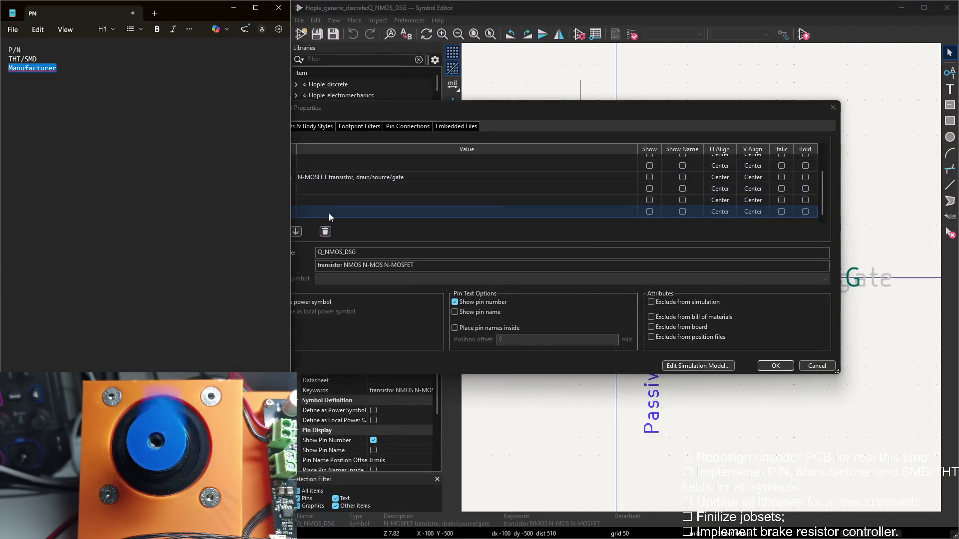
click(329, 212)
key(ctrl+v)
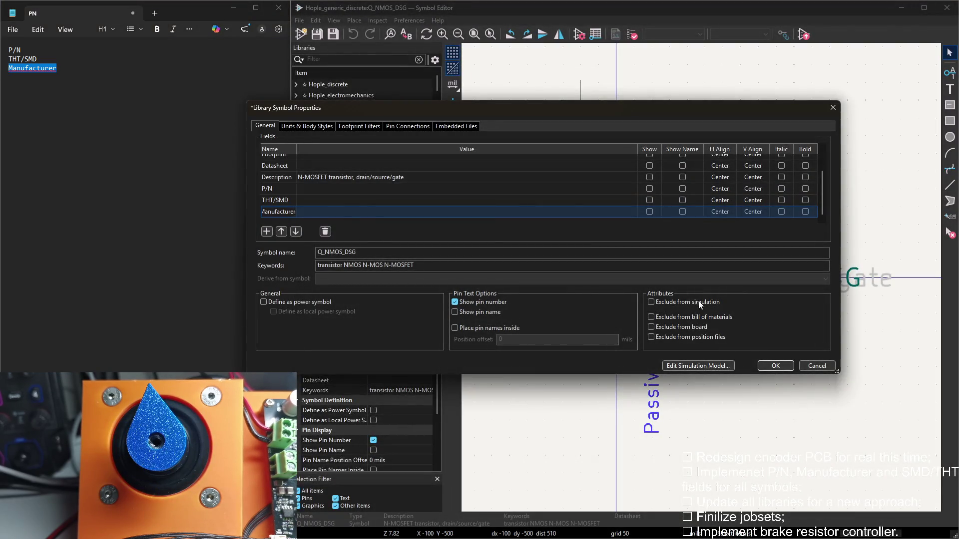
click(775, 365)
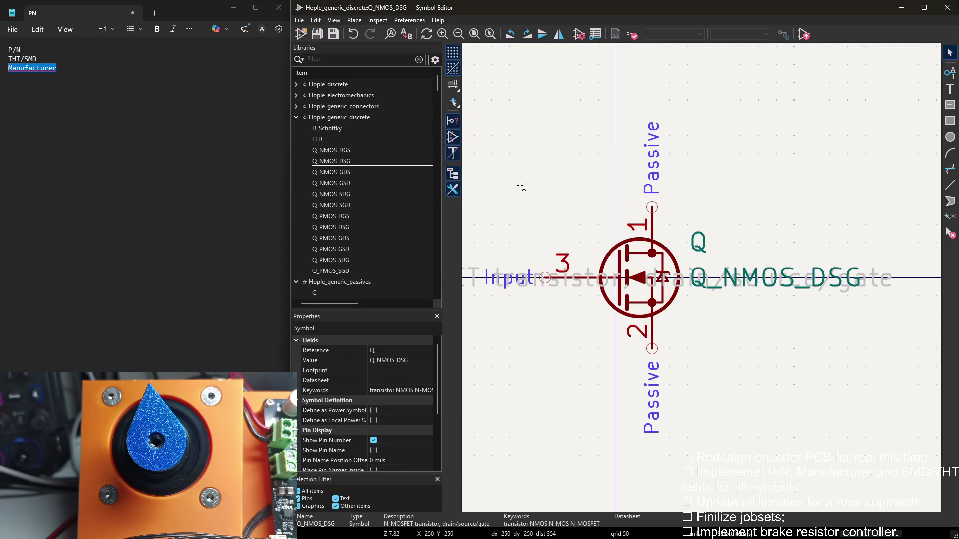
key(Return)
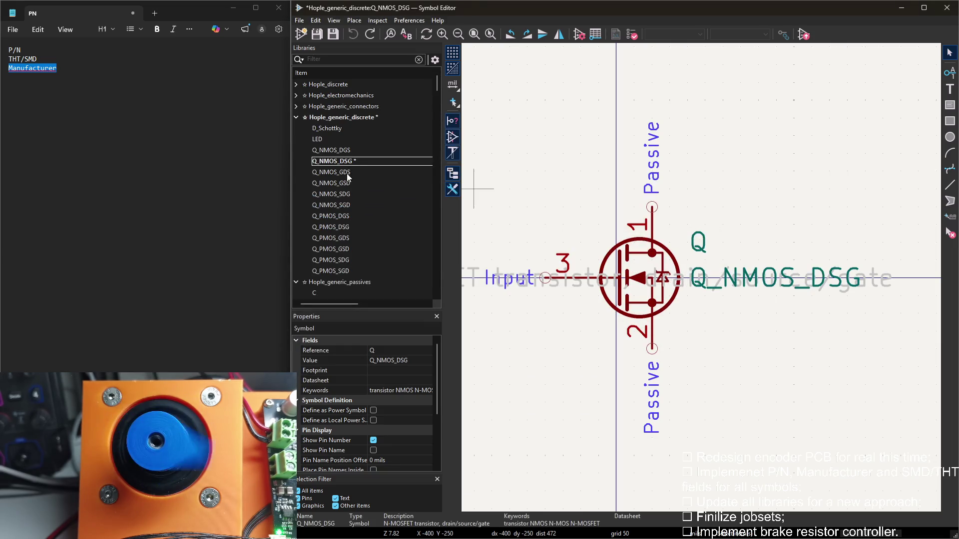
Save the library and review the Q_NMOS_DSG and Q_NMOS_DGS symbol properties without changes
click(351, 161)
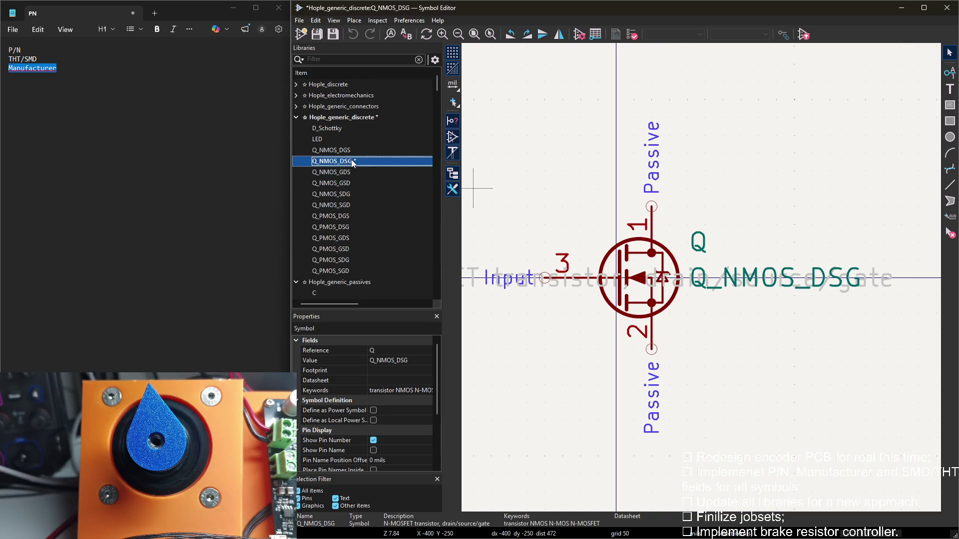
double_click(351, 173)
double_click(352, 152)
click(352, 159)
double_click(352, 160)
key(ctrl+s)
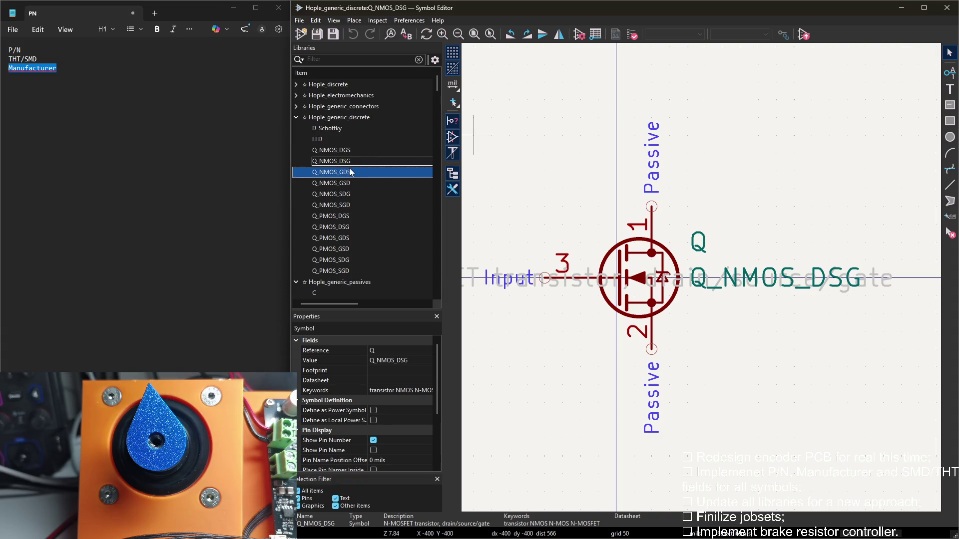
double_click(349, 172)
double_click(355, 160)
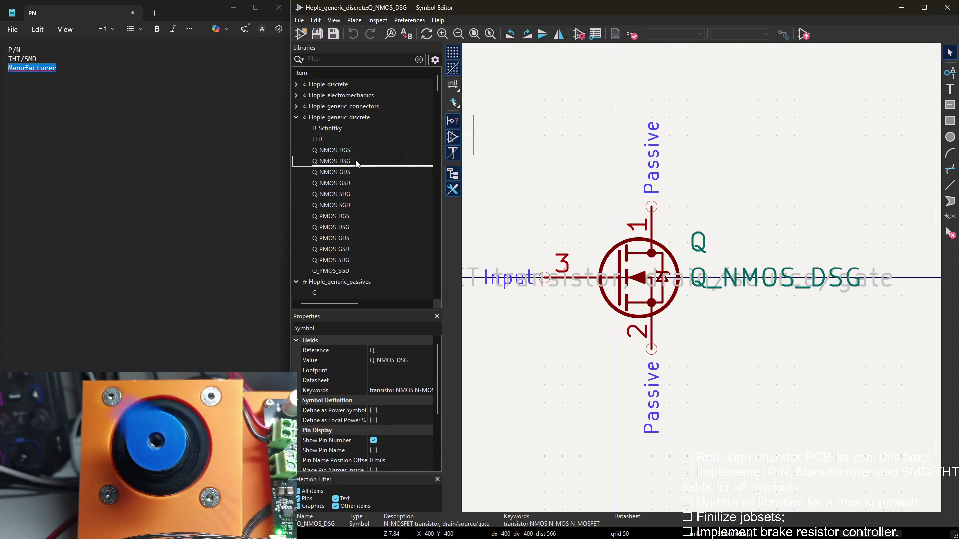
double_click(355, 160)
double_click(539, 122)
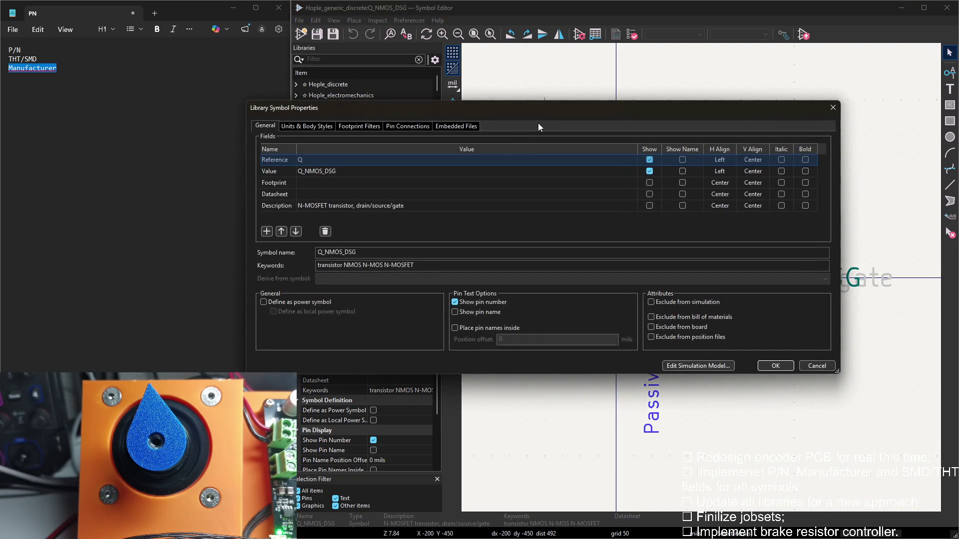
key(Escape)
double_click(401, 150)
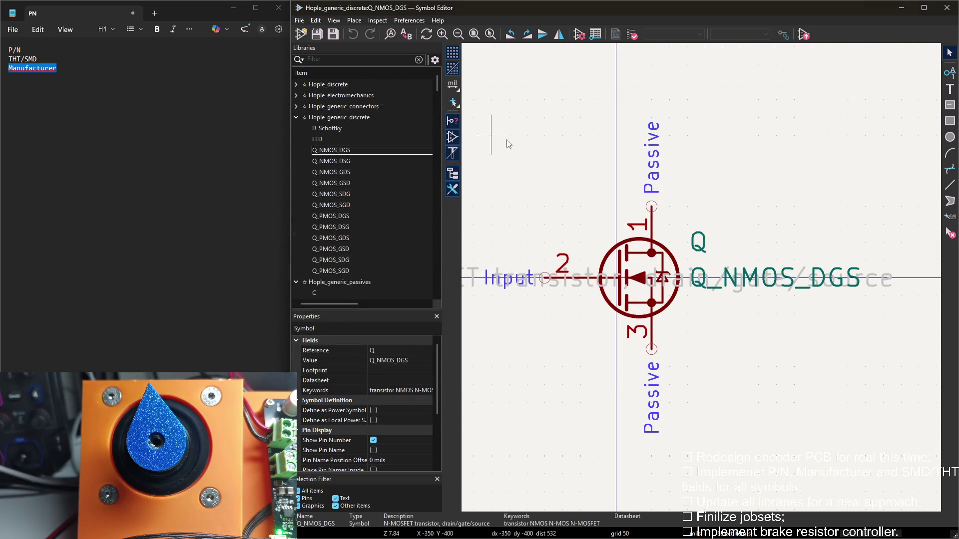
double_click(571, 122)
scroll(450, 191, down, 2)
key(Escape)
Back in Q_NMOS_DSG properties, add new field rows and name one THT/SMD from the notes
double_click(375, 162)
double_click(526, 98)
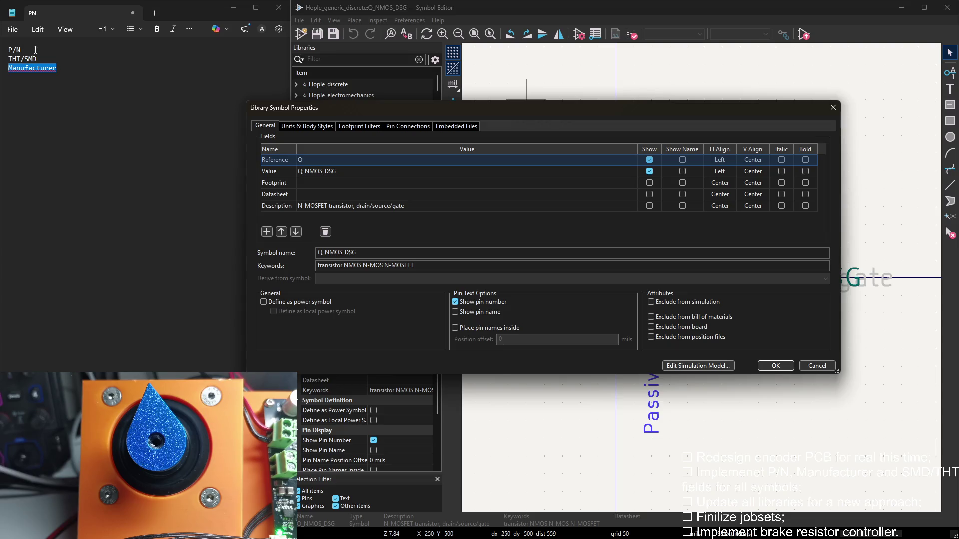
drag(36, 49, 7, 49)
click(304, 215)
click(268, 231)
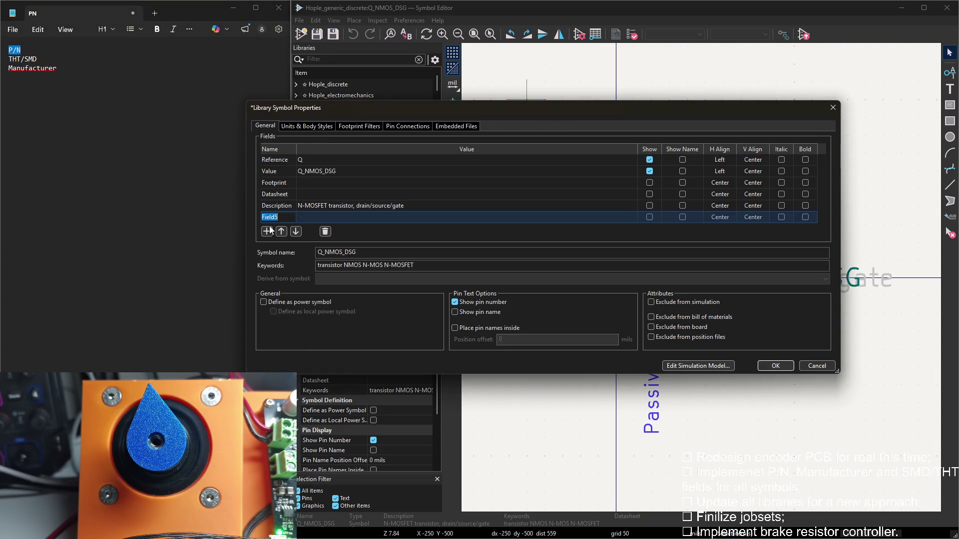
click(266, 231)
drag(42, 58, 9, 58)
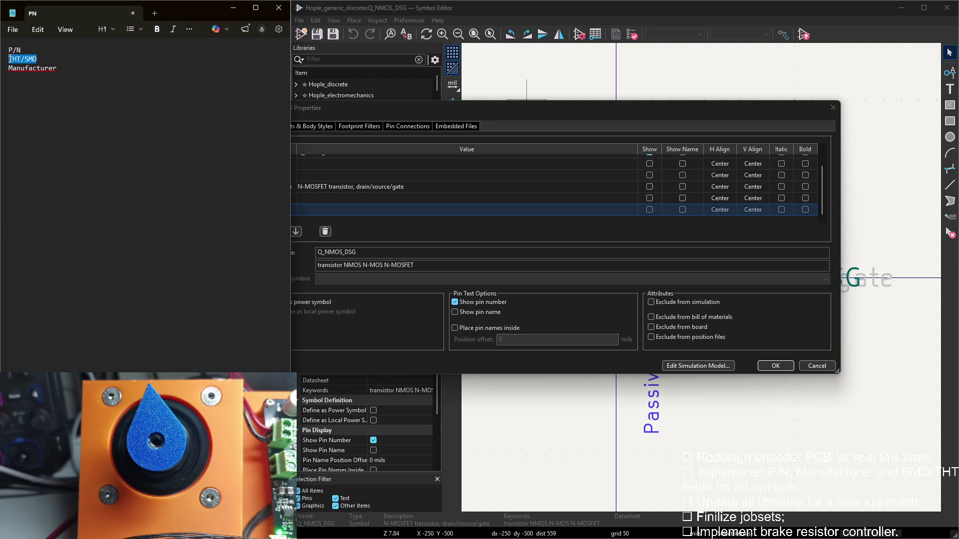
drag(434, 113, 501, 113)
key(ctrl+v)
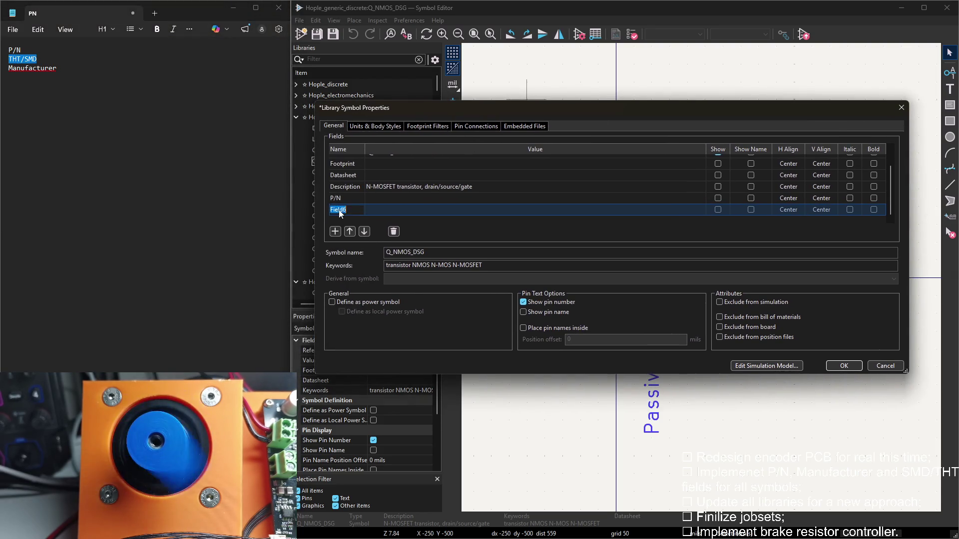
Add a Manufacturer field to Q_NMOS_DSG and confirm the field changes
click(336, 231)
drag(58, 69, 9, 68)
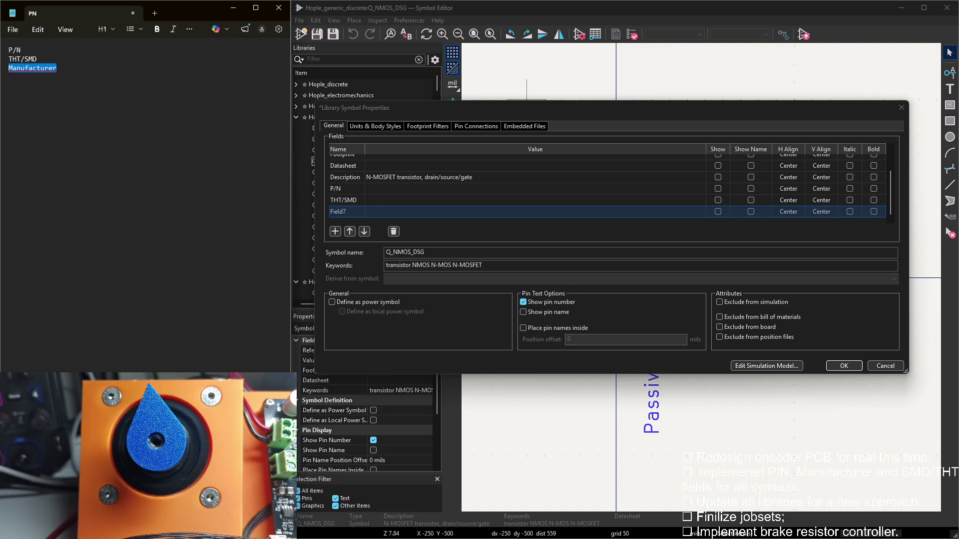
click(358, 215)
key(ctrl+v)
click(335, 231)
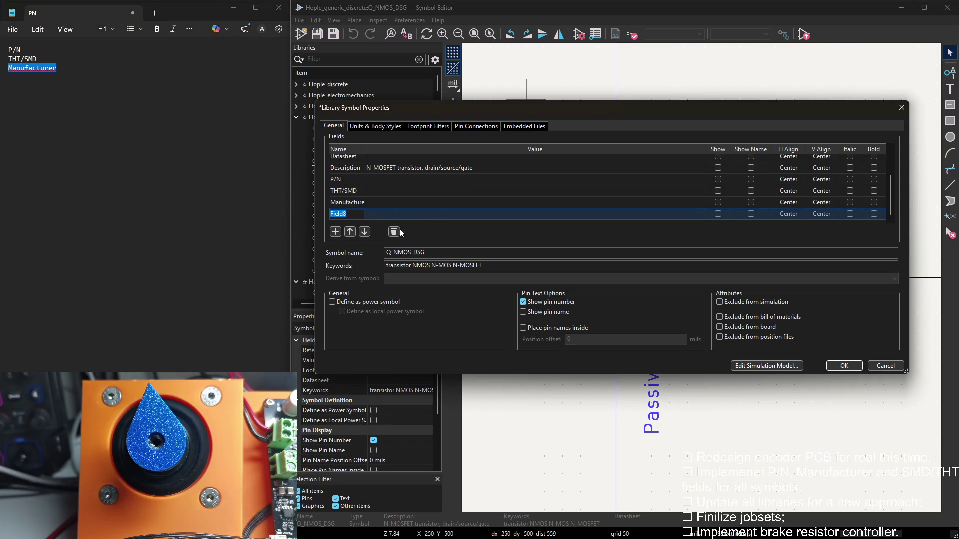
click(844, 368)
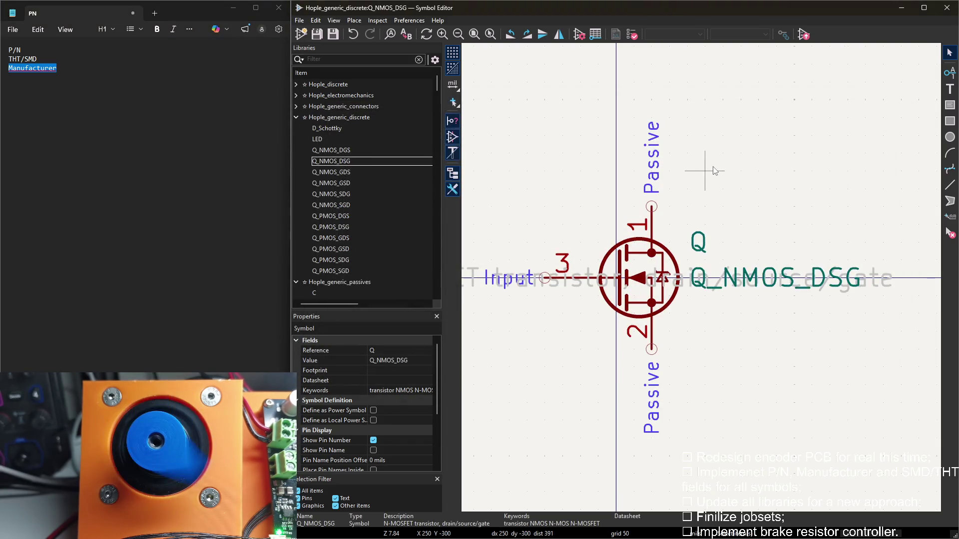
In Q_NMOS_GDS properties, add a new field named P/N pasted from the notes
click(339, 172)
double_click(505, 150)
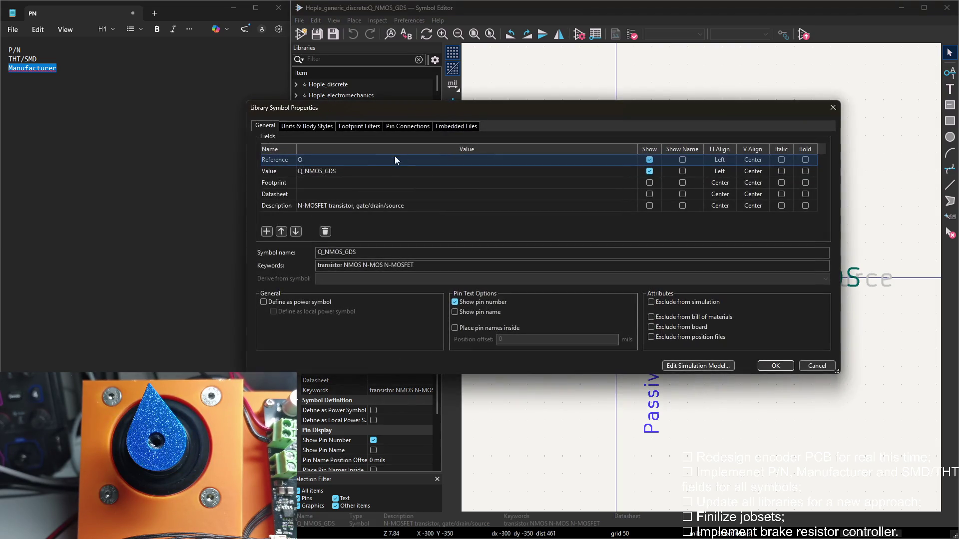
double_click(15, 50)
key(ctrl+c)
click(408, 110)
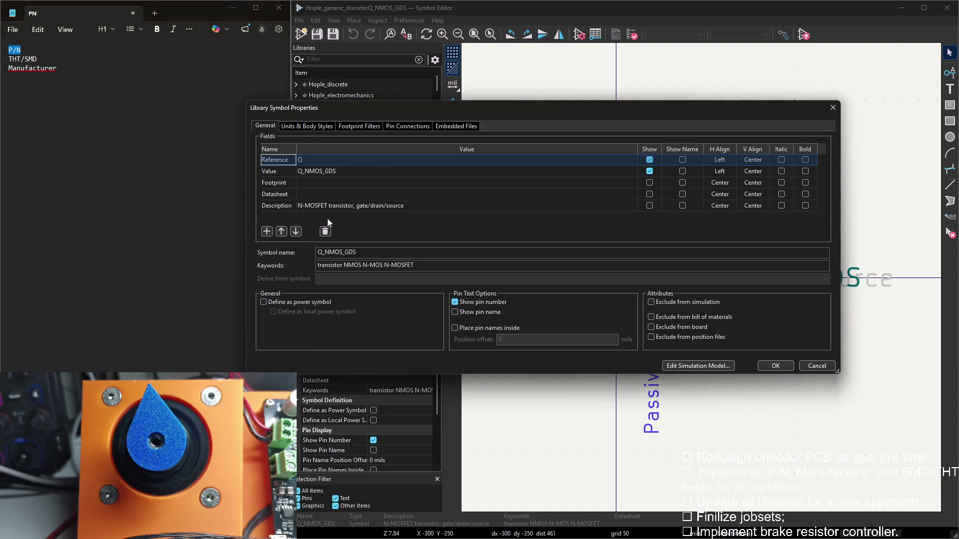
drag(408, 108, 447, 110)
click(308, 234)
key(ctrl+v)
click(308, 234)
Add THT/SMD and Manufacturer fields to Q_NMOS_GDS and confirm the changes
drag(39, 59, 10, 59)
key(ctrl+c)
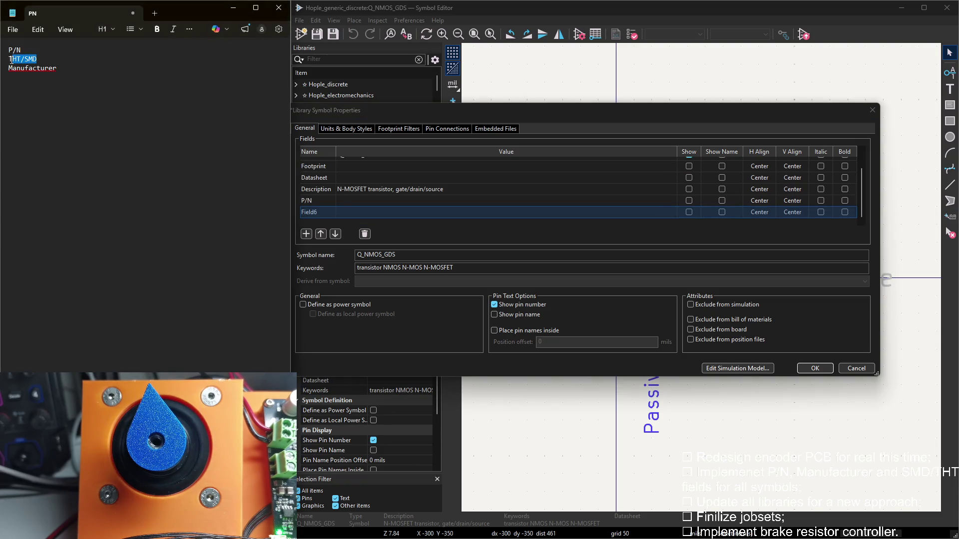
click(326, 209)
key(ctrl+v)
click(308, 233)
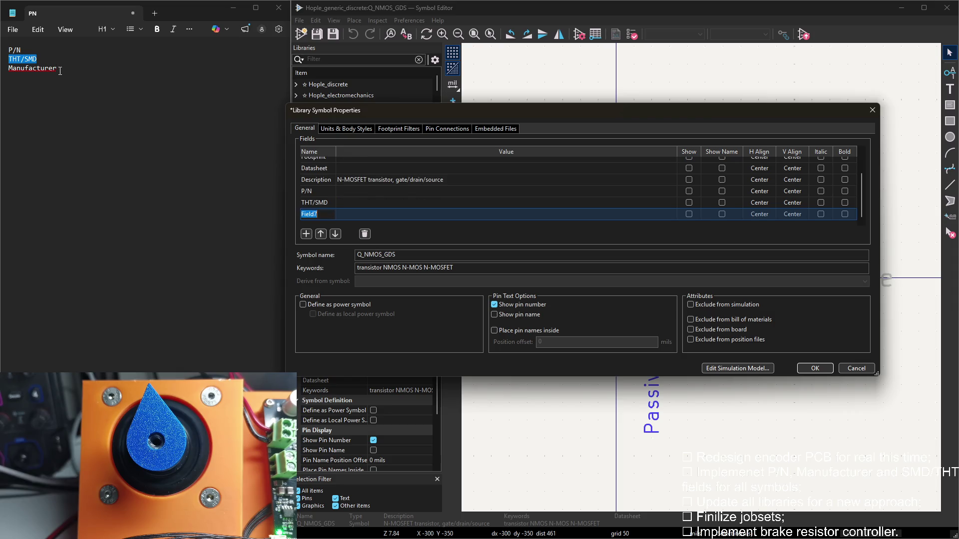
drag(60, 70, 9, 68)
key(ctrl+c)
click(418, 248)
key(ctrl+v)
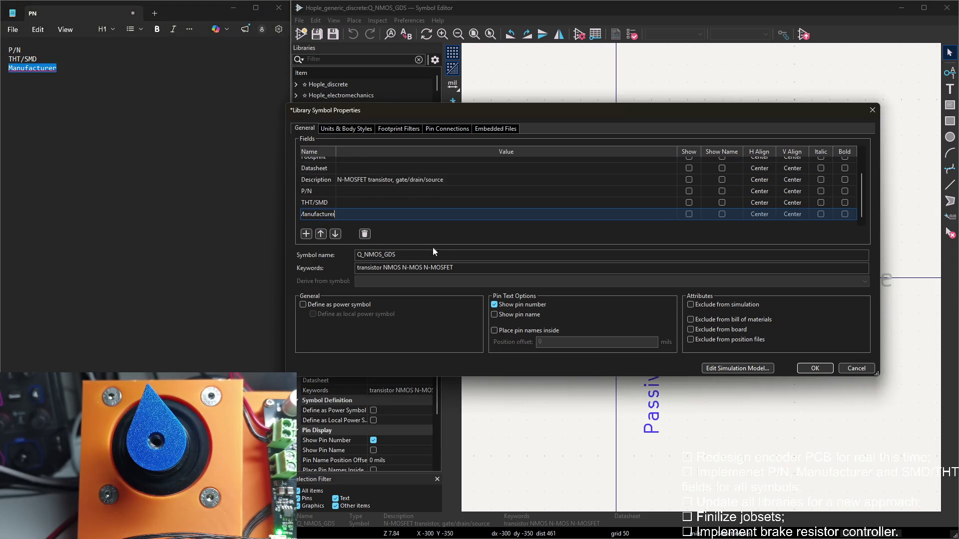
click(814, 367)
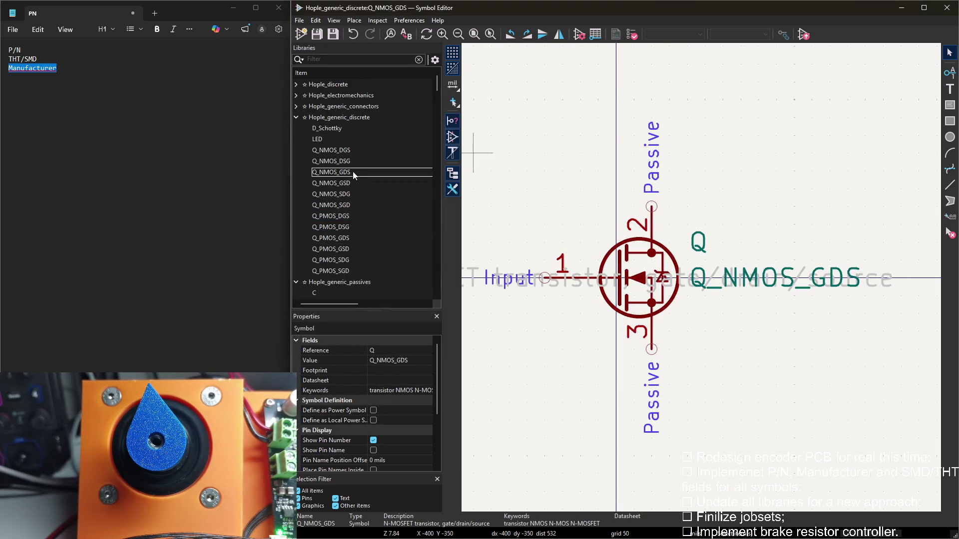
double_click(340, 185)
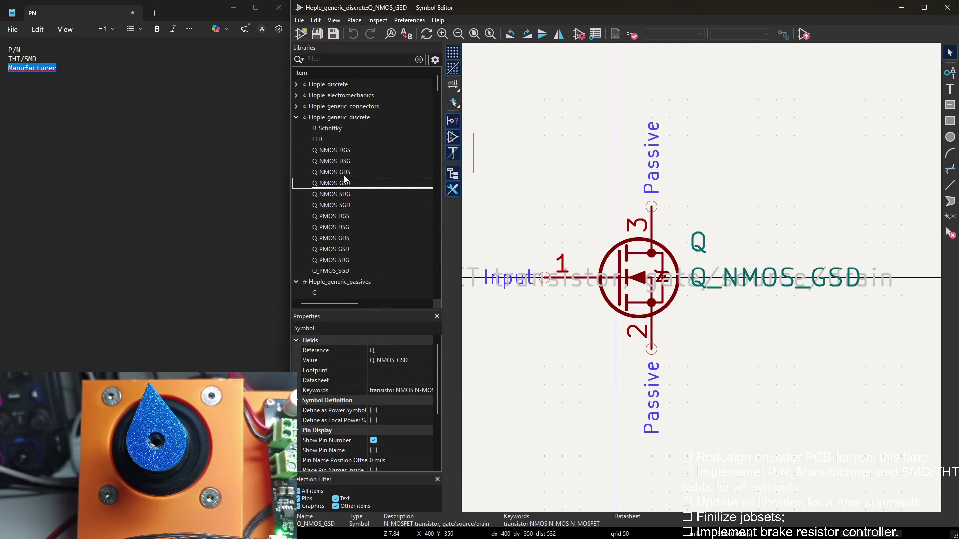
In Q_NMOS_GSD properties, add a new field named P/N pasted from the notes
double_click(549, 177)
double_click(14, 49)
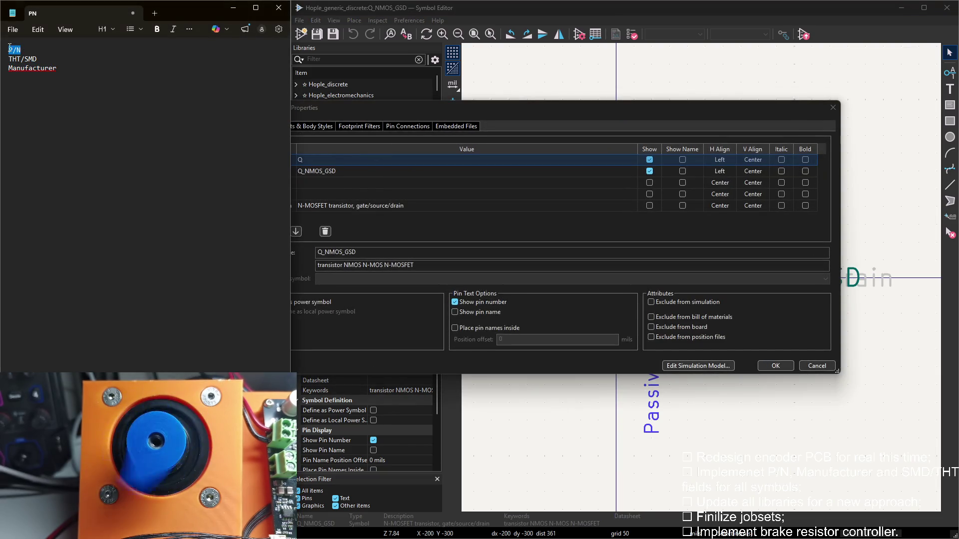
click(337, 128)
drag(441, 107, 486, 106)
click(312, 231)
key(ctrl+v)
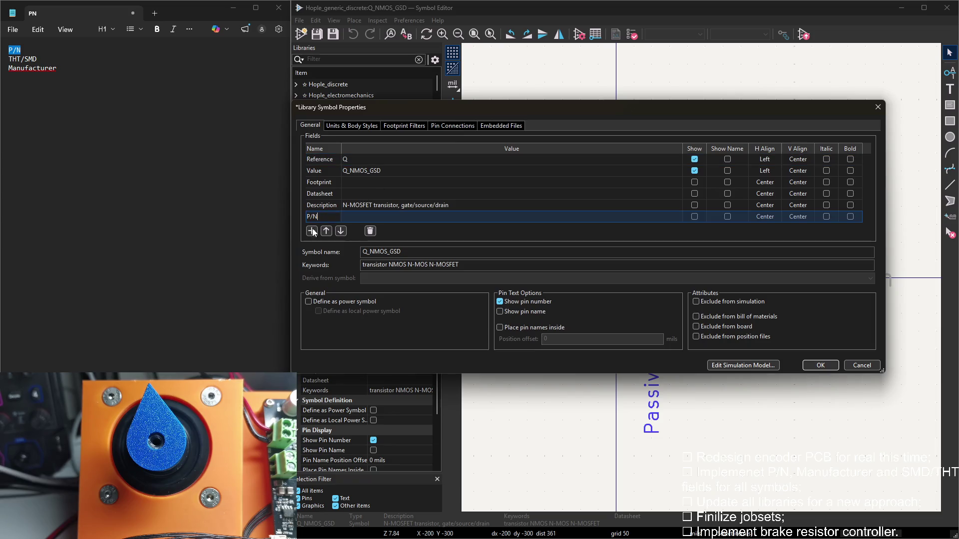
click(312, 231)
Add THT/SMD and Manufacturer fields to Q_NMOS_GSD, confirm, and save the library
drag(39, 59, 9, 59)
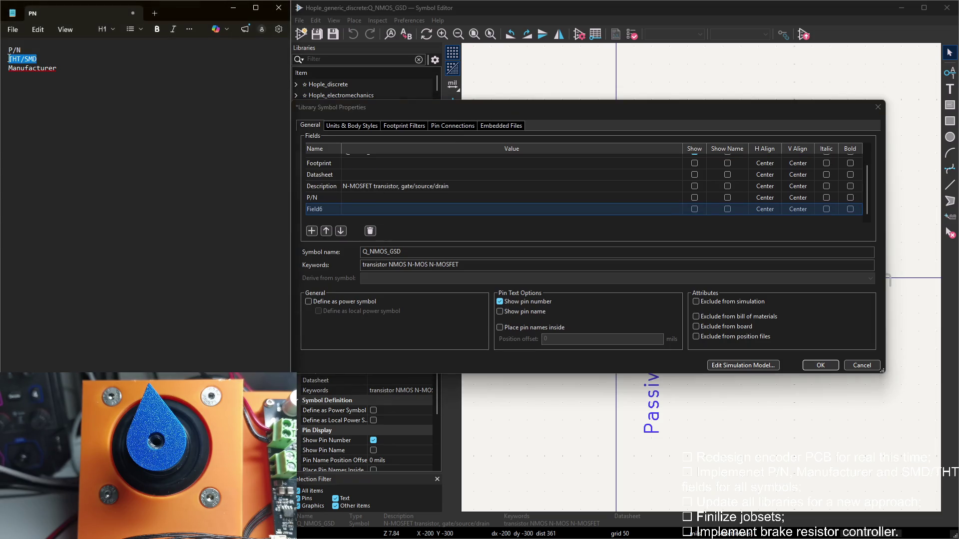
key(ctrl+v)
click(312, 231)
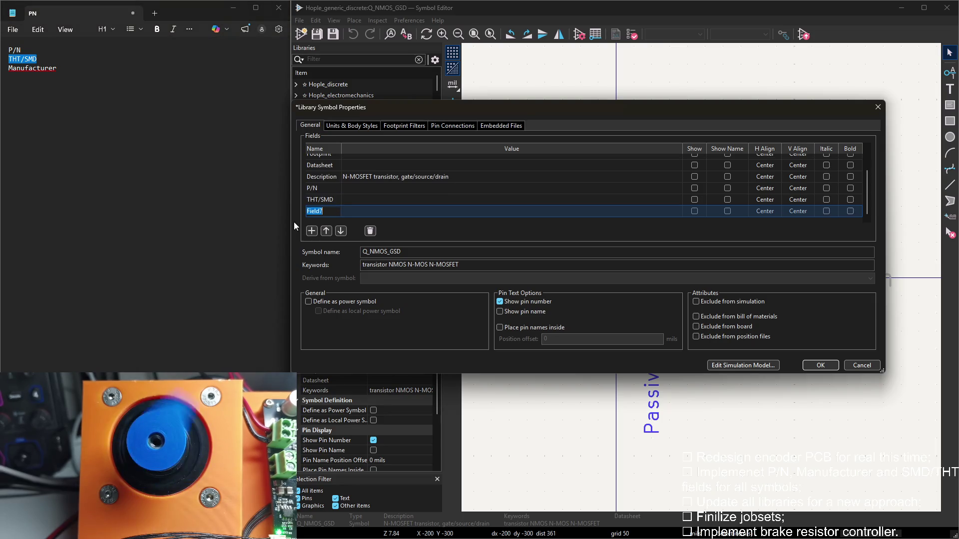
drag(57, 68, 3, 67)
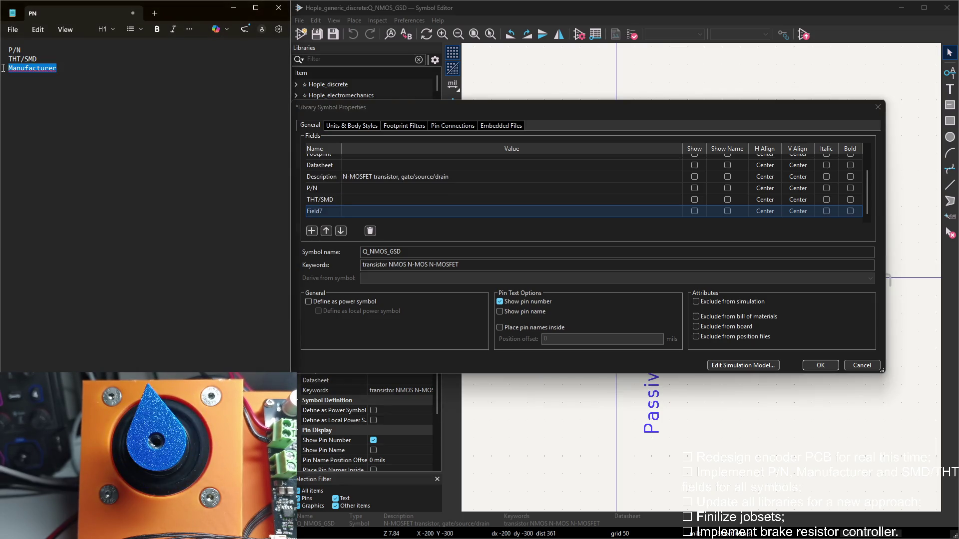
click(332, 212)
key(ctrl+v)
click(830, 367)
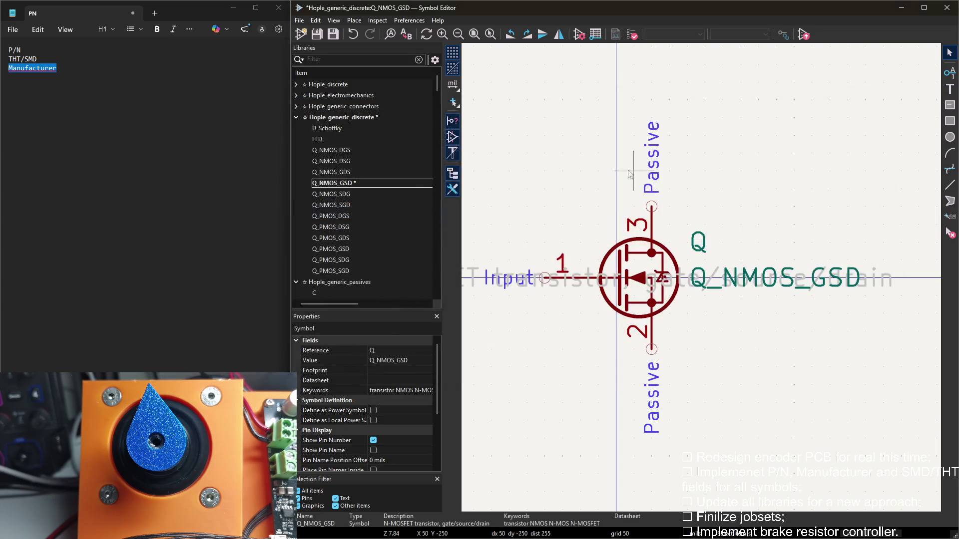
key(ctrl+s)
click(400, 194)
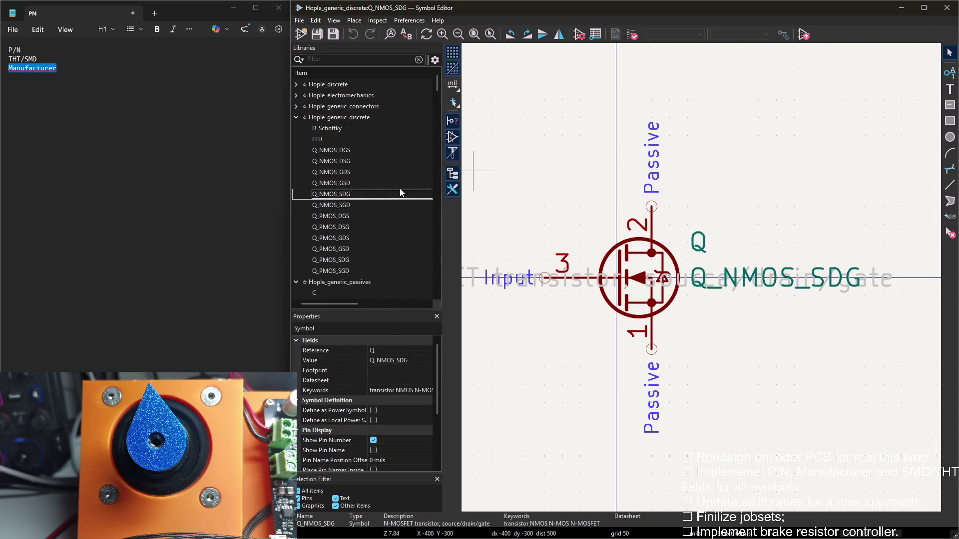
In Q_NMOS_SDG properties, add new fields named P/N and THT/SMD from the notes
click(22, 50)
double_click(507, 137)
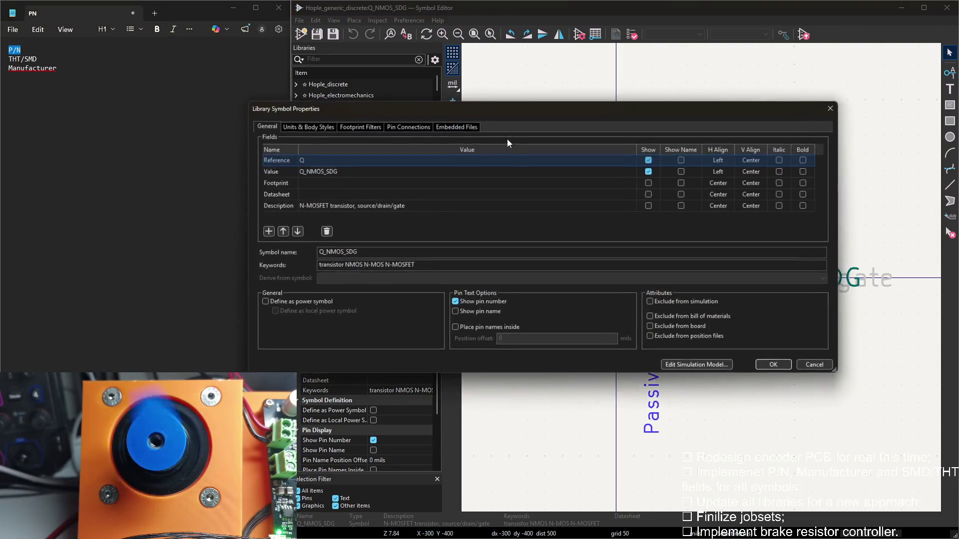
click(268, 233)
key(ctrl+v)
double_click(28, 60)
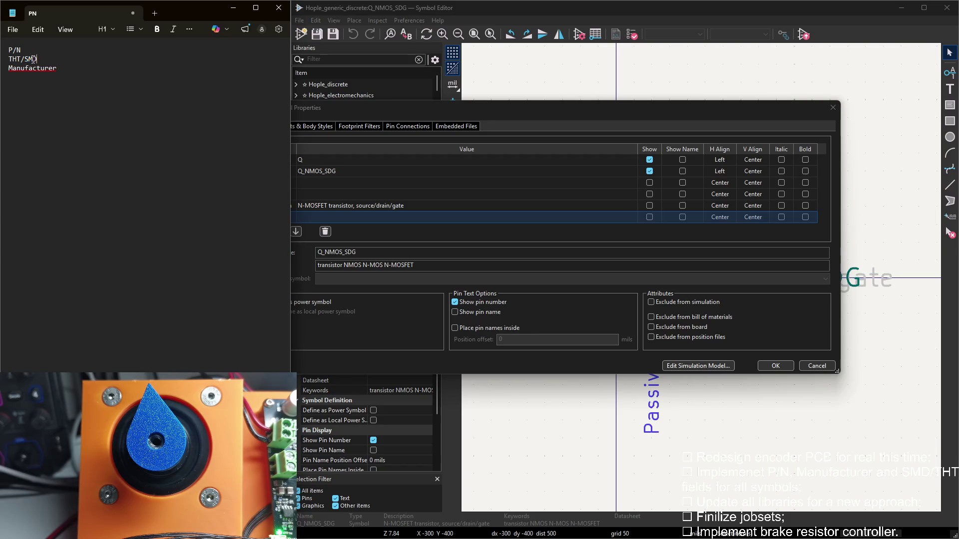
click(336, 205)
click(289, 216)
click(267, 231)
key(ctrl+v)
Add a Manufacturer field to Q_NMOS_SDG and confirm the field changes
click(61, 68)
double_click(32, 68)
click(336, 214)
click(267, 232)
key(ctrl+v)
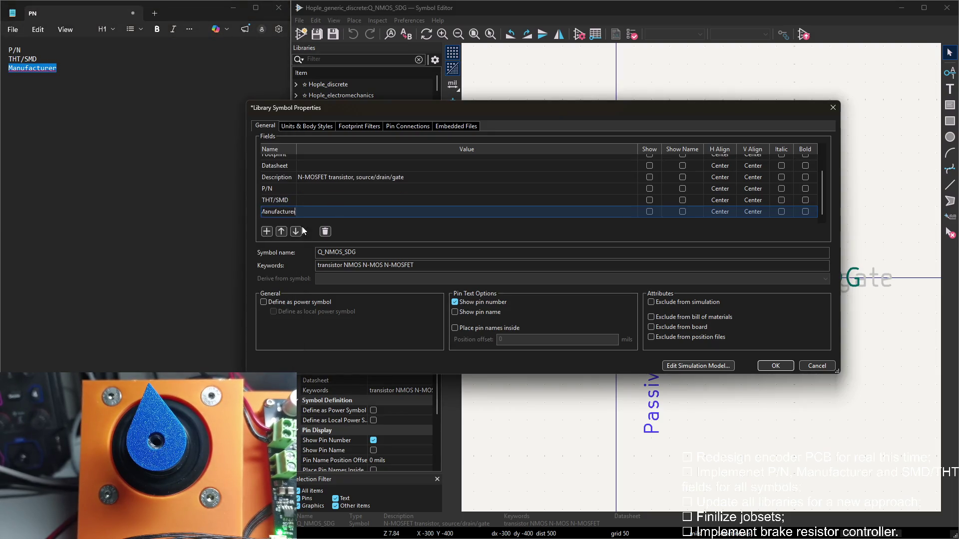
click(776, 365)
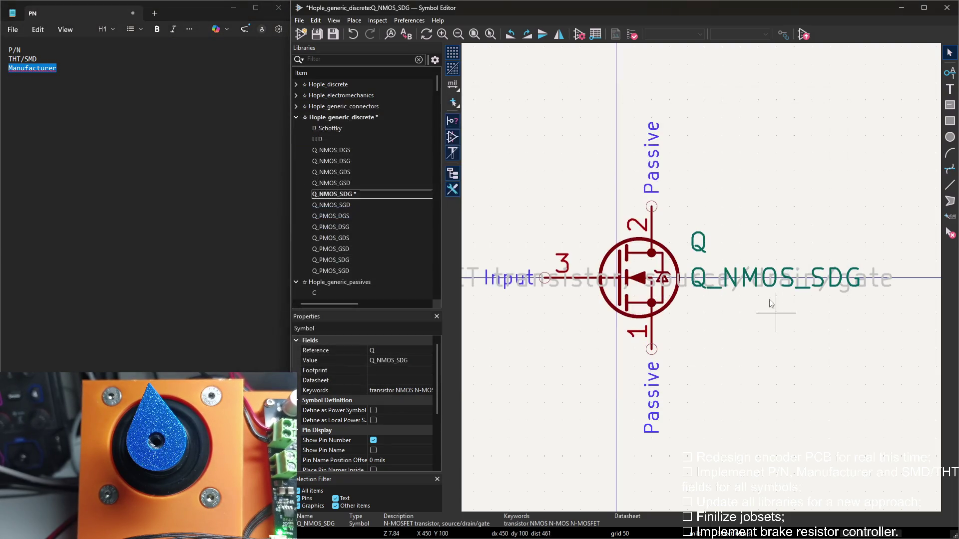
click(341, 204)
In Q_NMOS_SGD properties, add a new field named P/N pasted from the notes
drag(21, 49, 9, 49)
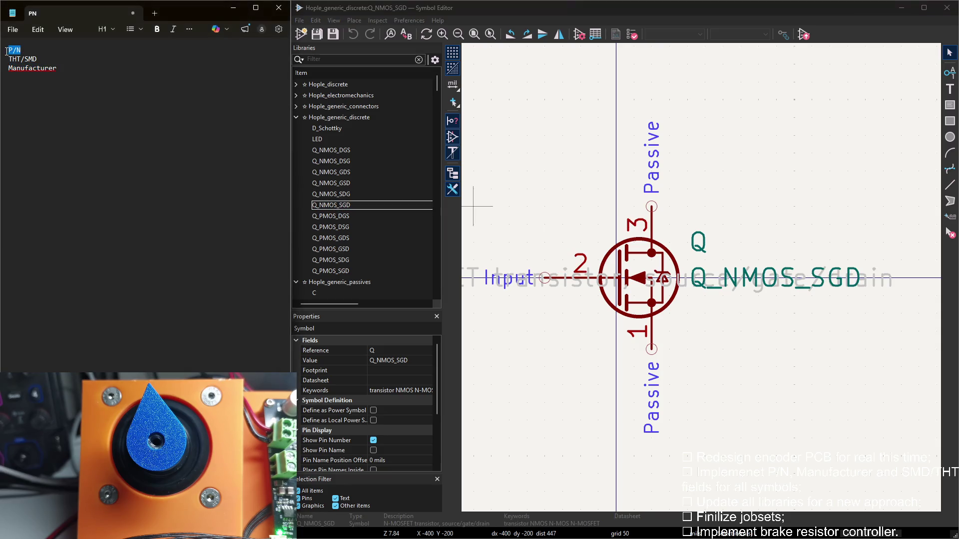
click(348, 206)
scroll(367, 199, down, 5)
scroll(395, 181, down, 5)
scroll(394, 172, up, 3)
scroll(392, 180, up, 2)
scroll(390, 182, up, 5)
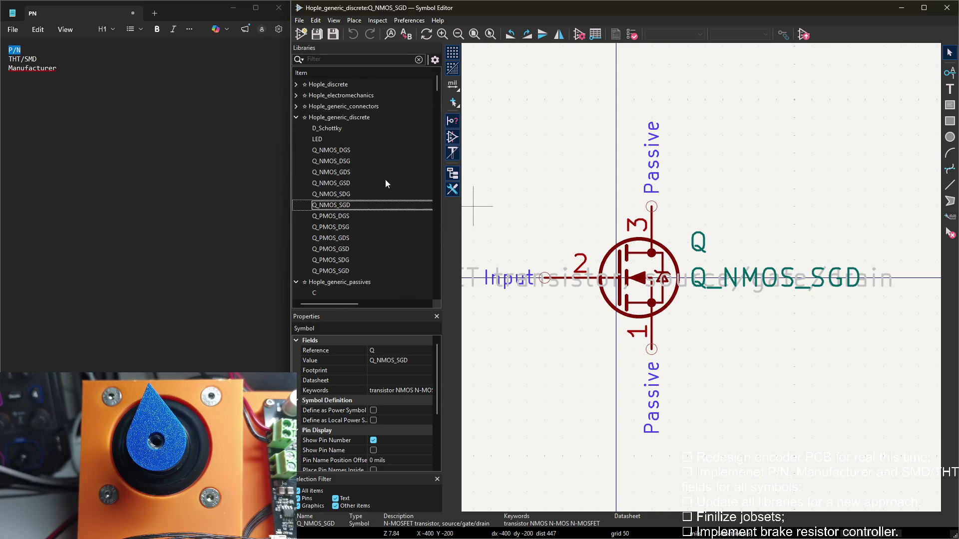
double_click(360, 205)
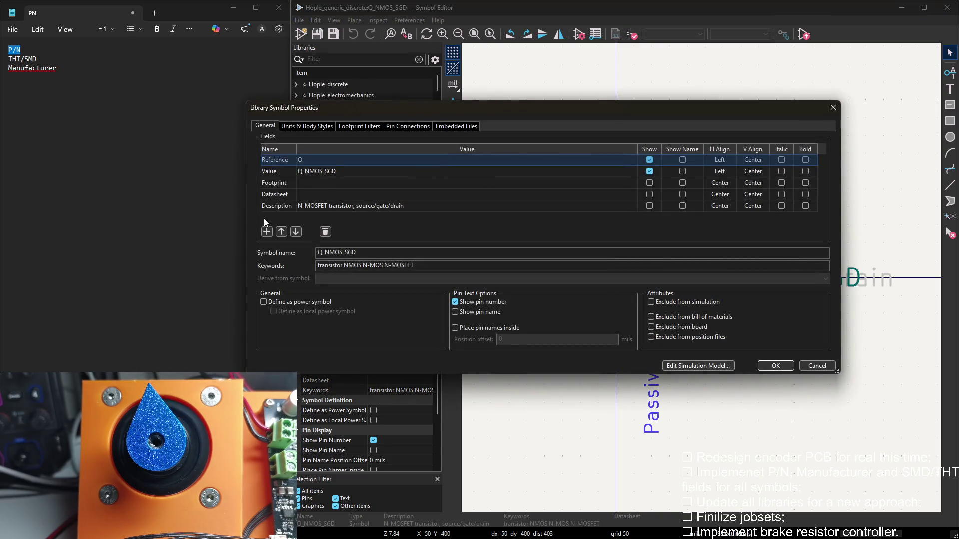
click(266, 231)
key(ctrl+v)
click(267, 230)
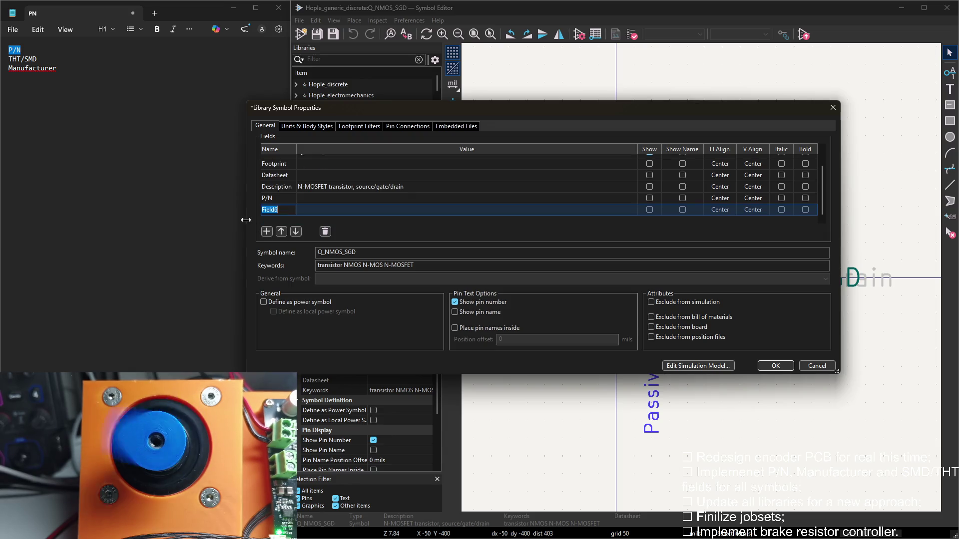
Add THT/SMD and Manufacturer fields to Q_NMOS_SGD and apply the changes
triple_click(43, 59)
key(ctrl+c)
click(408, 231)
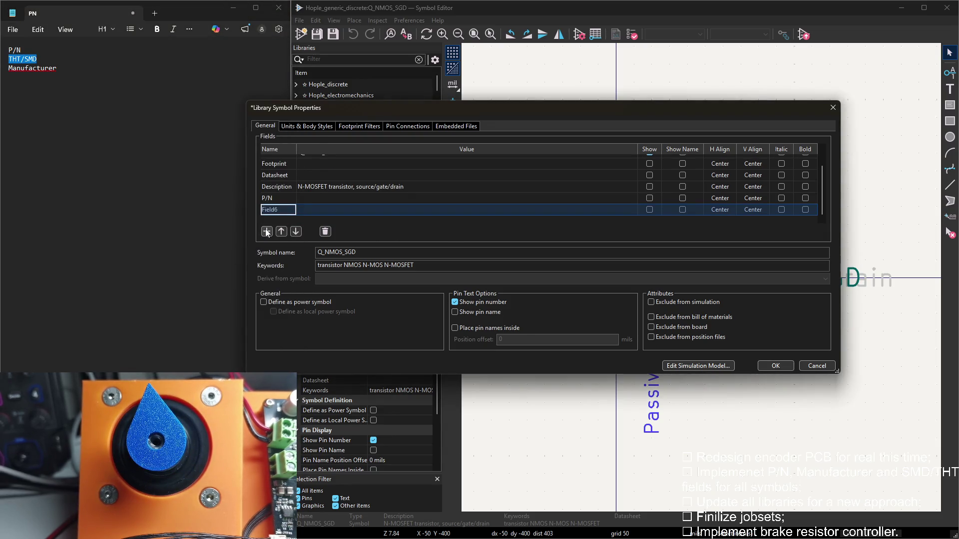
drag(71, 68, 18, 68)
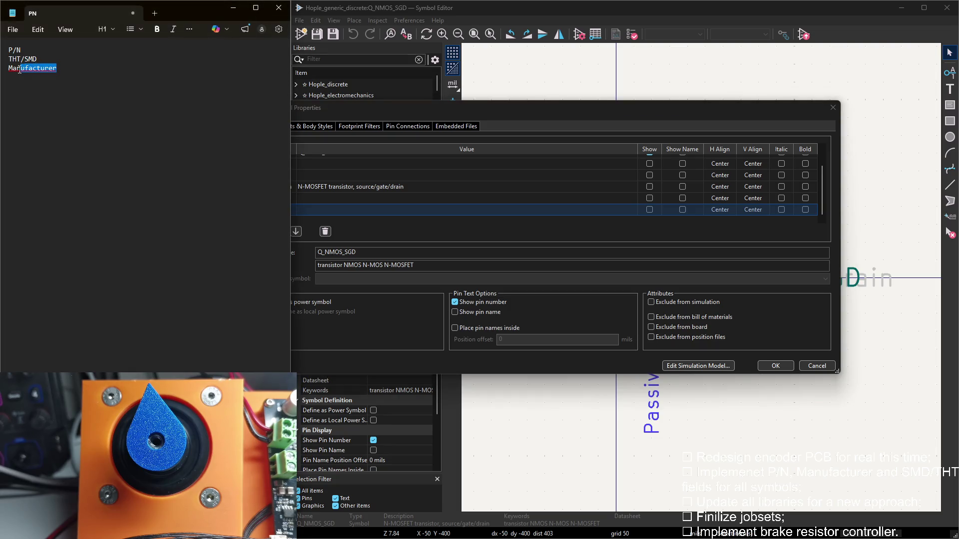
click(349, 238)
click(266, 231)
key(Return)
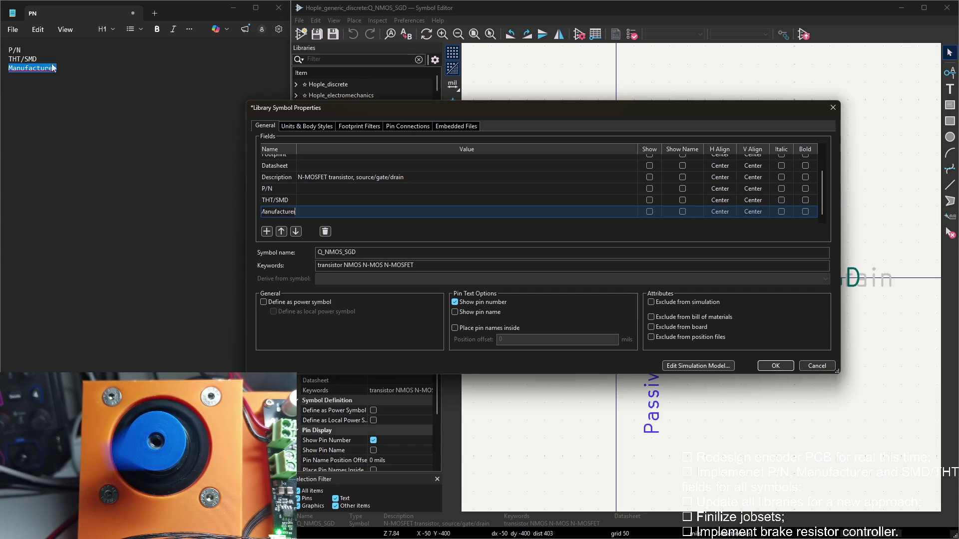
drag(22, 50, 10, 49)
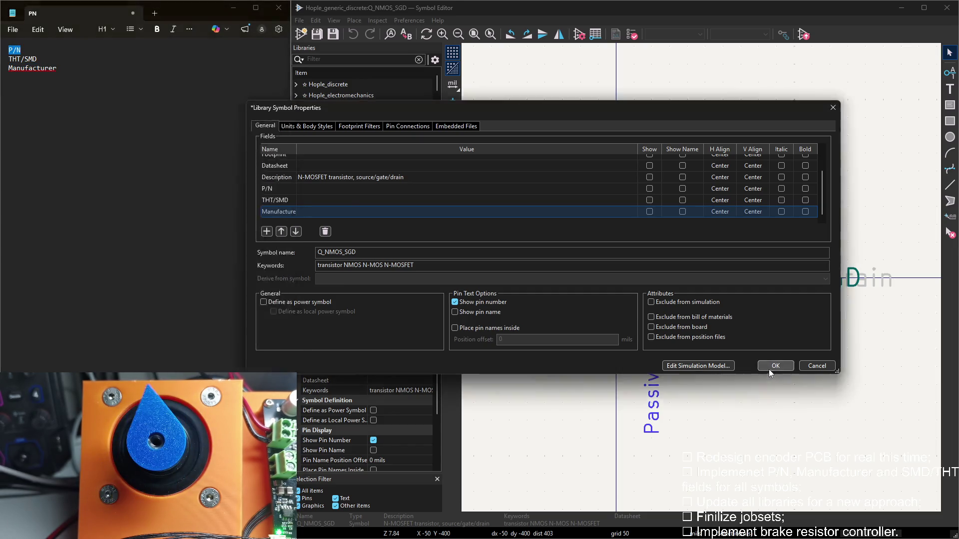
click(767, 370)
double_click(338, 218)
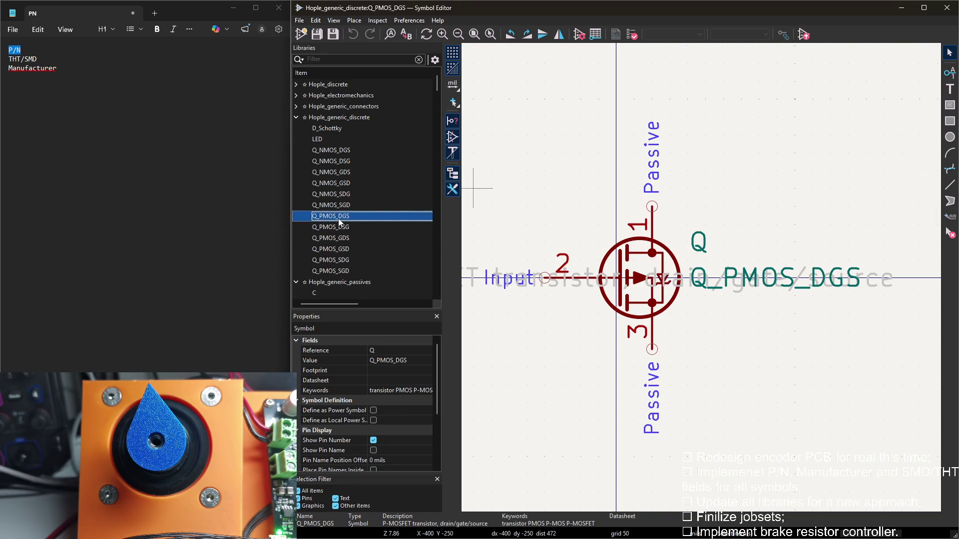
In Q_PMOS_DGS properties, add fields named P/N, THT/SMD and Manufacturer from the notes and apply
double_click(532, 120)
click(266, 231)
key(ctrl+v)
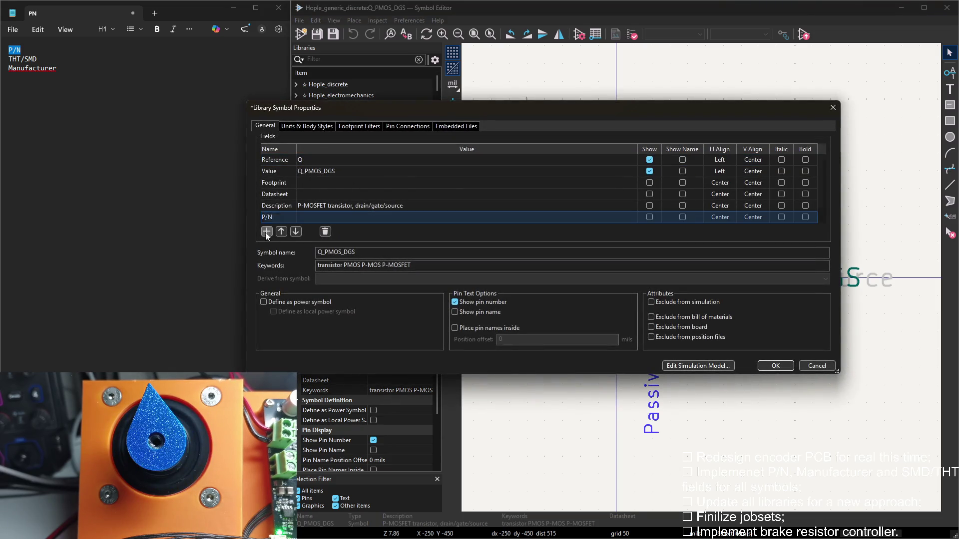
click(267, 231)
drag(37, 59, 10, 60)
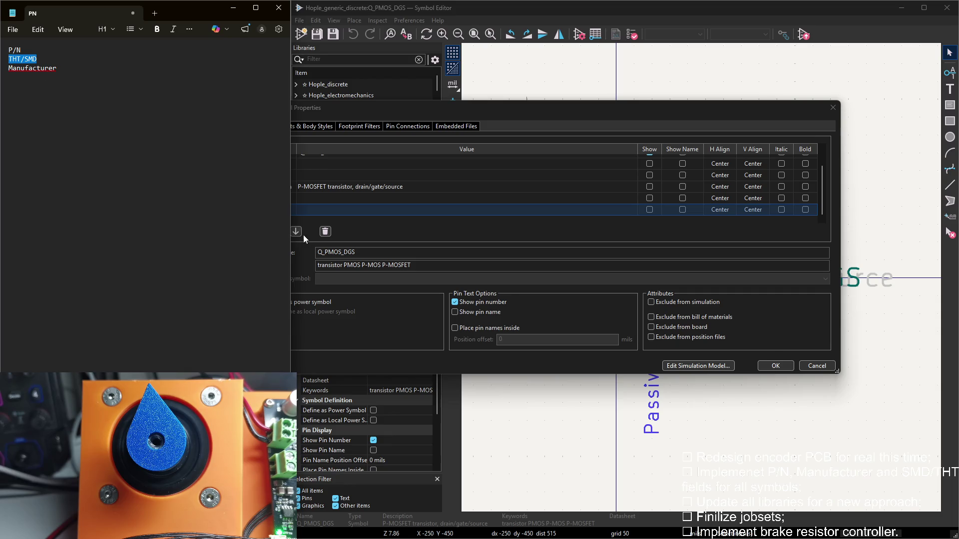
click(293, 209)
key(ctrl+v)
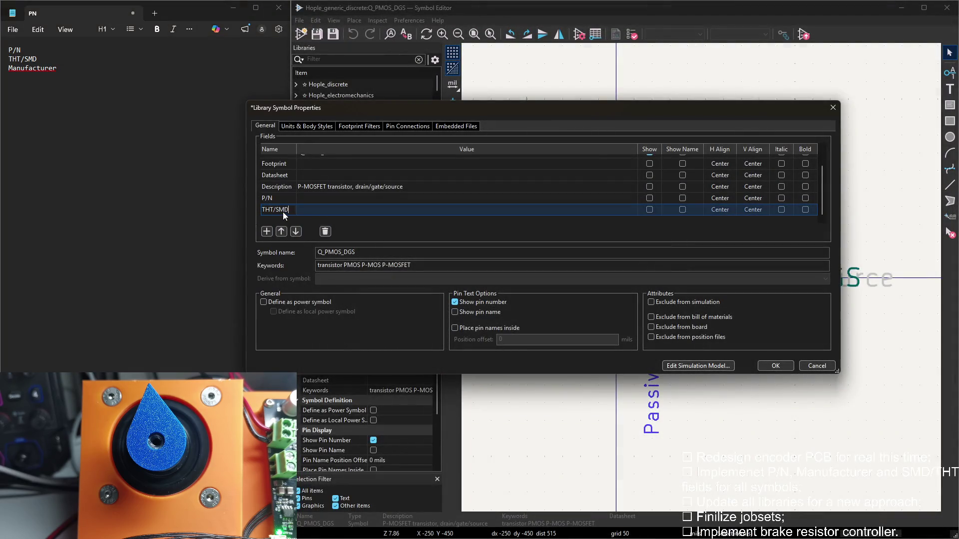
drag(52, 68, 10, 68)
click(340, 210)
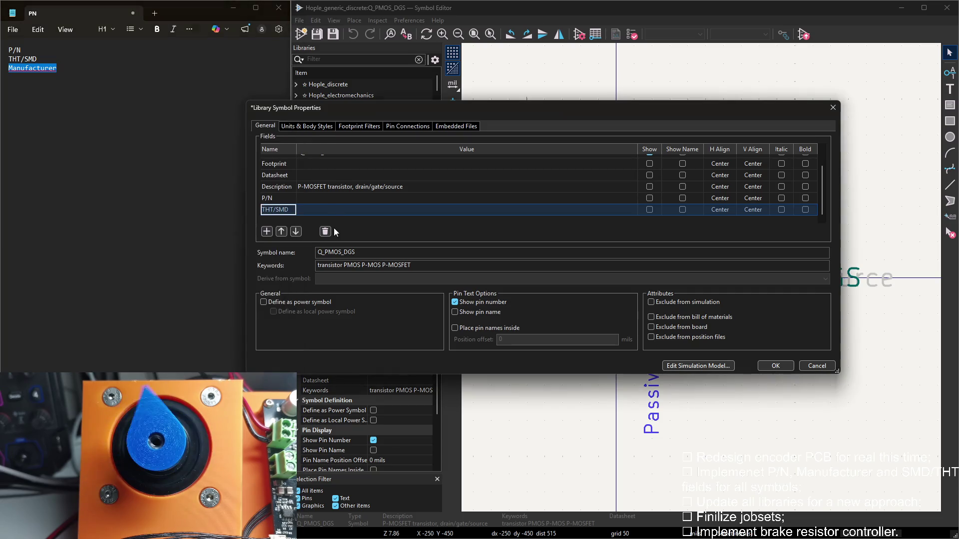
click(268, 231)
key(ctrl+v)
click(774, 366)
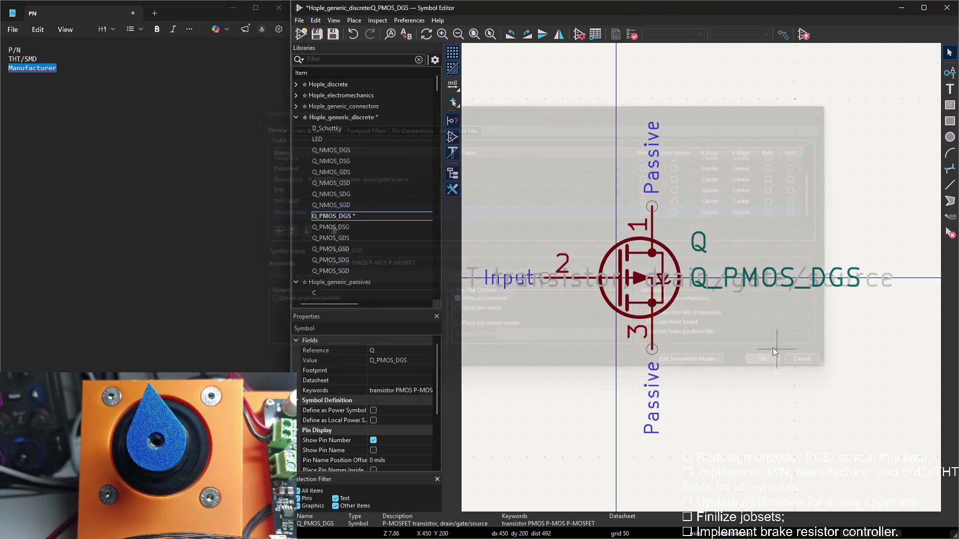
Give Q_PMOS_DSG new P/N and THT/SMD fields in its Symbol Properties, names pasted from the notes
double_click(356, 228)
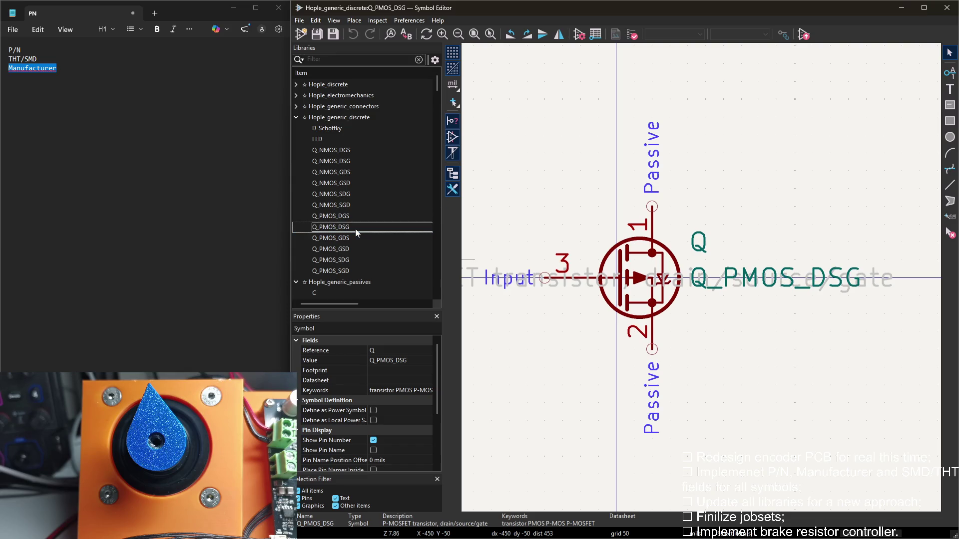
double_click(556, 146)
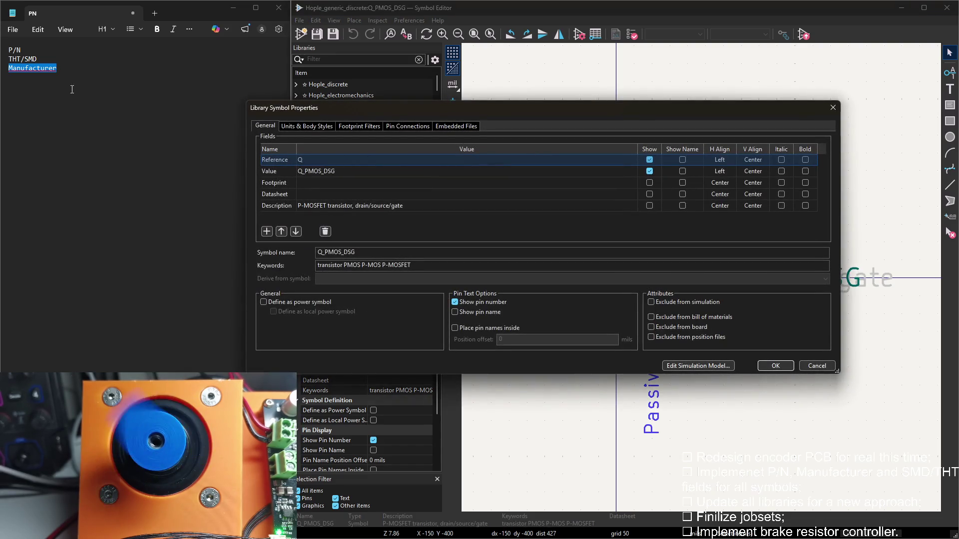
click(14, 49)
key(Home)
key(shift+End)
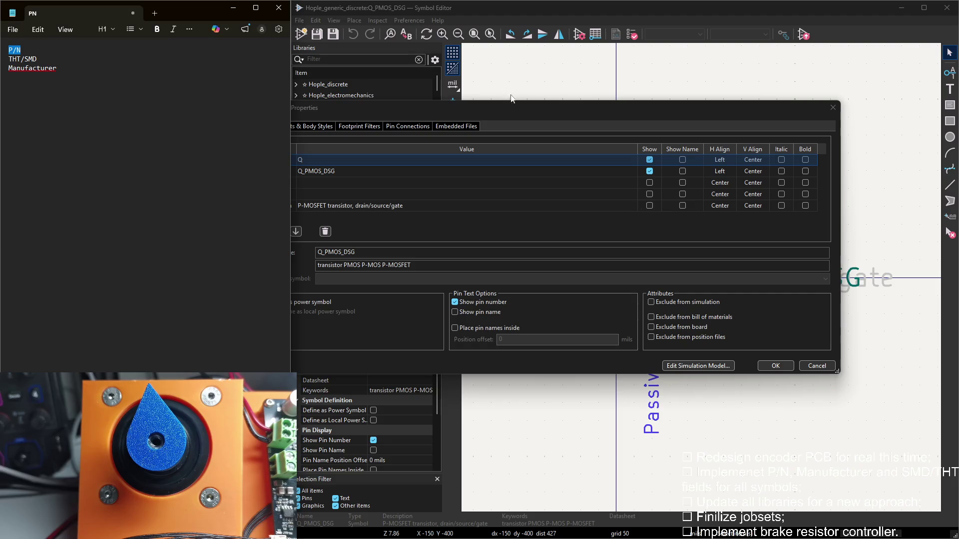
drag(510, 95, 557, 103)
click(315, 225)
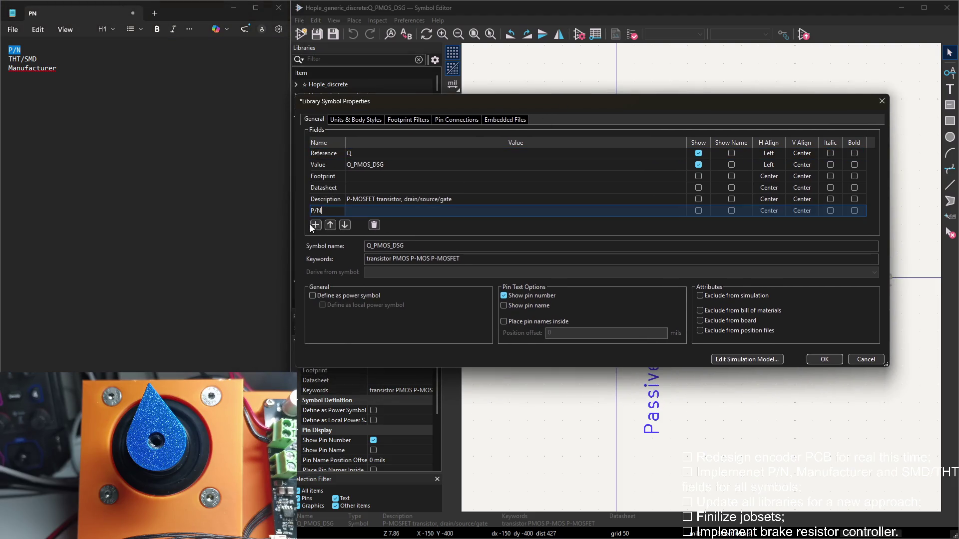
click(315, 225)
click(9, 59)
key(shift+End)
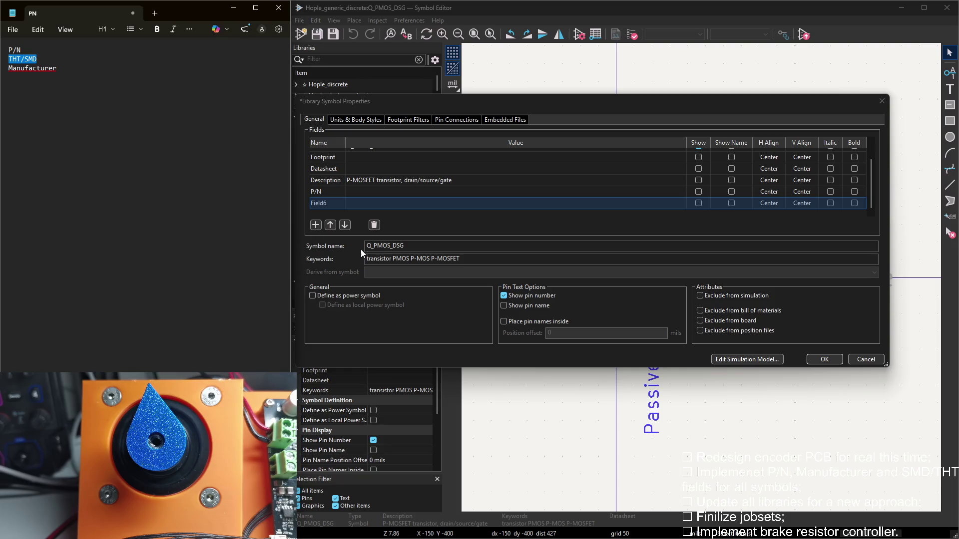
key(ctrl+c)
click(319, 203)
Add the Manufacturer field to Q_PMOS_DSG and apply the properties
key(ctrl+v)
click(315, 225)
click(61, 68)
key(shift+Home)
key(ctrl+c)
click(314, 204)
key(ctrl+v)
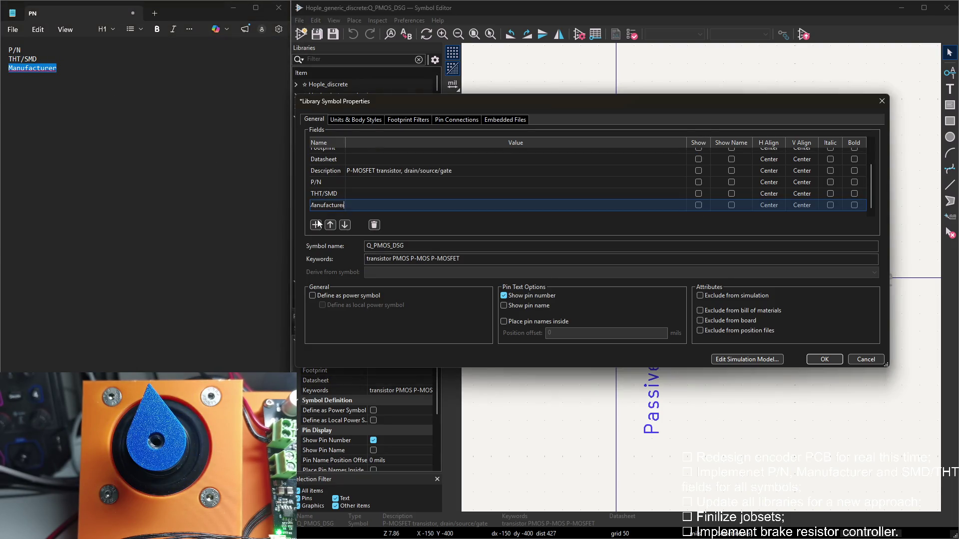
click(830, 359)
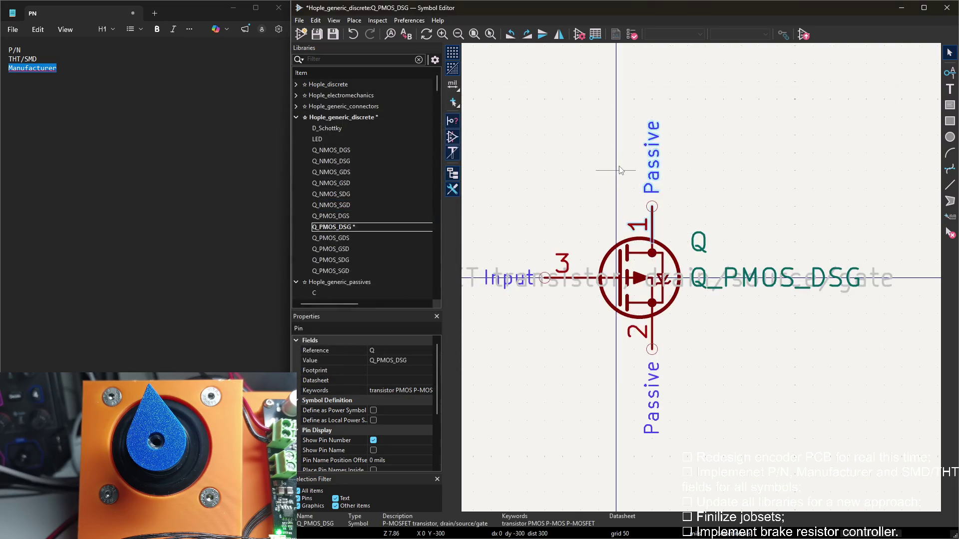
Give Q_PMOS_GDS new P/N and THT/SMD fields in its Symbol Properties
click(343, 240)
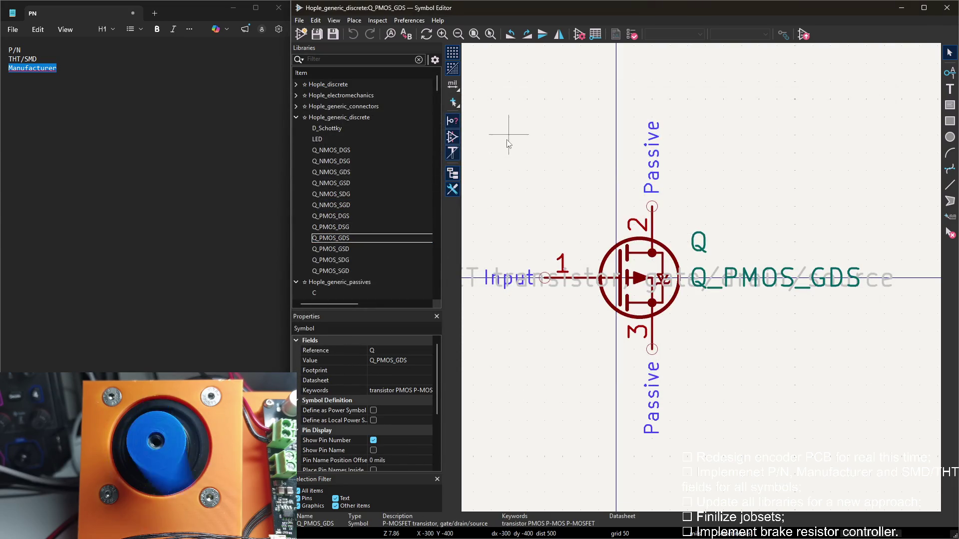
double_click(512, 135)
click(108, 66)
key(Up)
key(Up)
key(shift+Home)
key(ctrl+c)
click(344, 193)
click(266, 232)
key(ctrl+v)
drag(36, 59, 10, 58)
click(293, 210)
key(ctrl+v)
click(266, 231)
Add the Manufacturer field to Q_PMOS_GDS, apply, and save the Hople_generic_discrete library
double_click(32, 67)
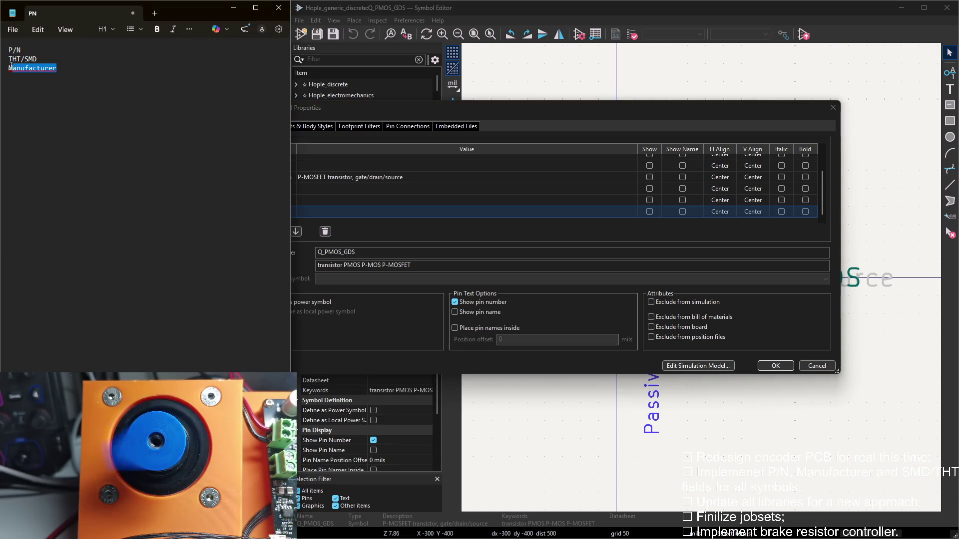
click(302, 192)
click(266, 231)
click(277, 203)
key(Return)
click(779, 367)
key(ctrl+s)
double_click(332, 251)
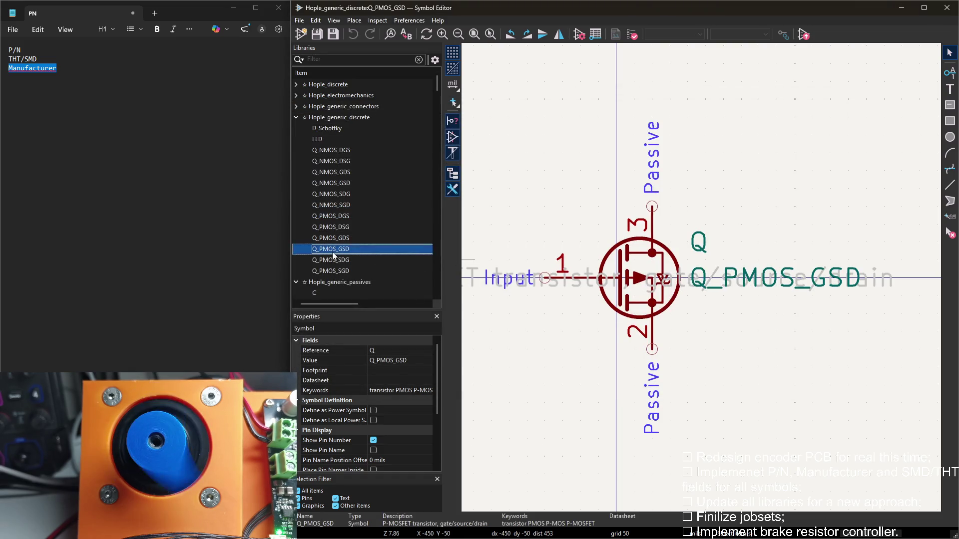
Give Q_PMOS_GSD empty P/N, THT/SMD and Manufacturer fields and apply them
double_click(507, 154)
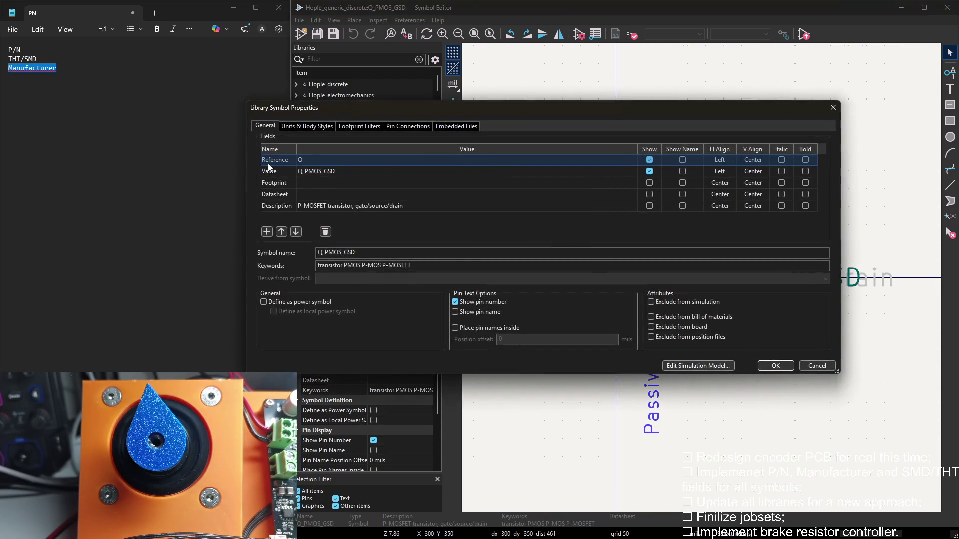
drag(9, 50, 22, 50)
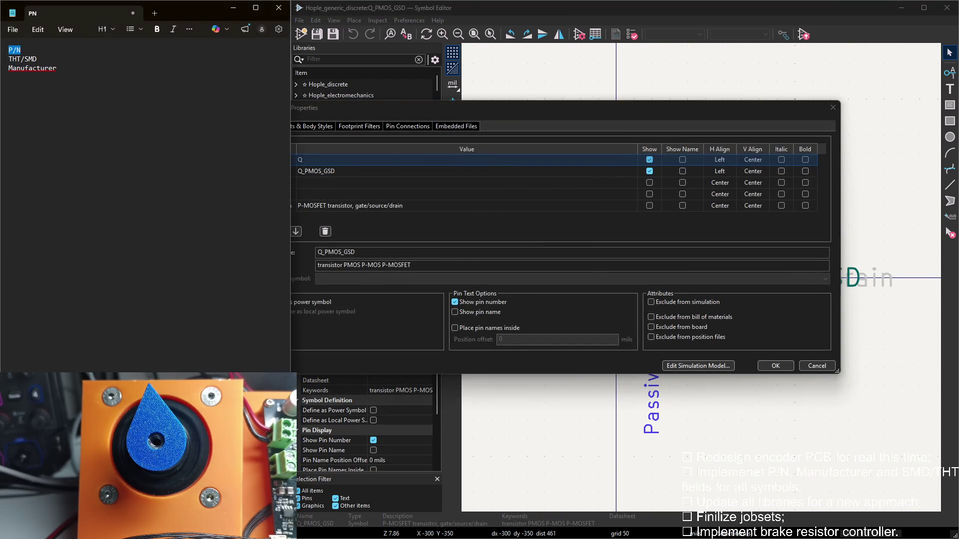
click(330, 225)
click(267, 232)
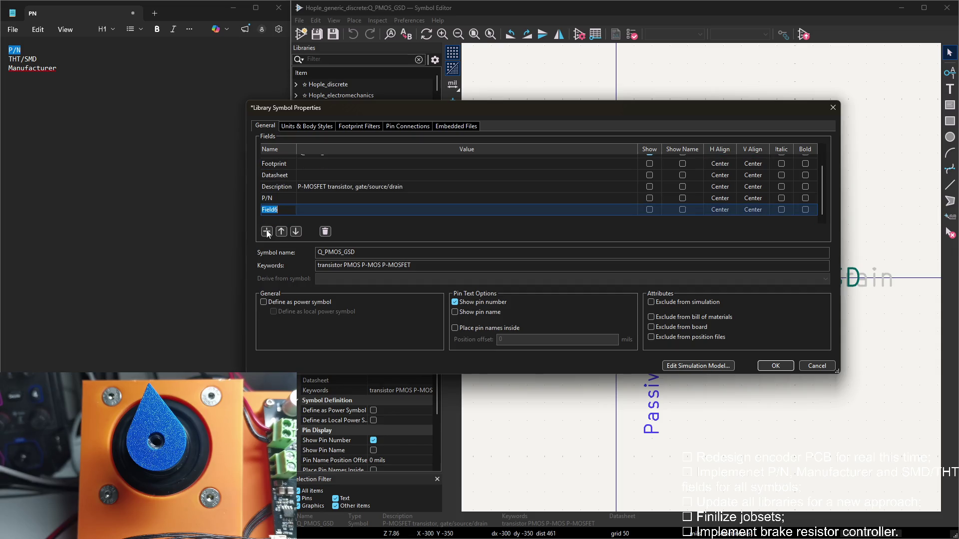
drag(41, 59, 6, 59)
click(329, 224)
key(ctrl+v)
click(267, 232)
click(64, 68)
drag(64, 69, 8, 68)
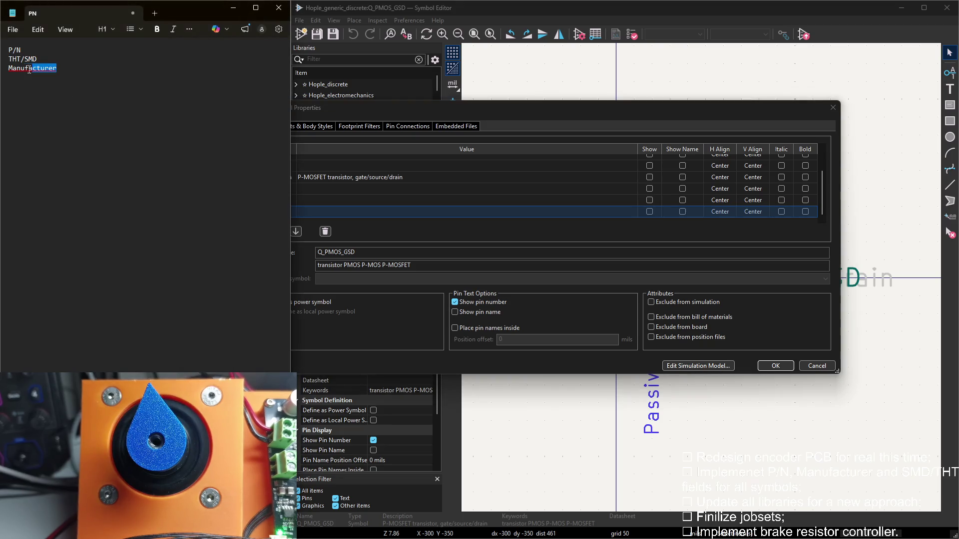
click(388, 233)
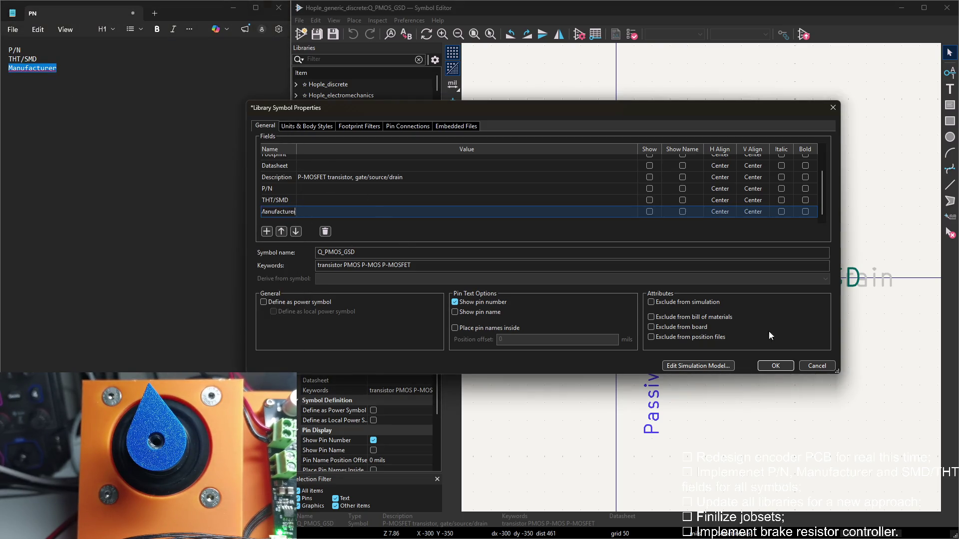
click(780, 365)
Give Q_PMOS_SDG new P/N and THT/SMD fields in its Symbol Properties
double_click(384, 259)
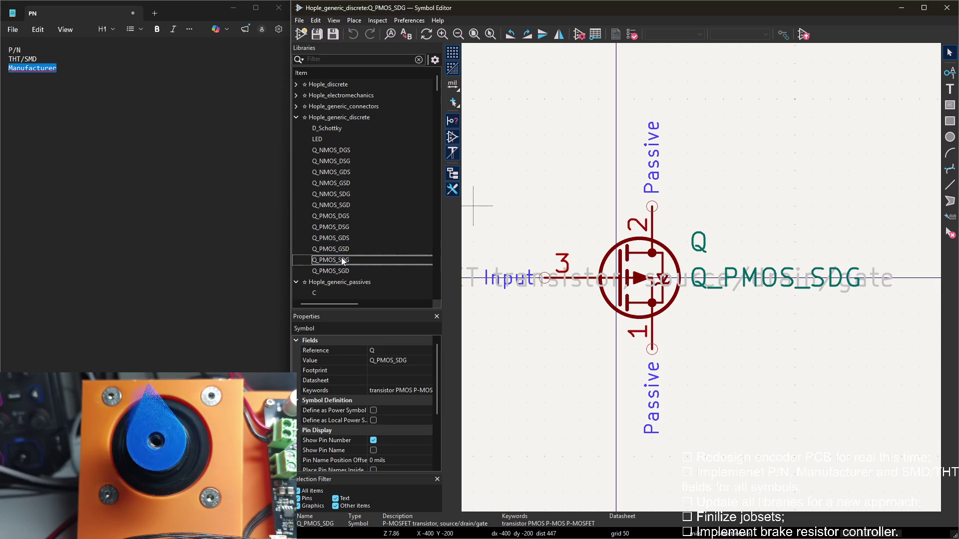
drag(21, 50, 8, 49)
key(ctrl+c)
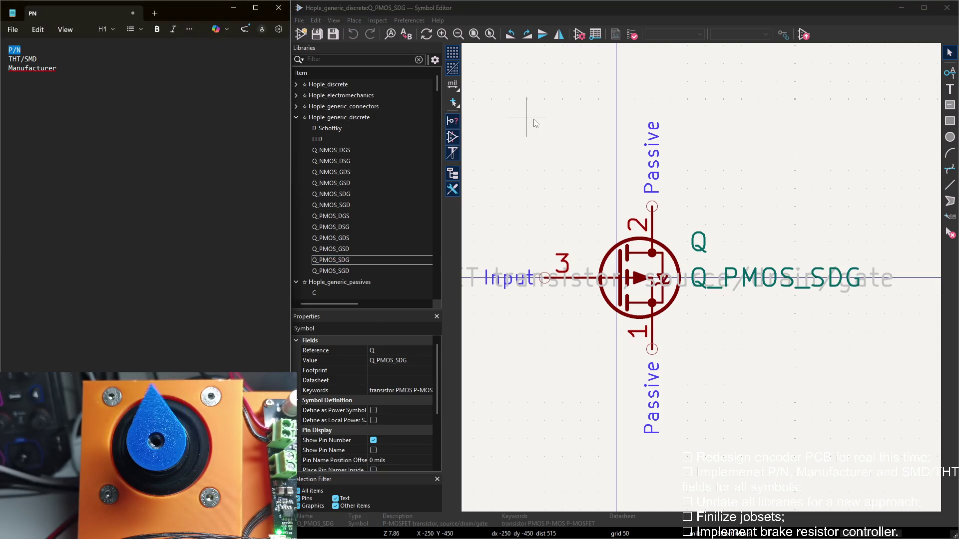
key(e)
click(266, 231)
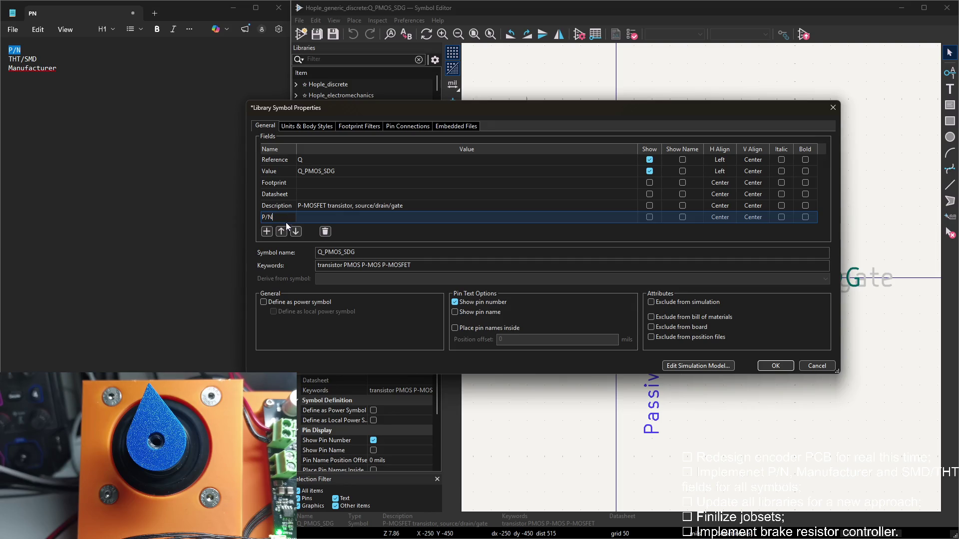
key(ctrl+v)
drag(42, 59, 12, 59)
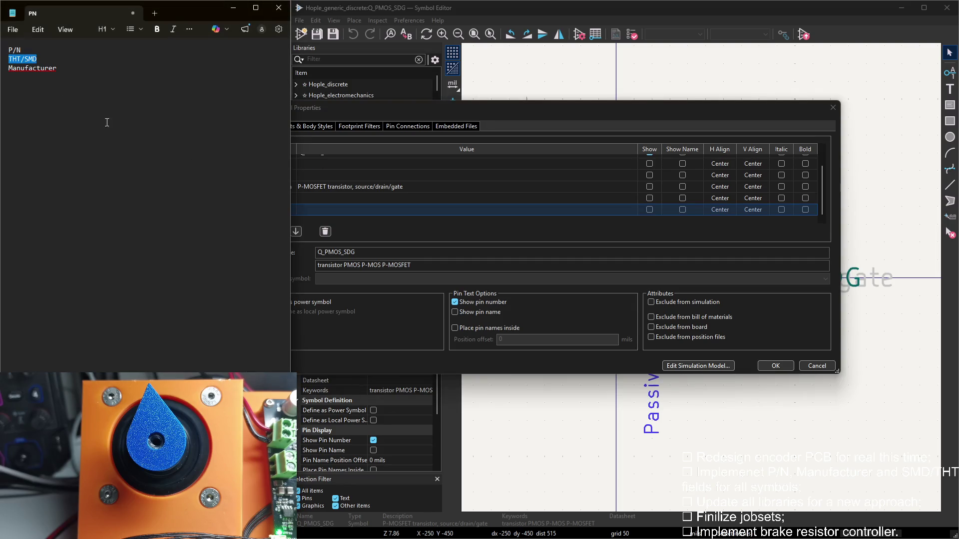
click(307, 222)
Add the Manufacturer field to Q_PMOS_SDG, remove the extra empty row, and apply
click(266, 231)
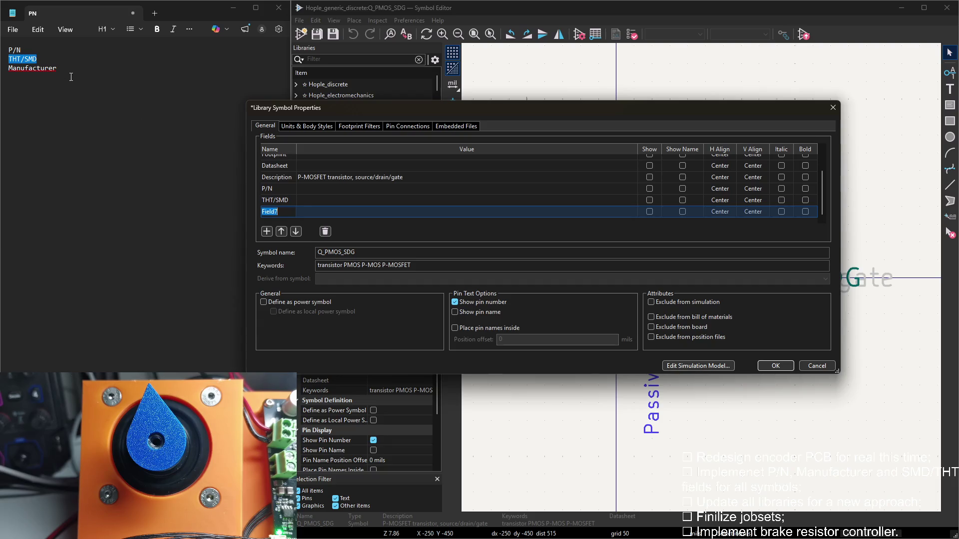
double_click(32, 67)
click(360, 239)
key(ctrl+v)
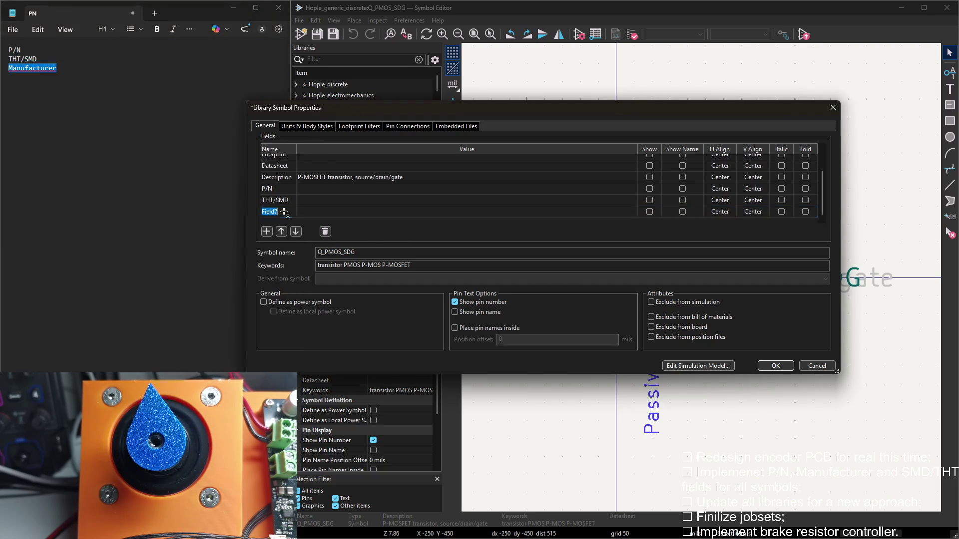
click(265, 231)
click(325, 231)
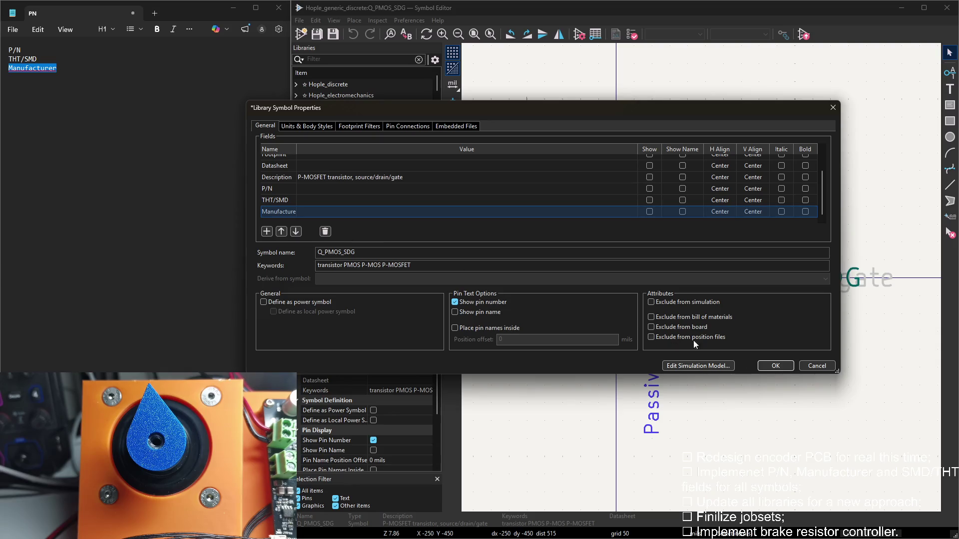
click(774, 366)
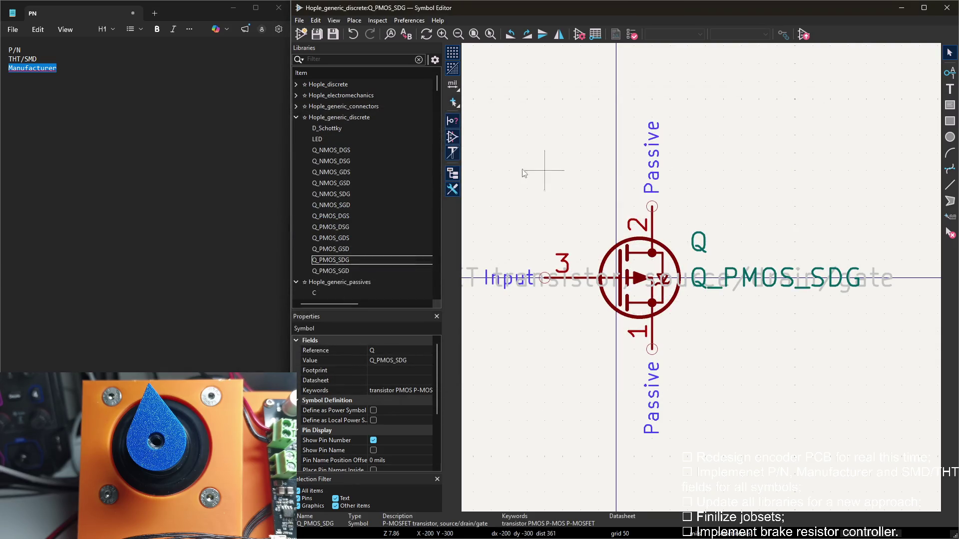
double_click(333, 271)
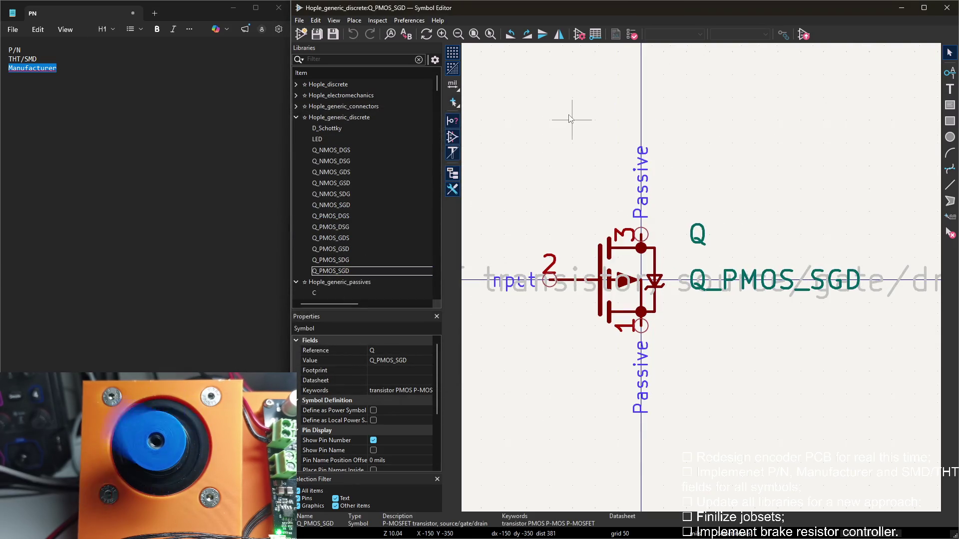
Give Q_PMOS_SGD new P/N and THT/SMD fields in its Symbol Properties
double_click(580, 109)
mouse_move(23, 50)
mouse_down()
mouse_move(8, 49)
mouse_move(8, 58)
mouse_up()
click(377, 222)
click(266, 231)
click(271, 213)
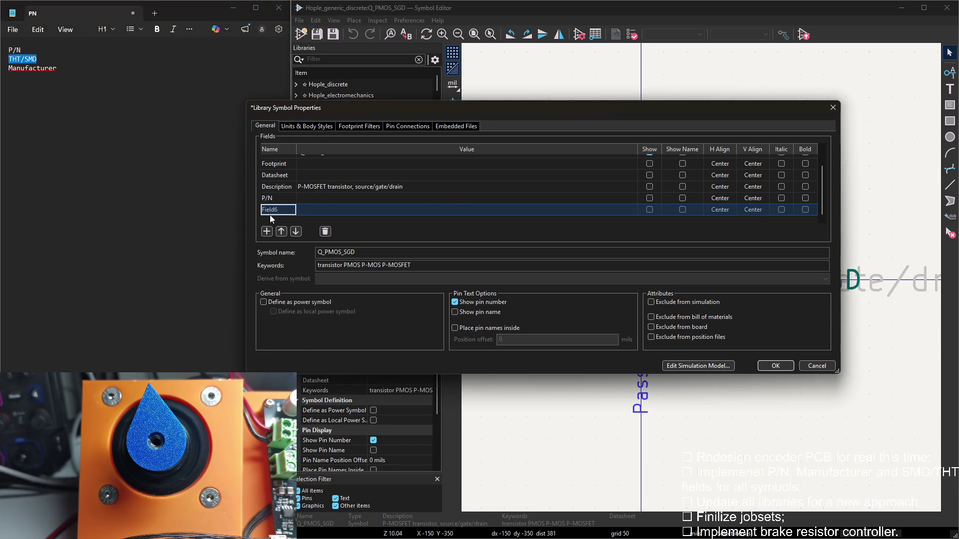
Add the Manufacturer field to Q_PMOS_SGD, delete the spare empty row, and apply
double_click(14, 68)
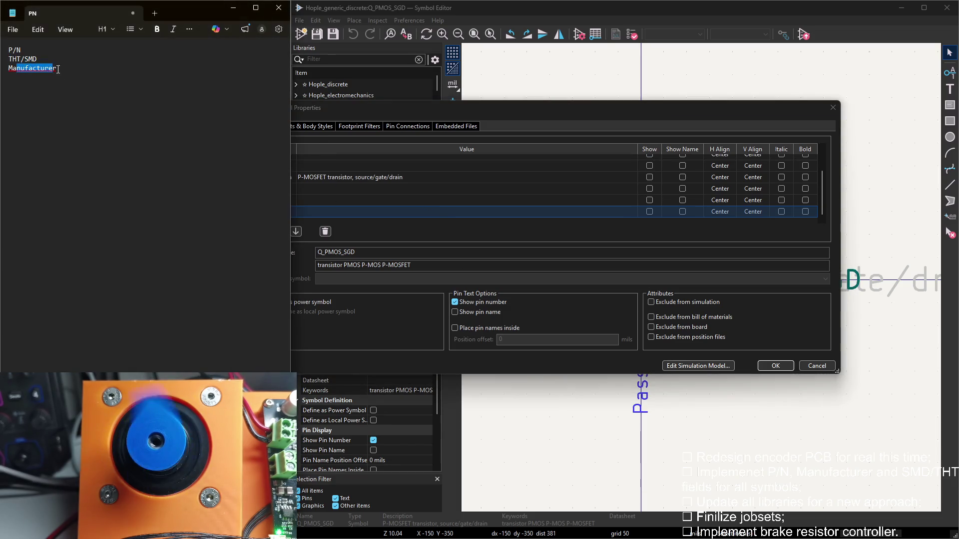
click(378, 221)
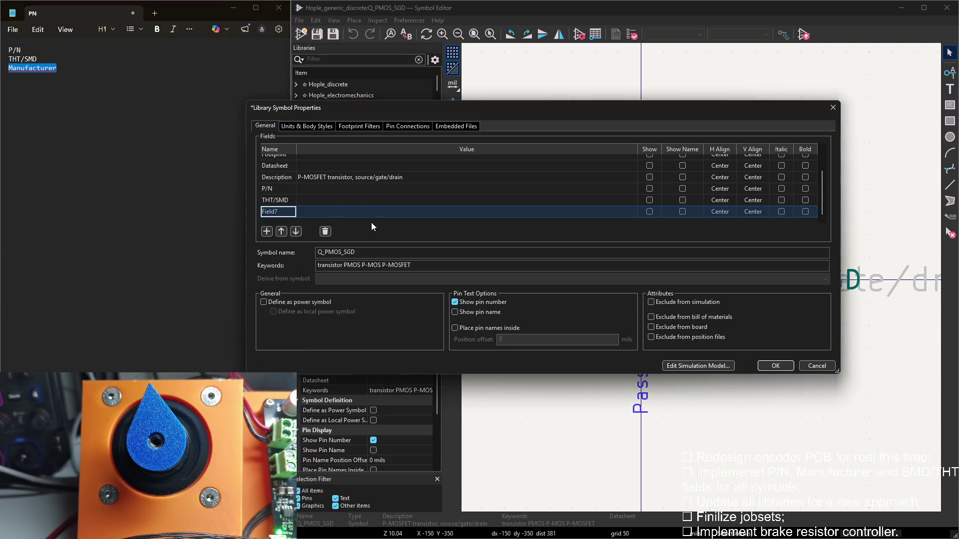
click(266, 232)
click(277, 202)
click(326, 231)
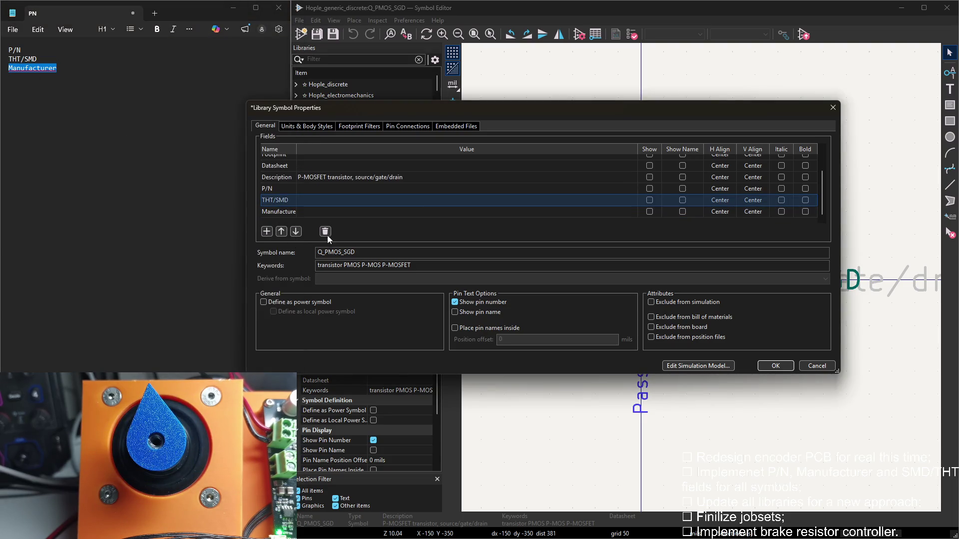
click(776, 366)
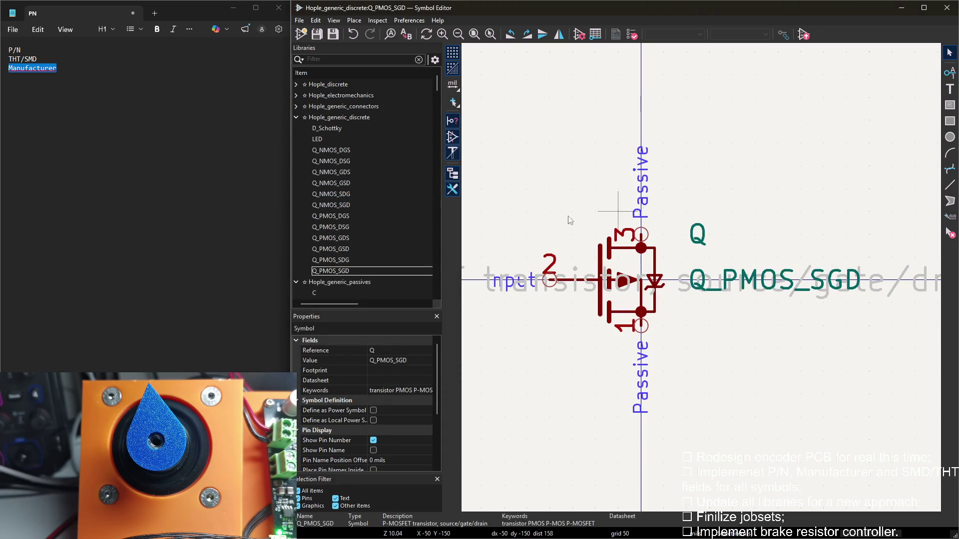
click(299, 119)
Give capacitor symbol C new P/N and THT/SMD fields in its Symbol Properties
click(317, 139)
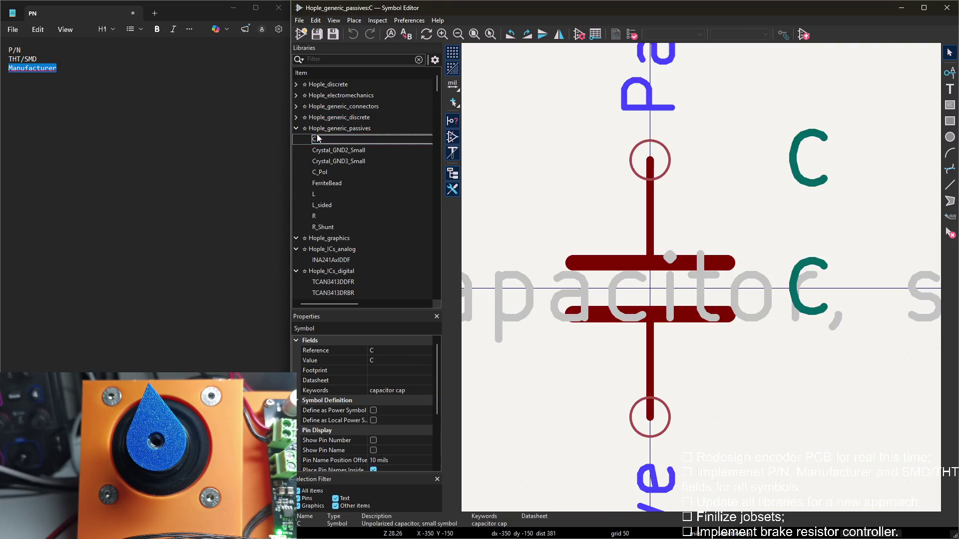
double_click(660, 171)
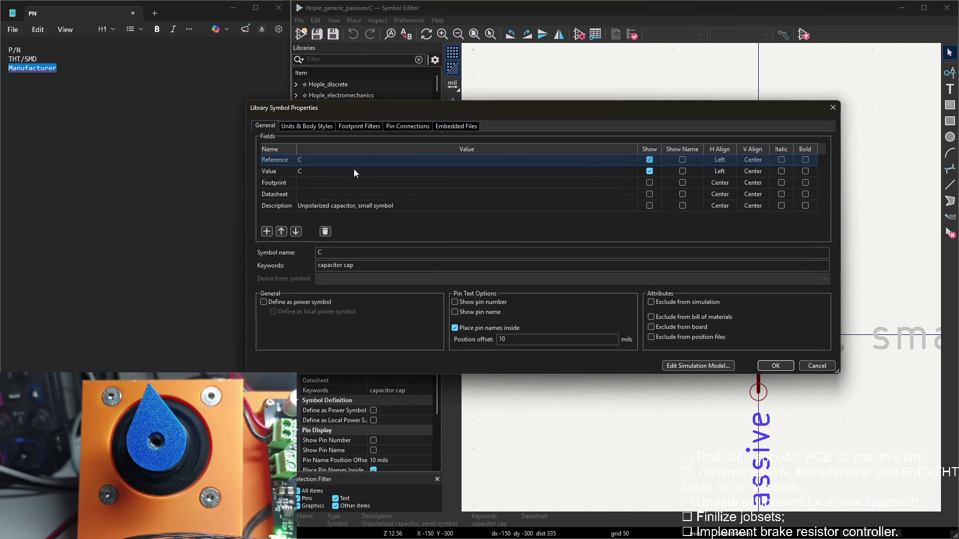
double_click(14, 49)
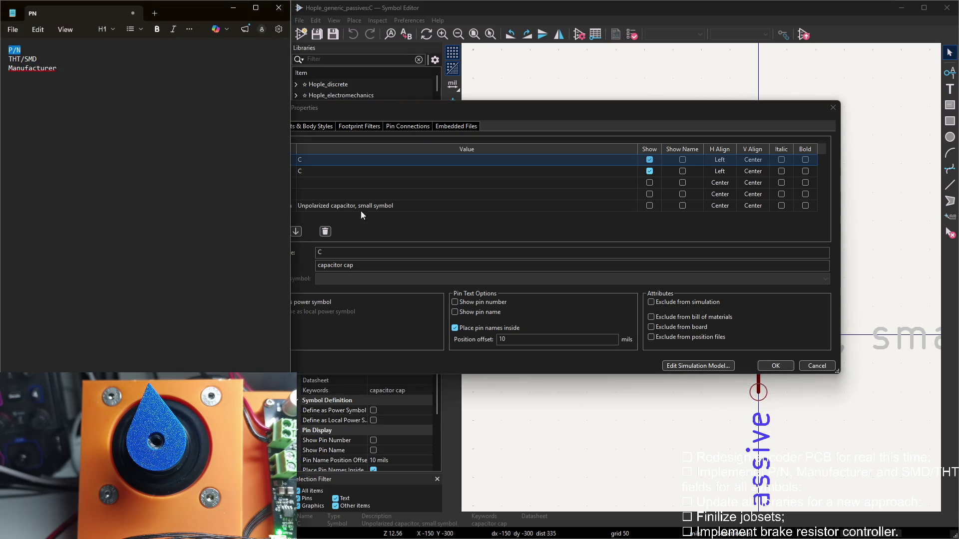
click(267, 232)
key(ctrl+v)
click(267, 232)
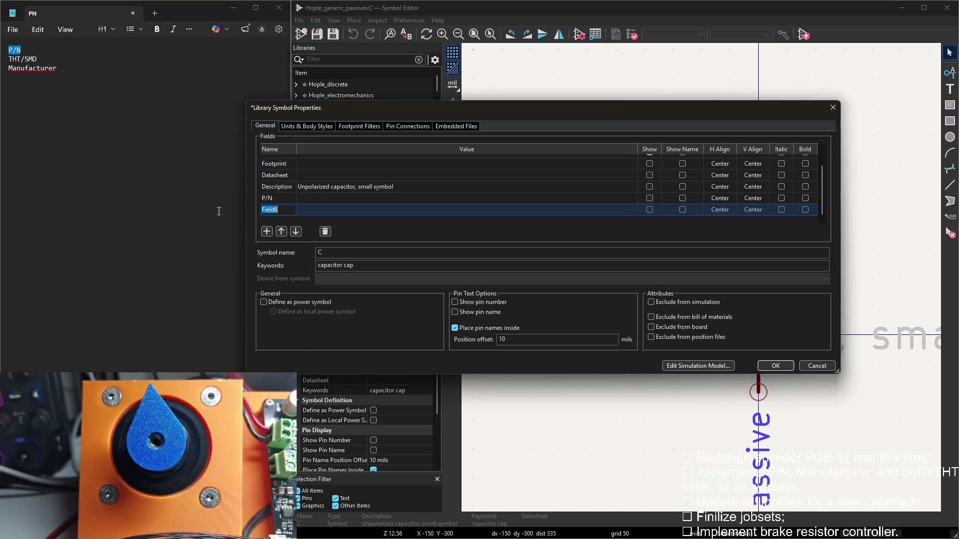
double_click(11, 58)
click(325, 223)
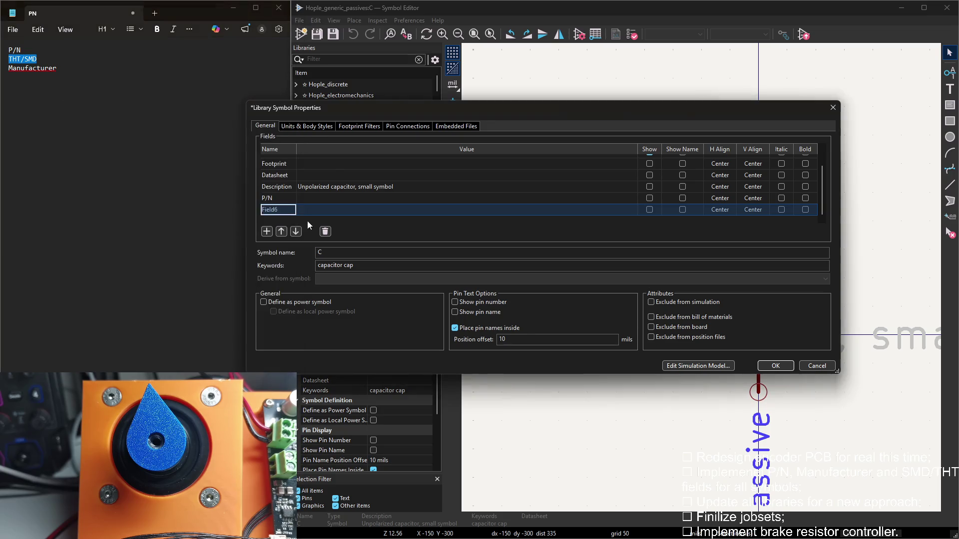
key(ctrl+v)
Add the Manufacturer field to symbol C and apply the properties
click(267, 231)
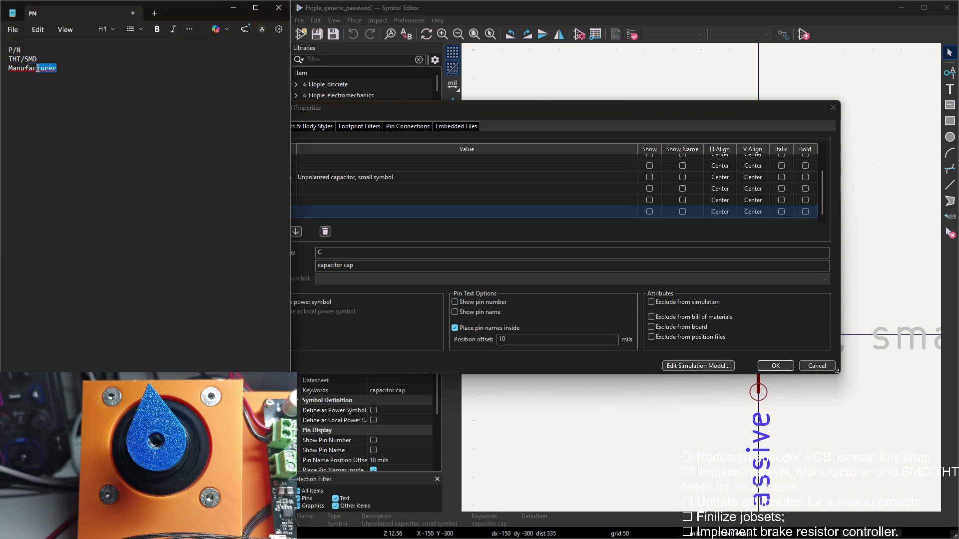
drag(57, 67, 8, 68)
click(324, 221)
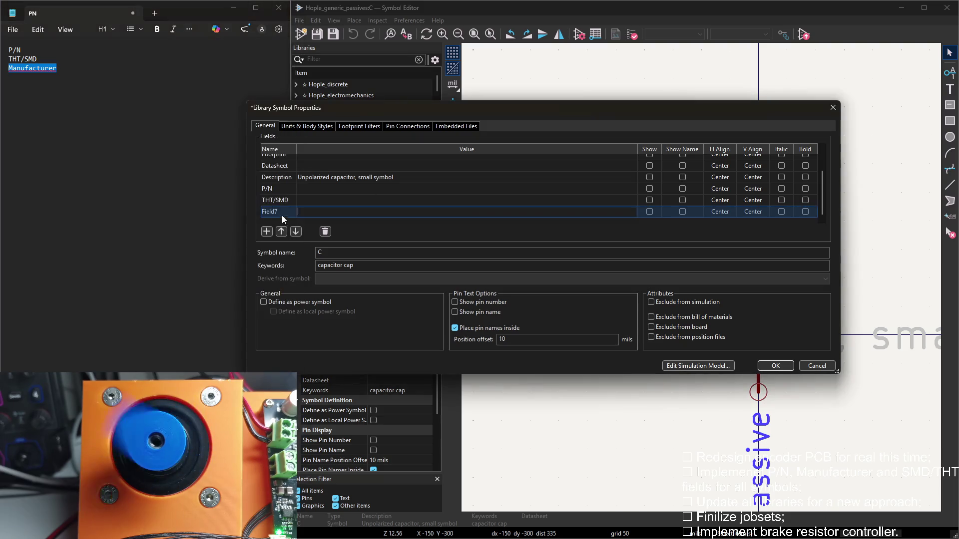
key(ctrl+v)
click(268, 230)
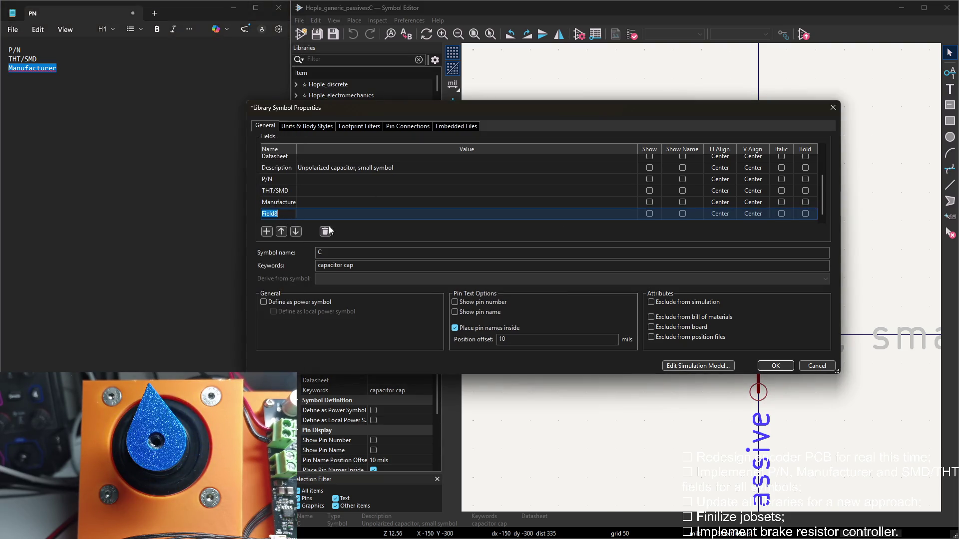
click(776, 365)
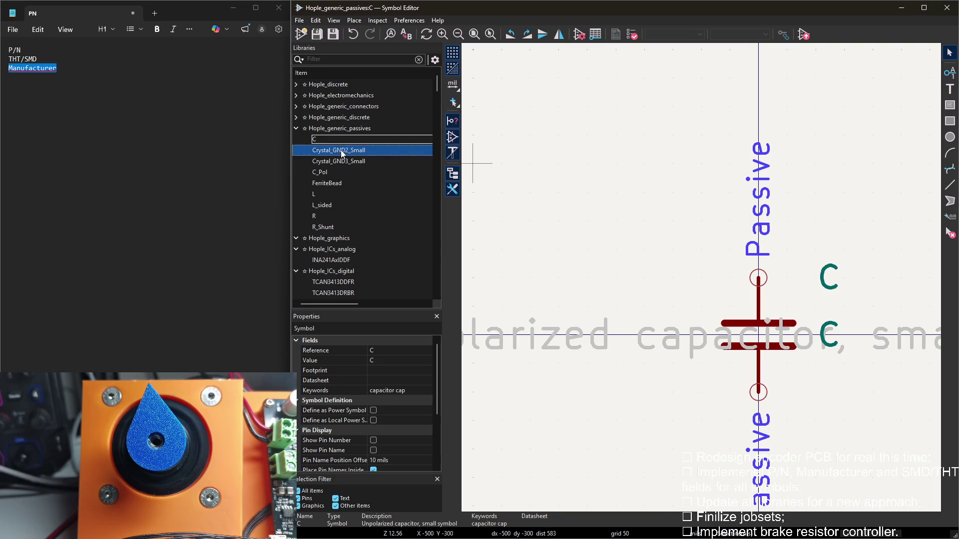
Browse the Hople_generic_discrete library symbols, ending on Q_PMOS_DGS, and collapse the library
double_click(343, 154)
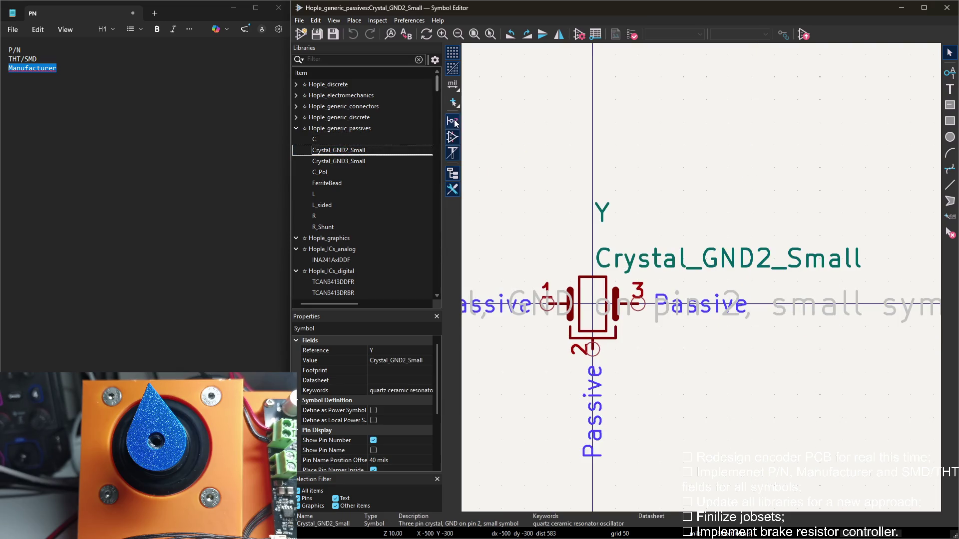
click(335, 137)
click(295, 117)
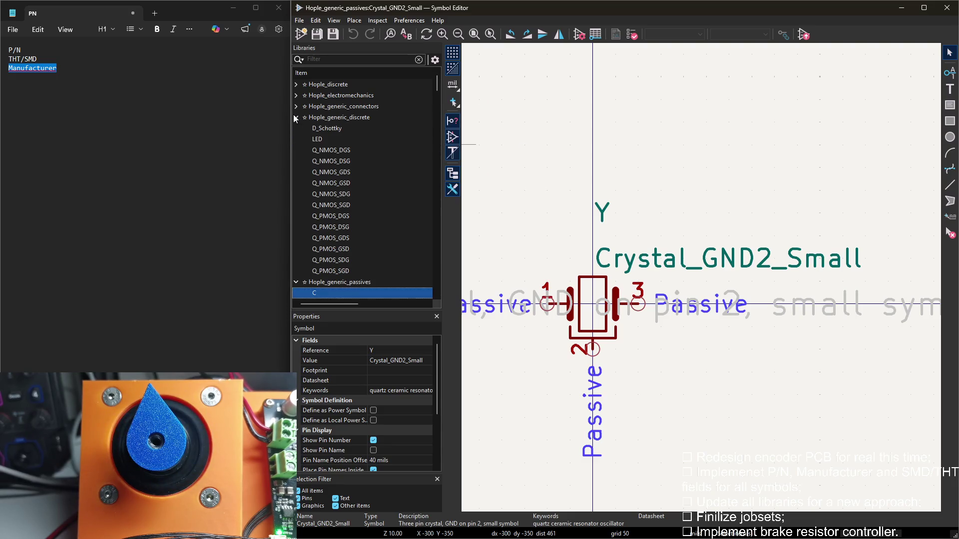
double_click(321, 149)
click(327, 142)
double_click(331, 183)
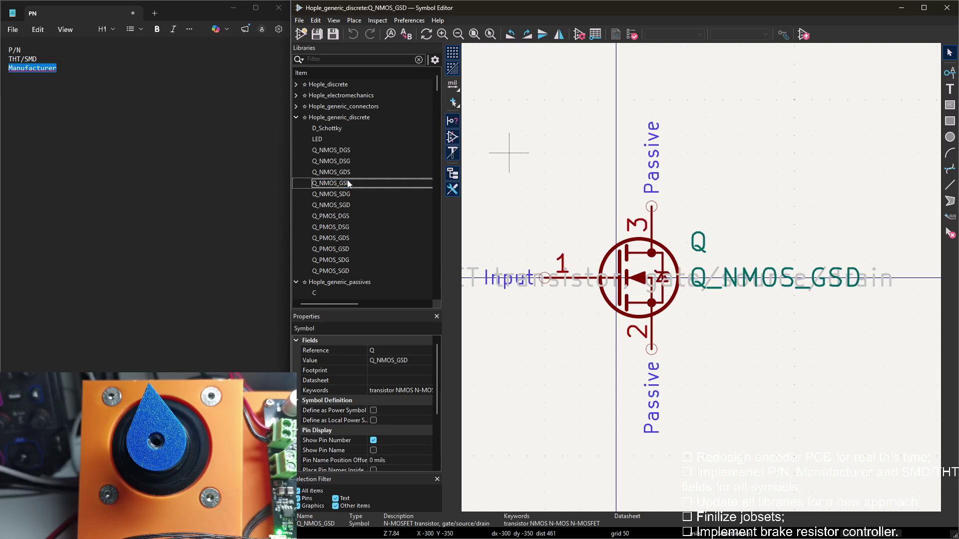
double_click(338, 218)
click(295, 117)
mouse_move(314, 139)
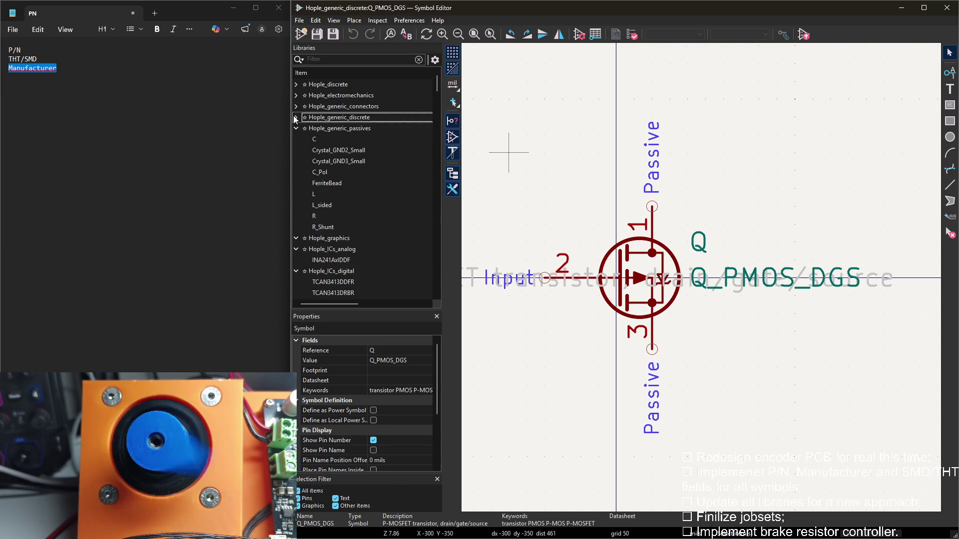
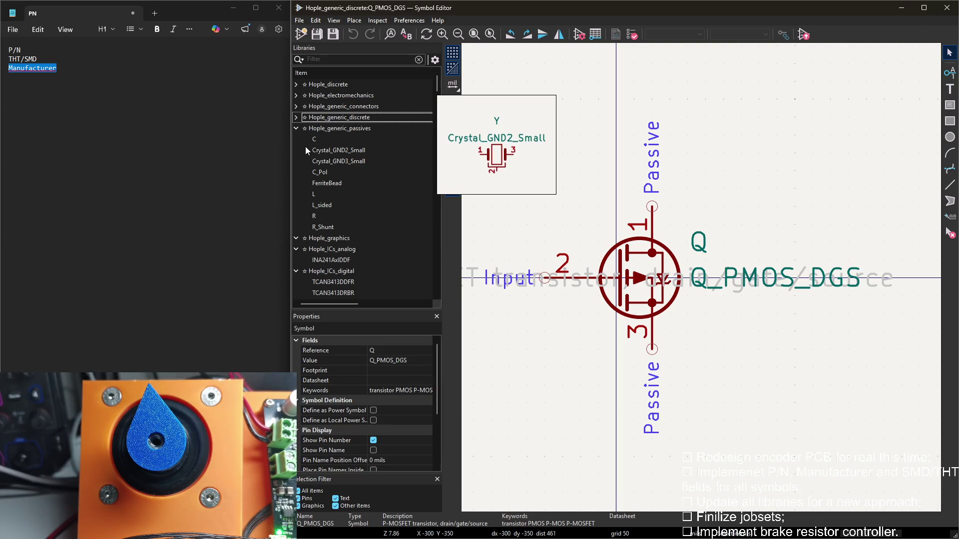
Give Crystal_GND2_Small three new fields named P/N, THT/SMD and Manufacturer, pasted from the notes
double_click(350, 151)
middle_drag(523, 143, 567, 121)
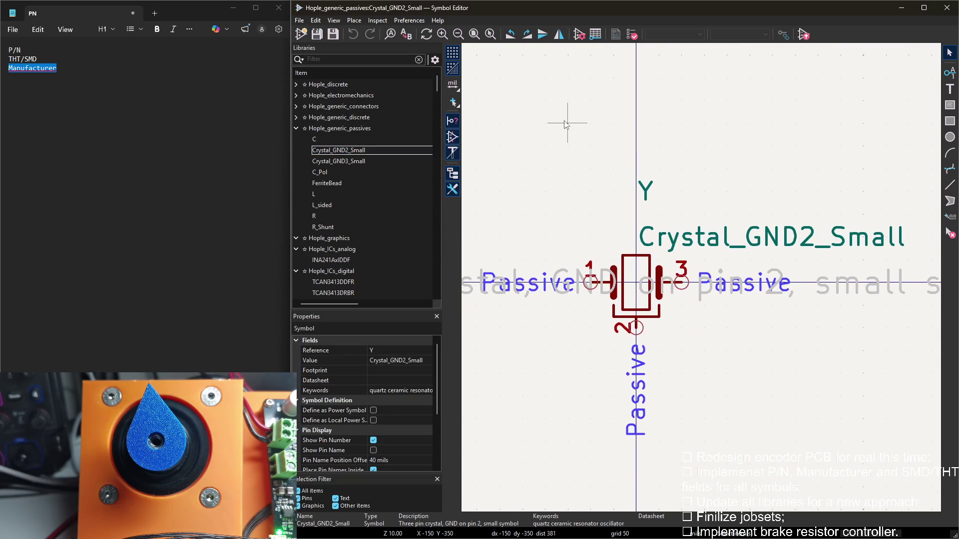
drag(9, 50, 21, 50)
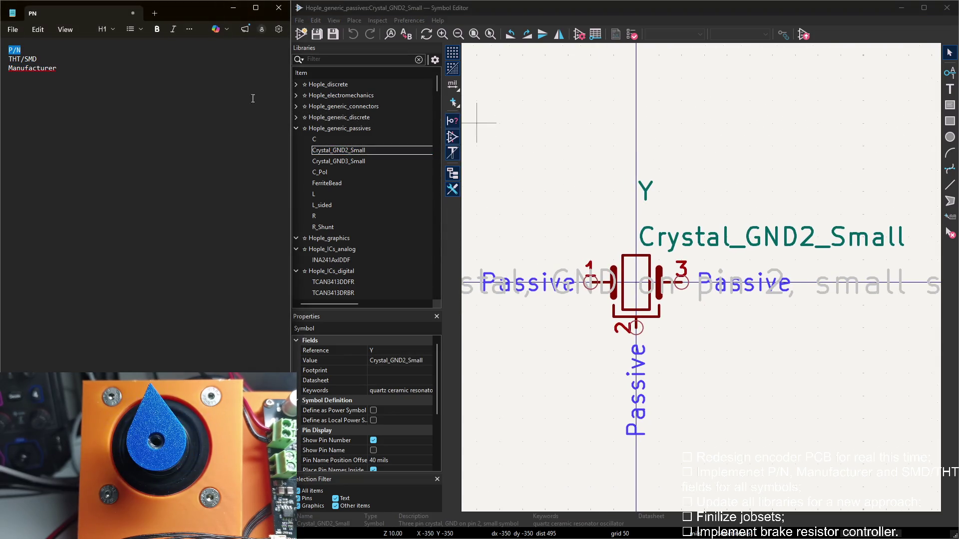
double_click(525, 138)
click(266, 232)
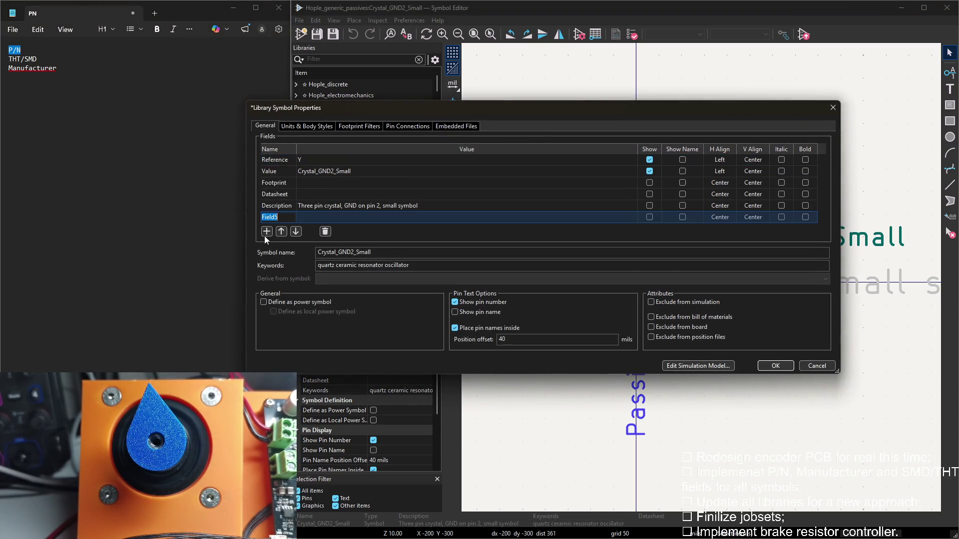
click(266, 232)
drag(8, 58, 36, 58)
key(ctrl+c)
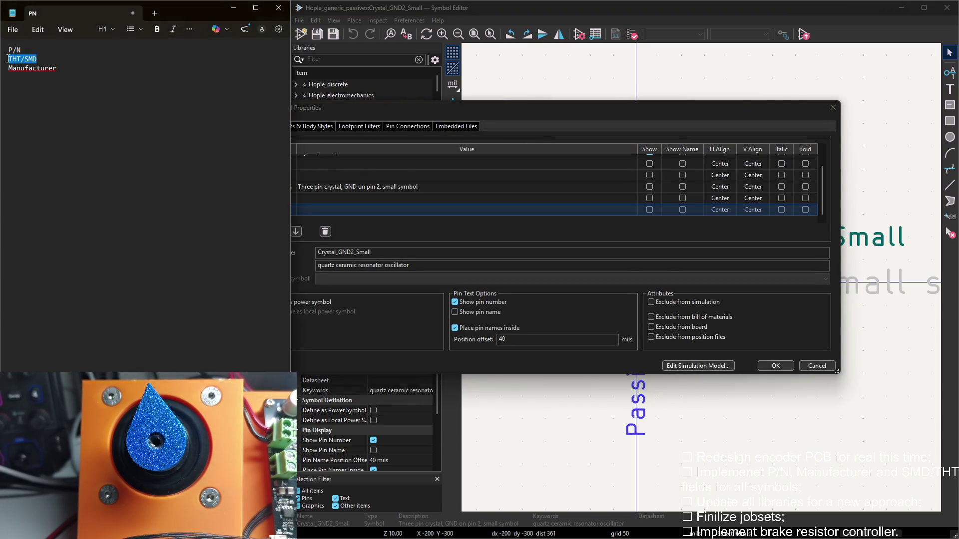
click(300, 210)
key(ctrl+v)
click(266, 232)
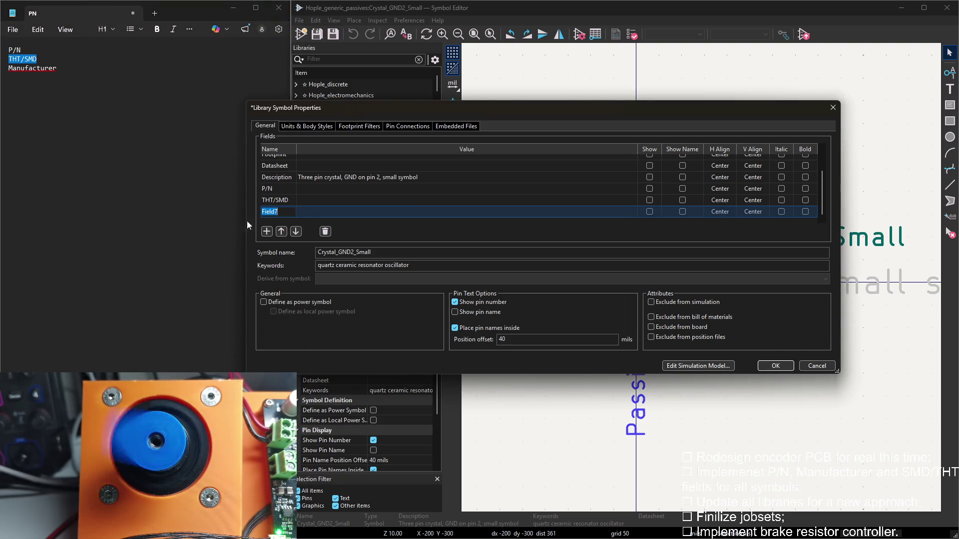
drag(8, 68, 56, 68)
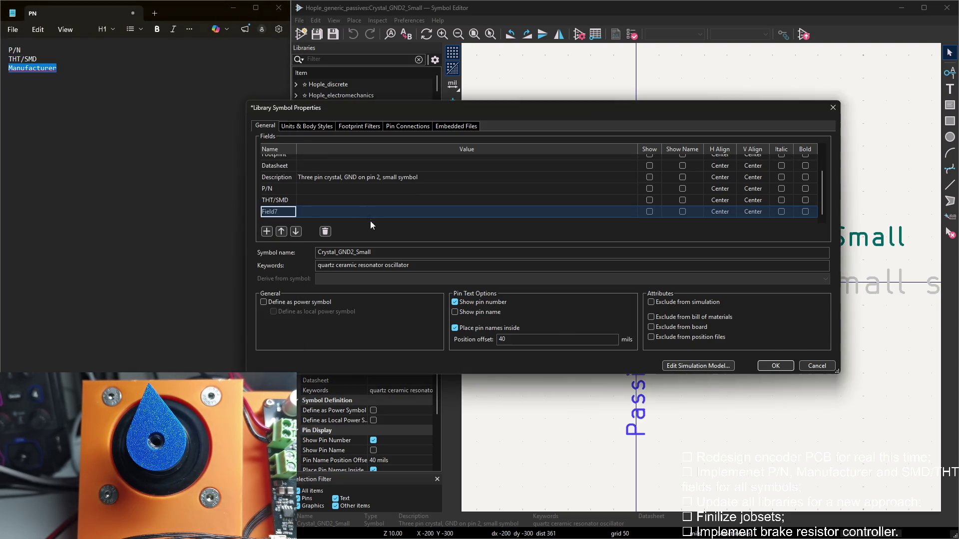
click(287, 213)
click(775, 366)
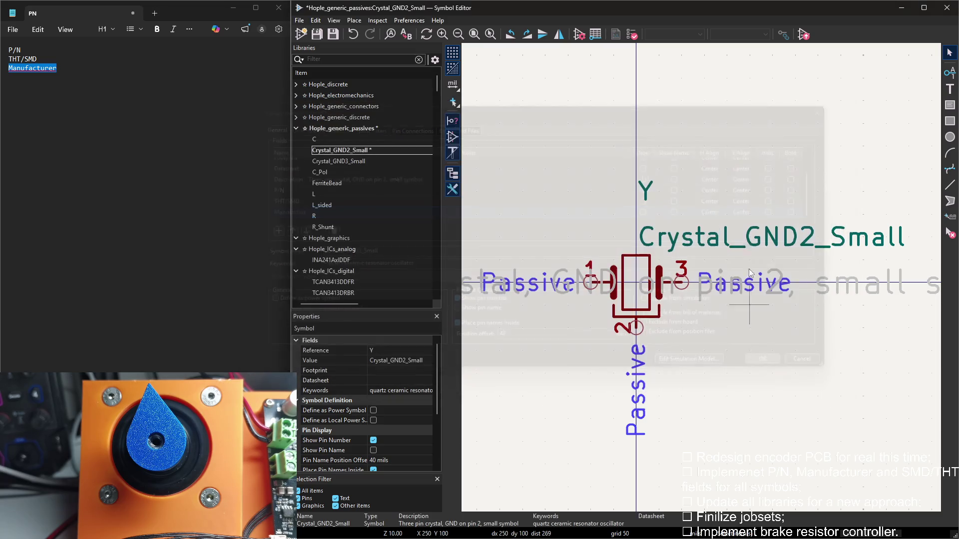
In Crystal_GND3_Small's symbol properties, add the P/N field and a second empty field row
double_click(355, 163)
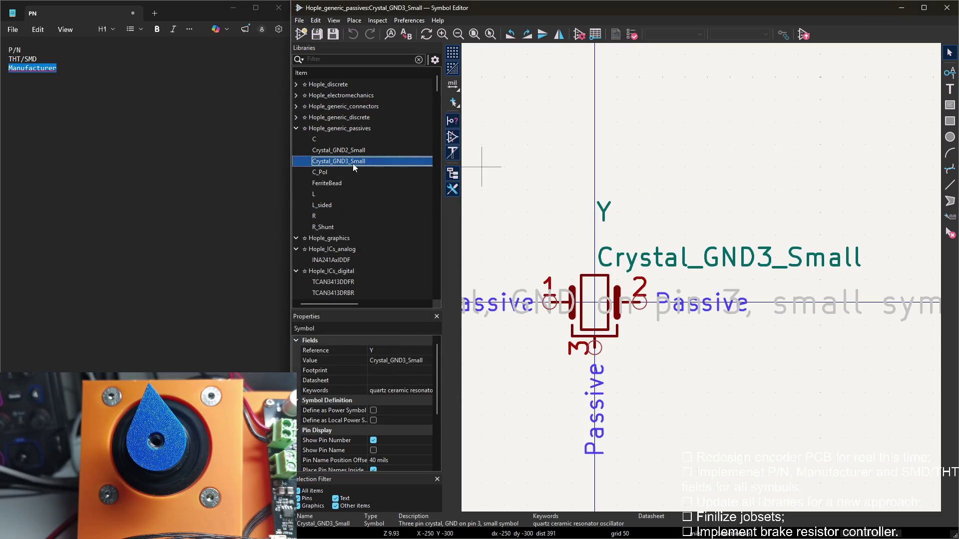
key(alt+Tab)
key(ctrl+Home)
key(shift+End)
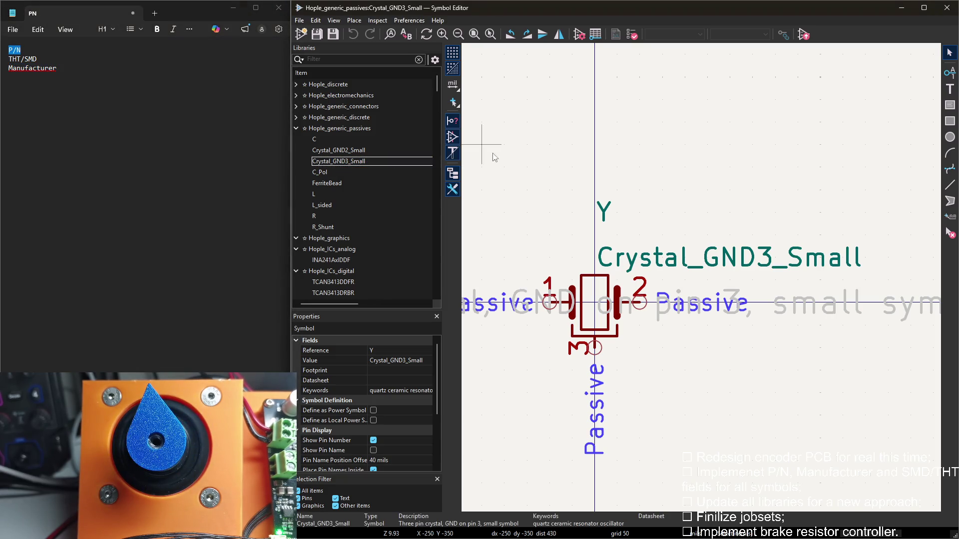
double_click(498, 150)
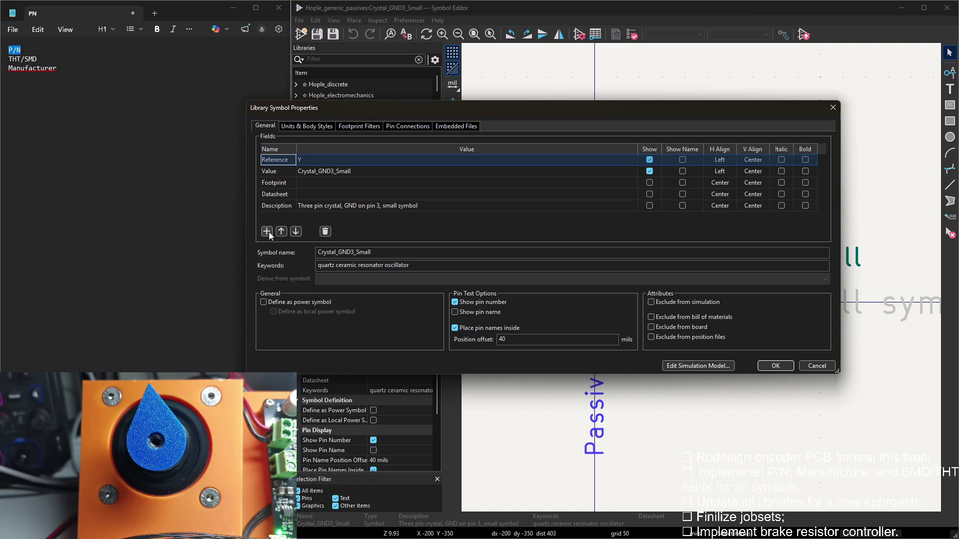
click(268, 231)
text(P/N)
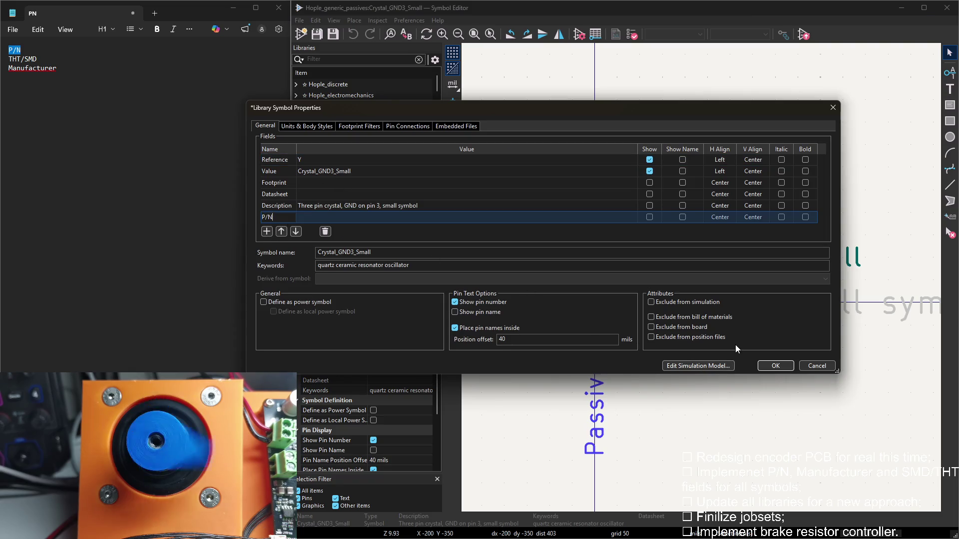
click(267, 233)
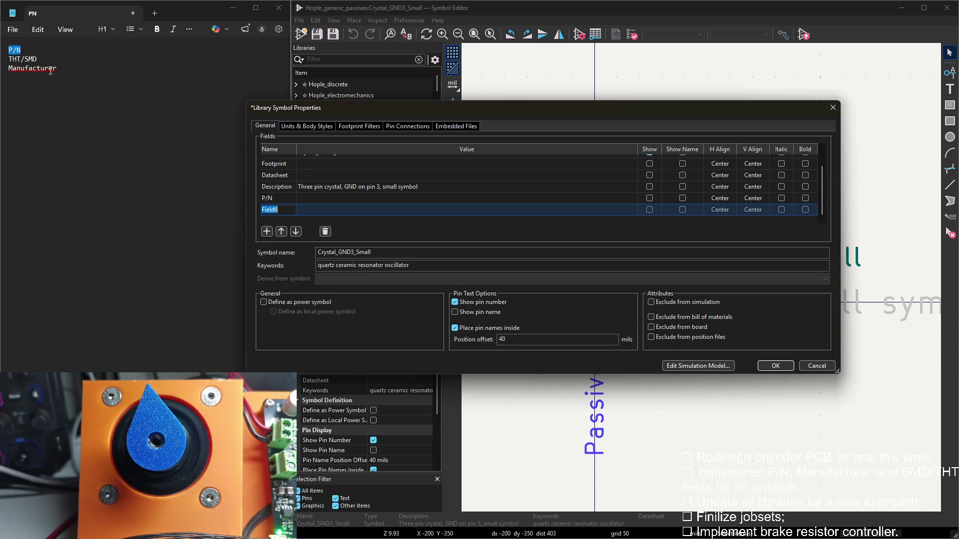
click(36, 54)
click(259, 216)
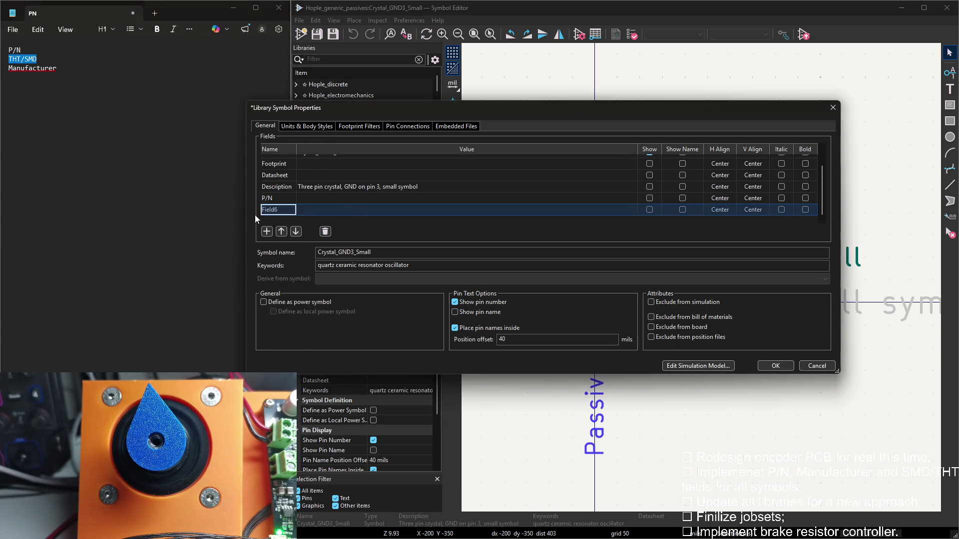
Name the remaining fields THT/SMD and Manufacturer, drop the extra row, confirm and save the library
key(ctrl+v)
click(266, 232)
double_click(59, 71)
key(ctrl+c)
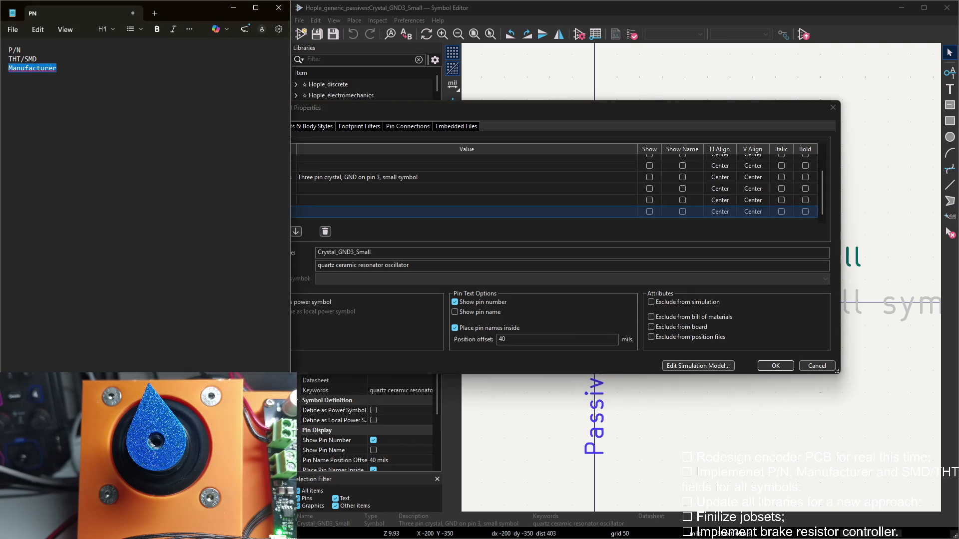
click(432, 243)
key(ctrl+v)
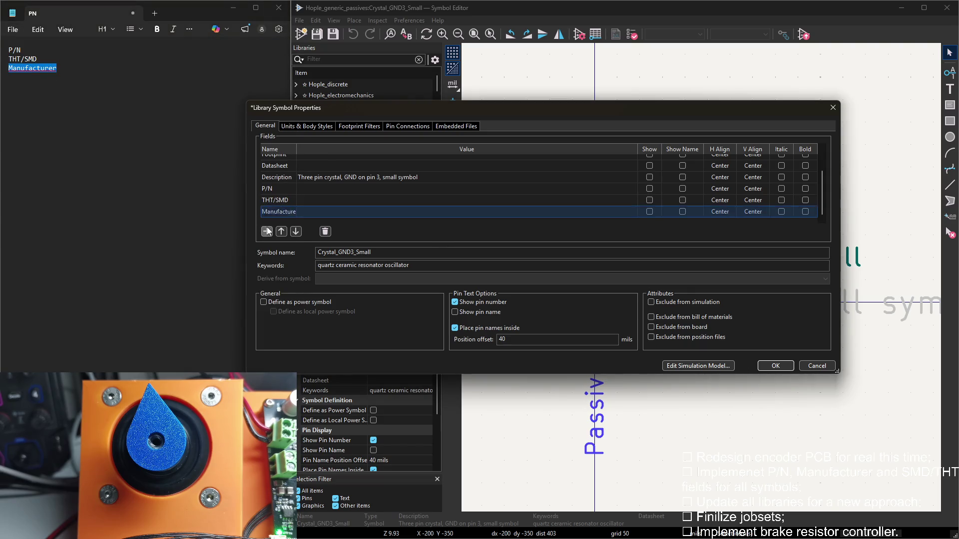
click(267, 232)
key(Escape)
click(775, 366)
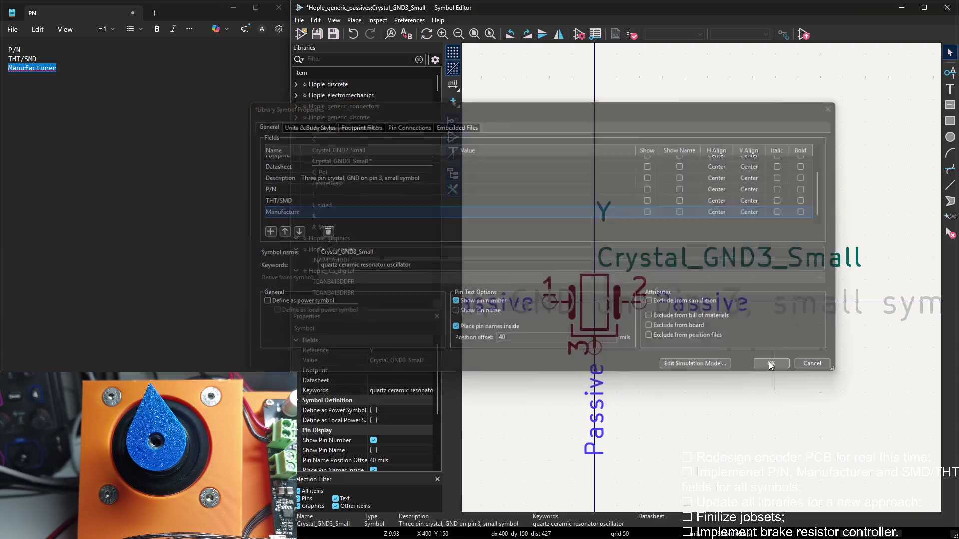
key(ctrl+s)
click(318, 172)
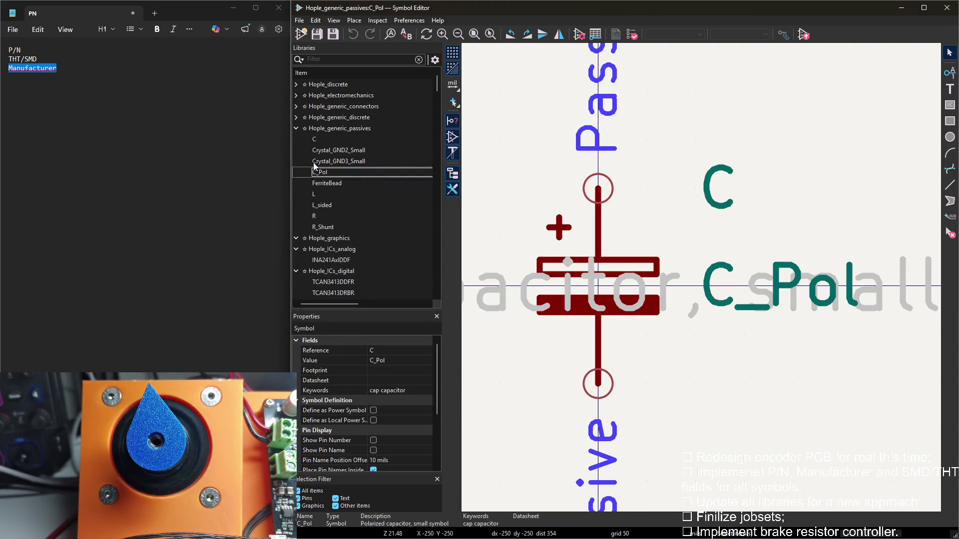
Dismiss the stray pin dialog, then add a P/N field and second row in C_Pol's symbol properties
double_click(15, 50)
double_click(549, 90)
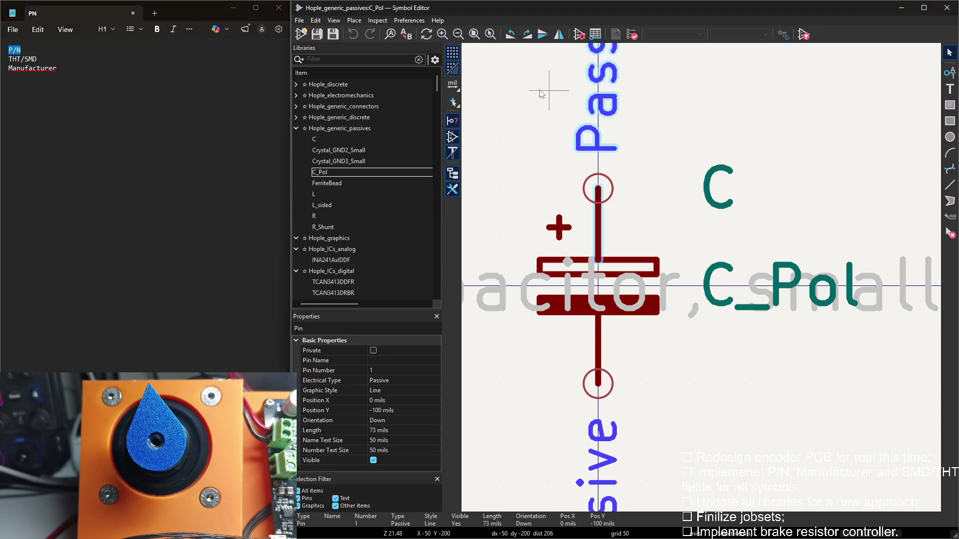
key(Escape)
click(768, 101)
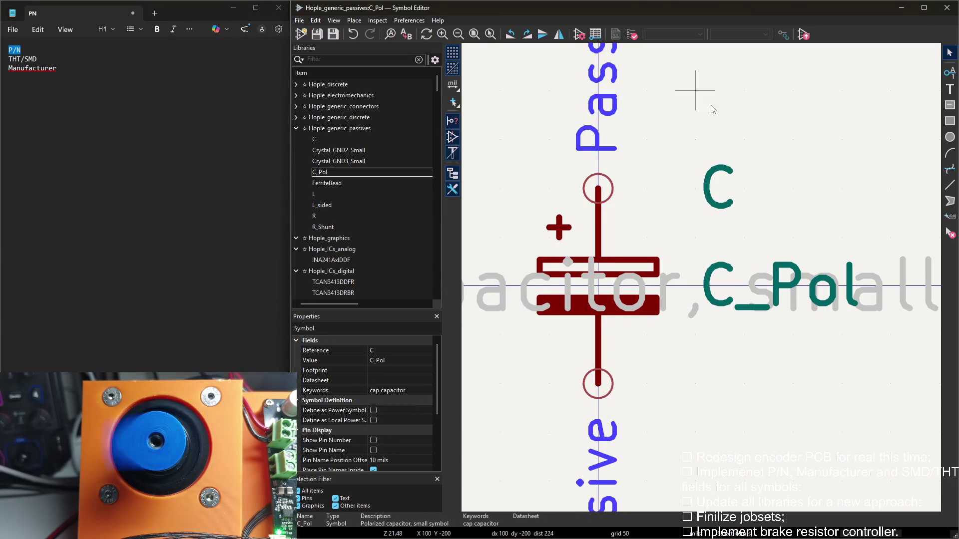
double_click(695, 90)
click(267, 232)
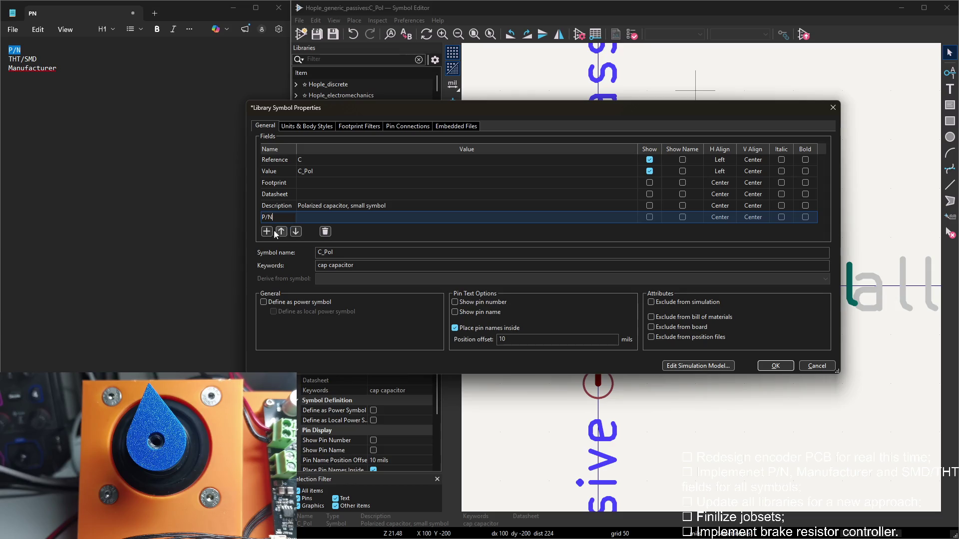
click(267, 233)
Name C_Pol's new fields THT/SMD and Manufacturer from the notes and confirm the properties
drag(38, 59, 6, 63)
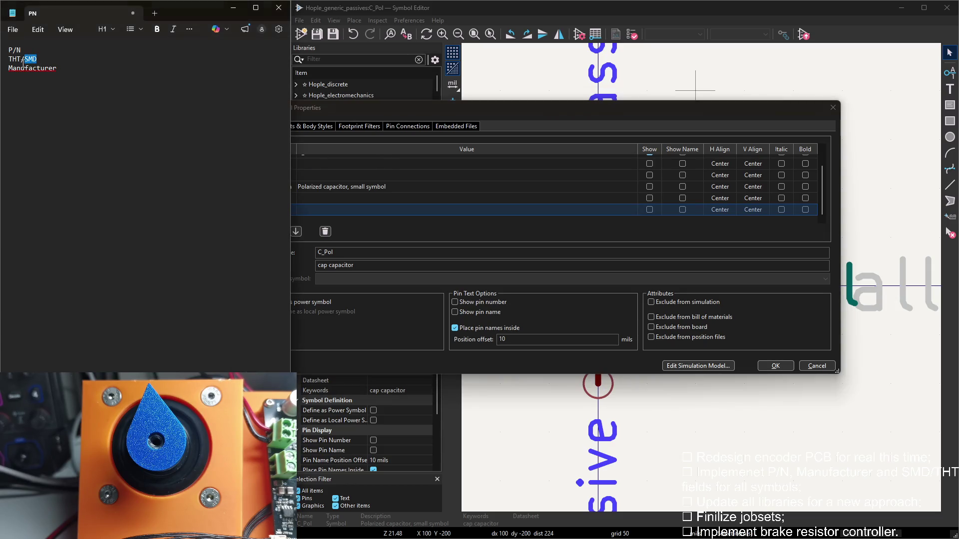
click(337, 227)
text(THT/SMD)
click(267, 232)
drag(57, 69, 8, 68)
key(ctrl+c)
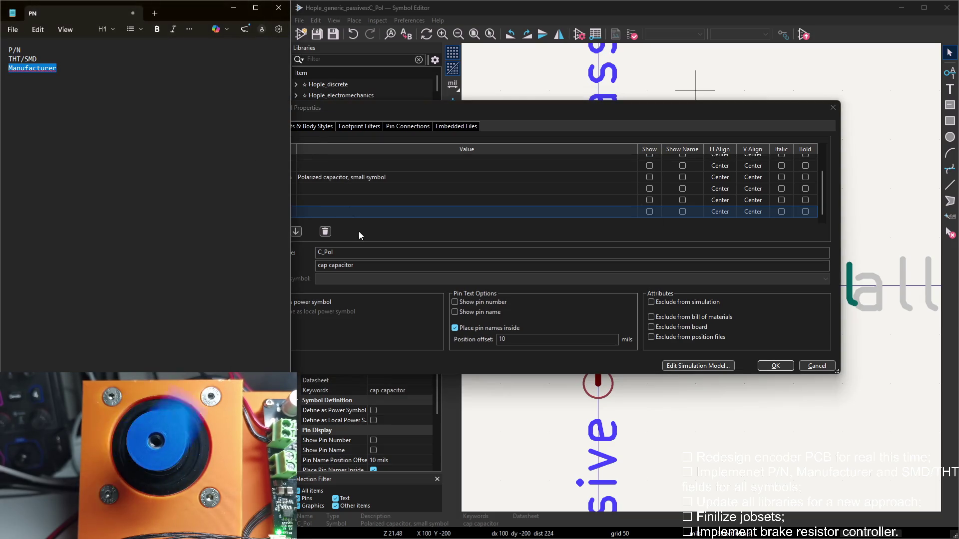
click(358, 232)
key(ctrl+v)
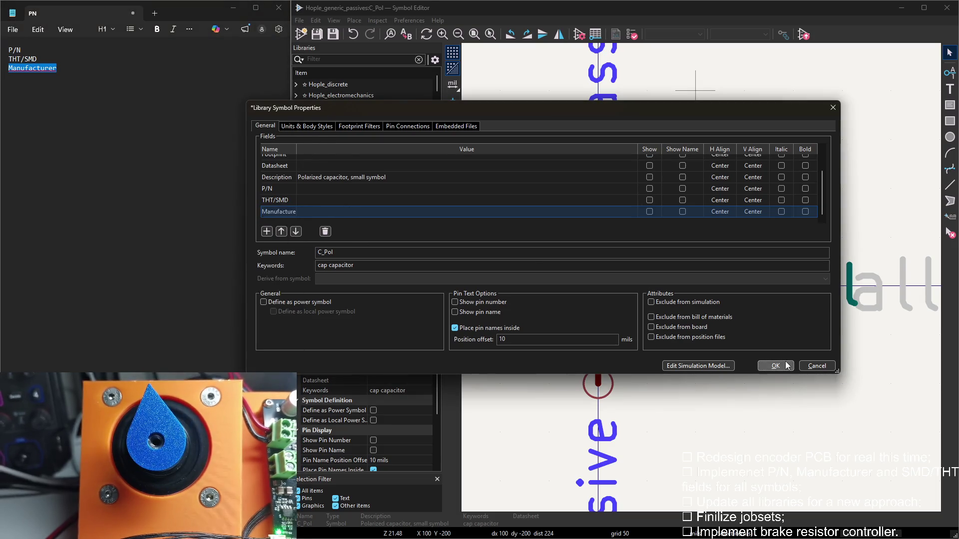
key(Return)
Give FerriteBead P/N, THT/SMD and Manufacturer fields and confirm its symbol properties
click(340, 184)
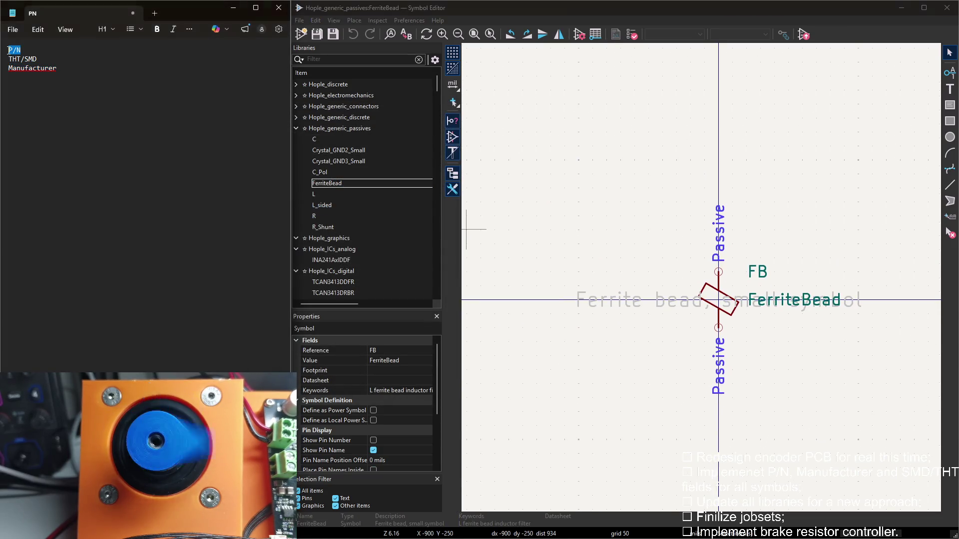
double_click(528, 148)
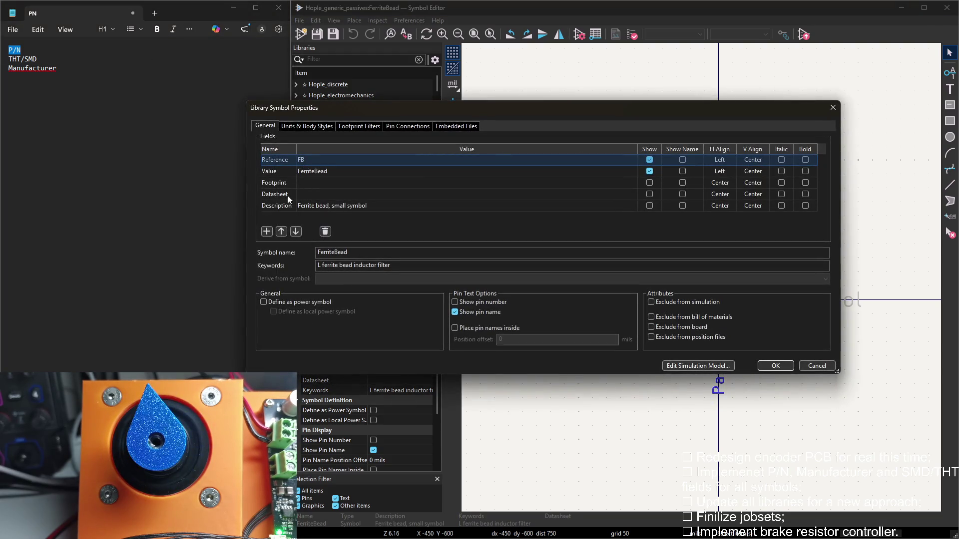
click(266, 232)
click(265, 232)
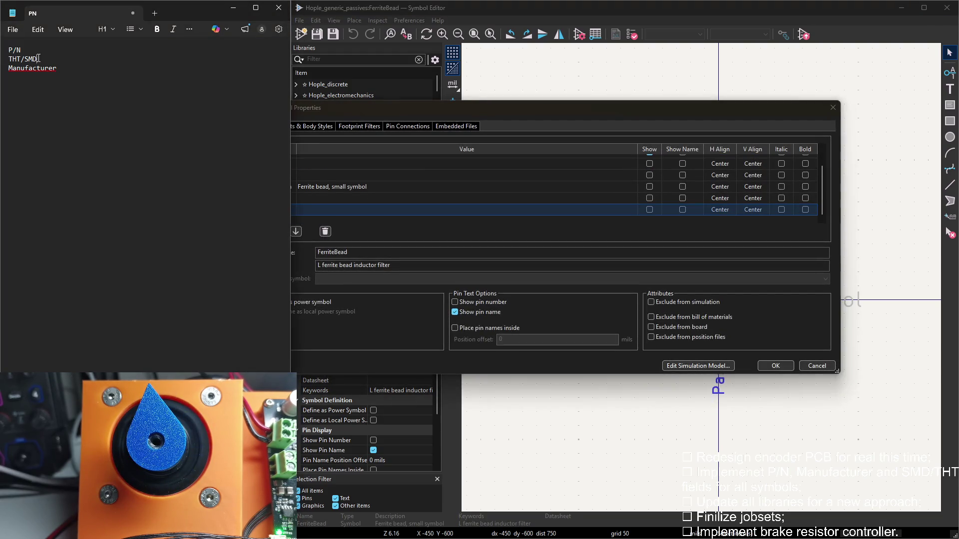
drag(37, 60, 9, 59)
key(alt+Tab)
click(265, 232)
drag(57, 67, 10, 67)
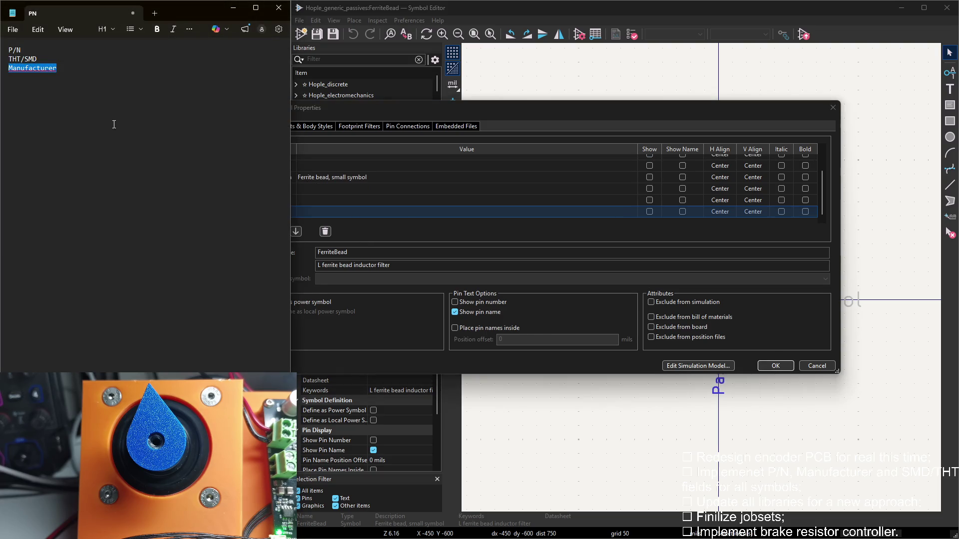
key(alt+Tab)
key(ctrl+v)
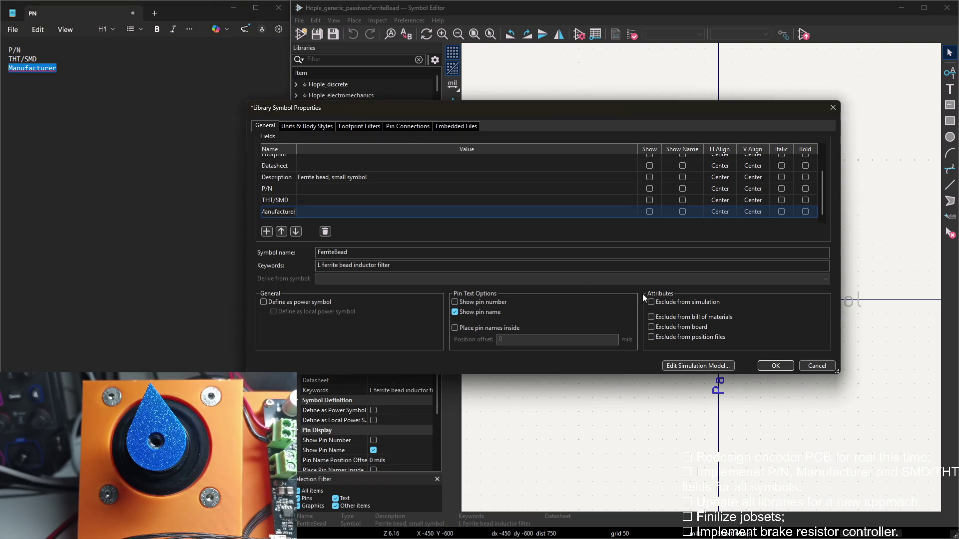
click(773, 366)
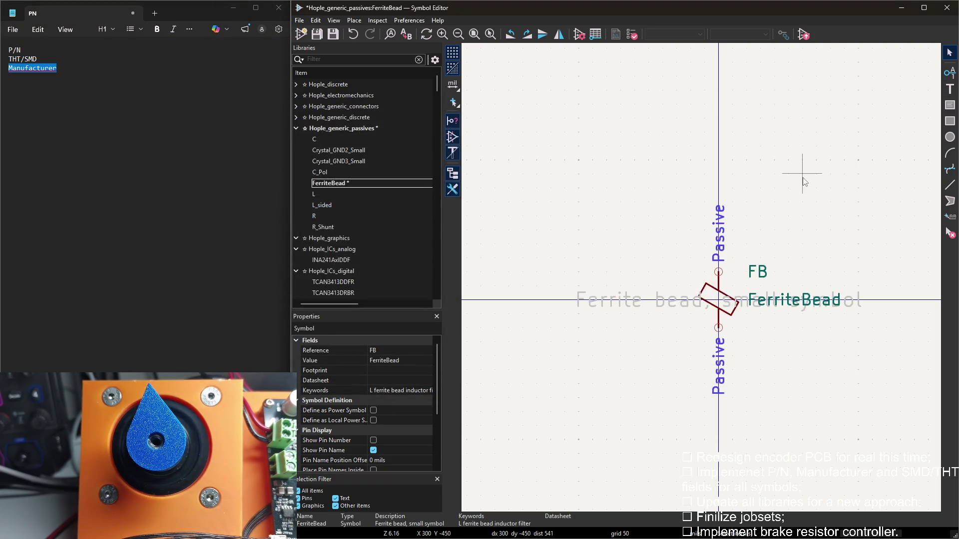
Add P/N, THT/SMD and Manufacturer fields to the L symbol and confirm
click(330, 194)
double_click(698, 144)
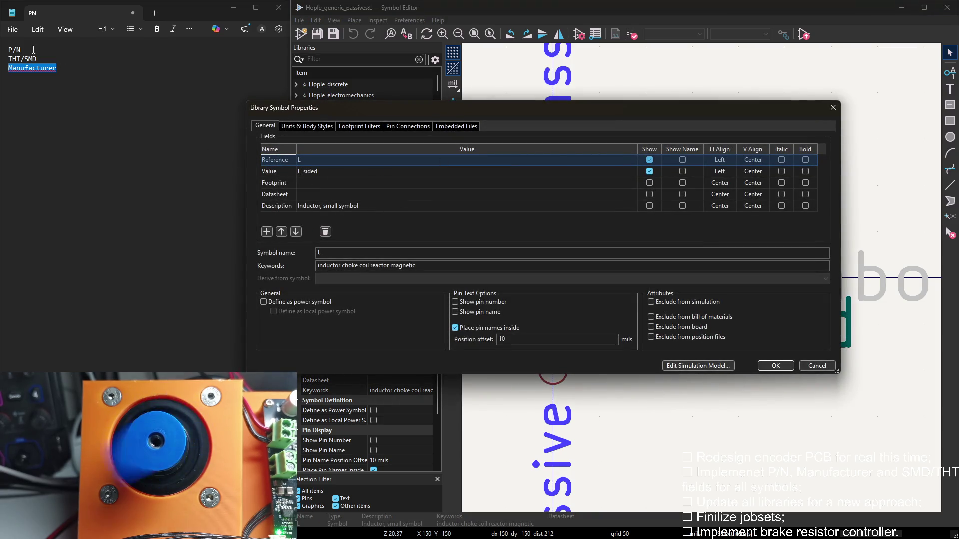
drag(34, 50, 8, 50)
click(266, 231)
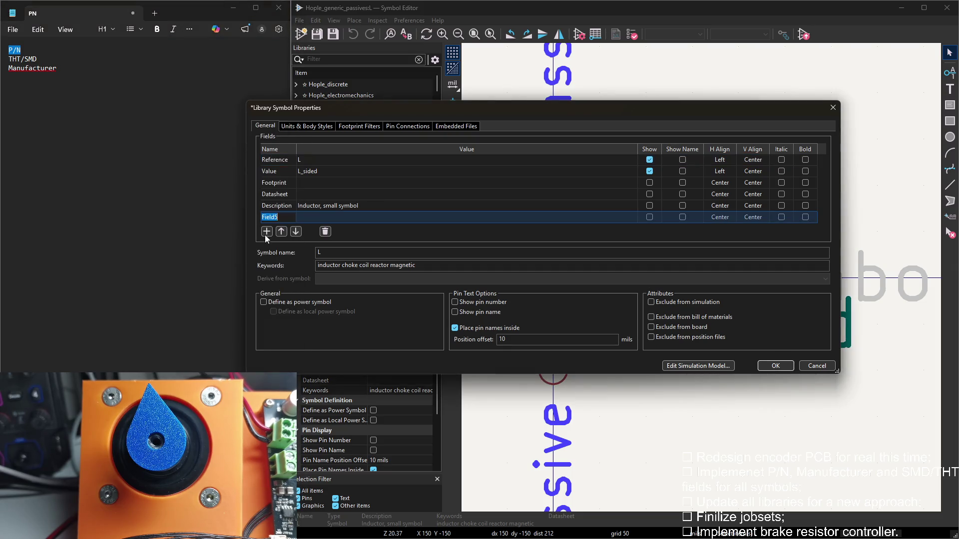
click(267, 232)
drag(37, 58, 3, 63)
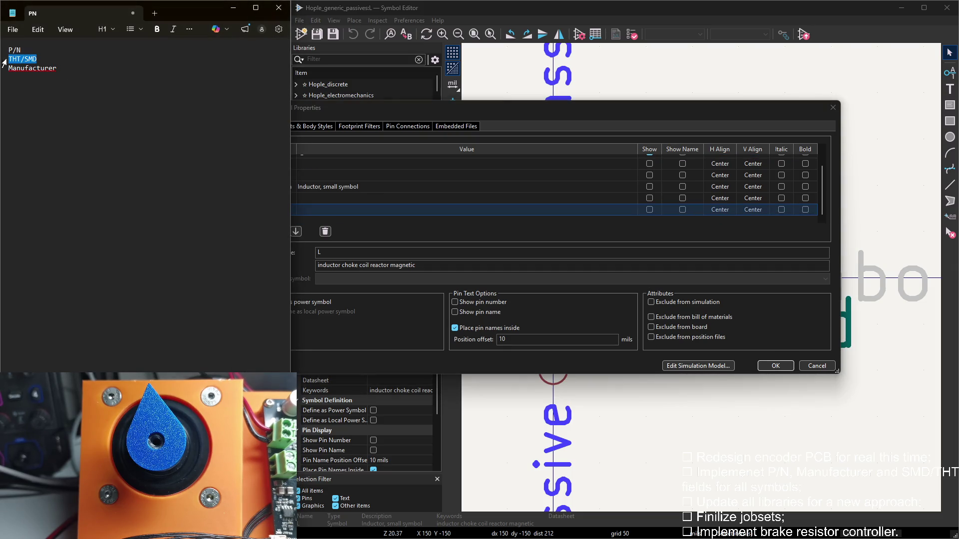
click(314, 227)
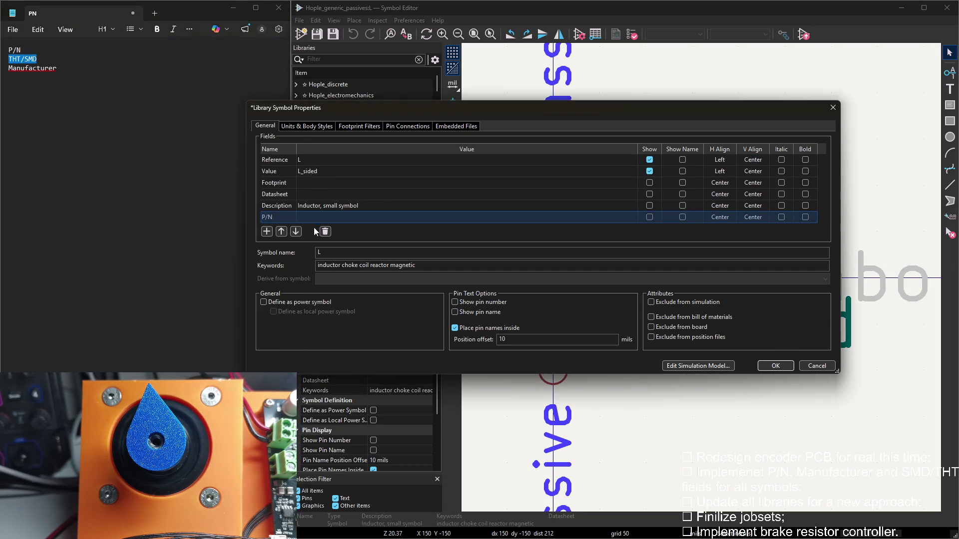
click(267, 231)
drag(57, 68, 9, 69)
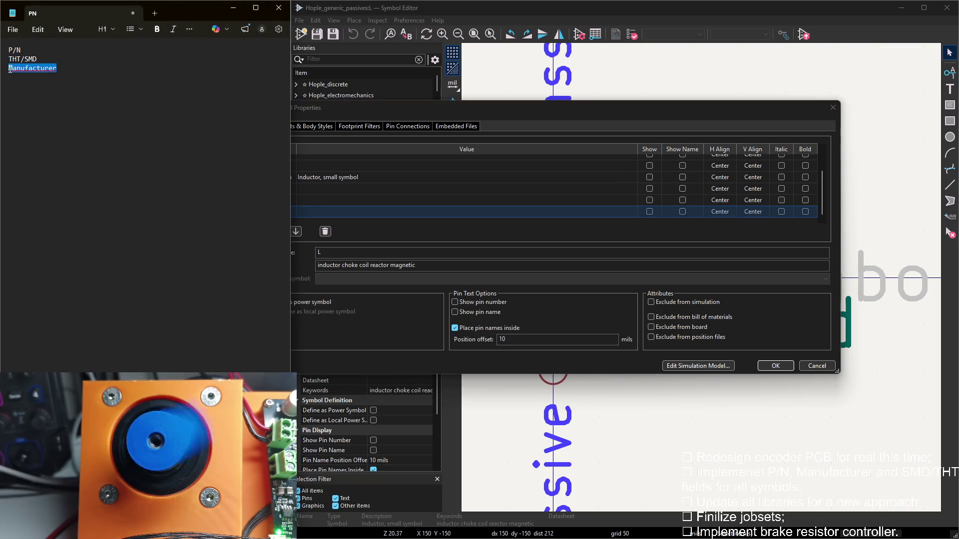
click(306, 226)
double_click(271, 213)
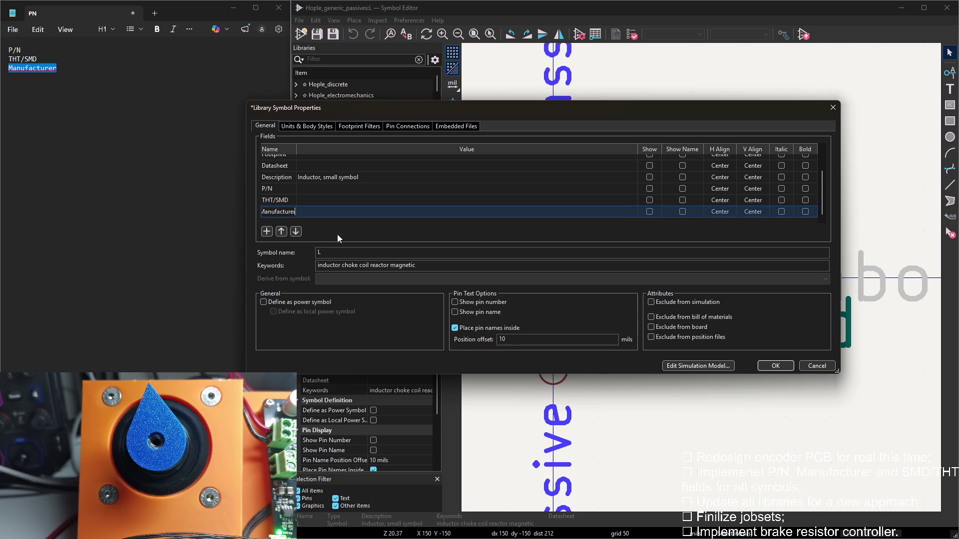
click(774, 366)
Add P/N, THT/SMD and Manufacturer fields to the L_sided symbol and confirm
double_click(339, 205)
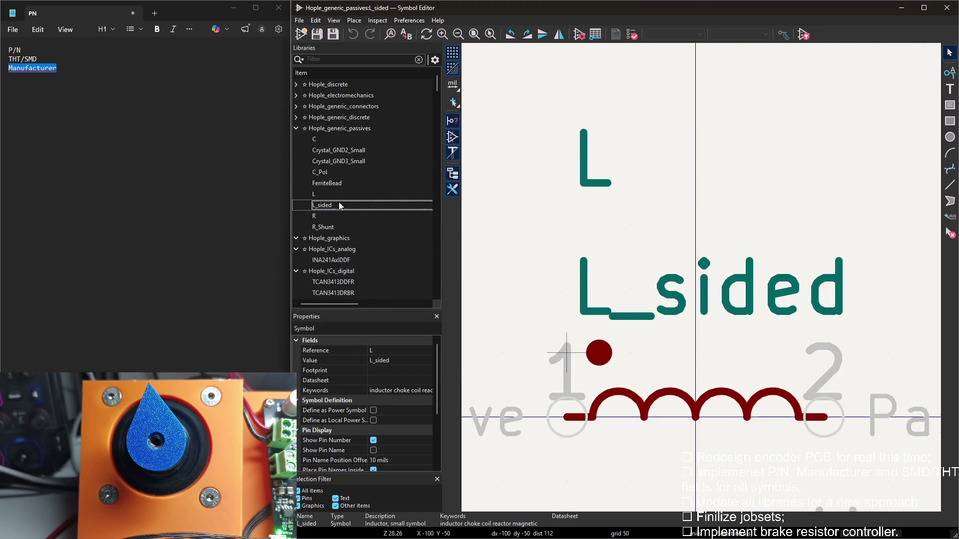
scroll(710, 281, down, 3)
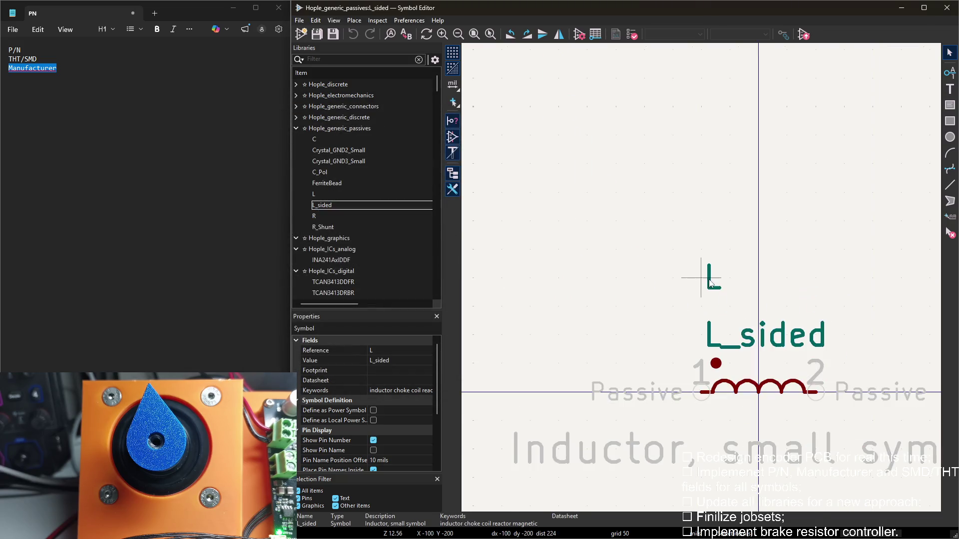
double_click(618, 230)
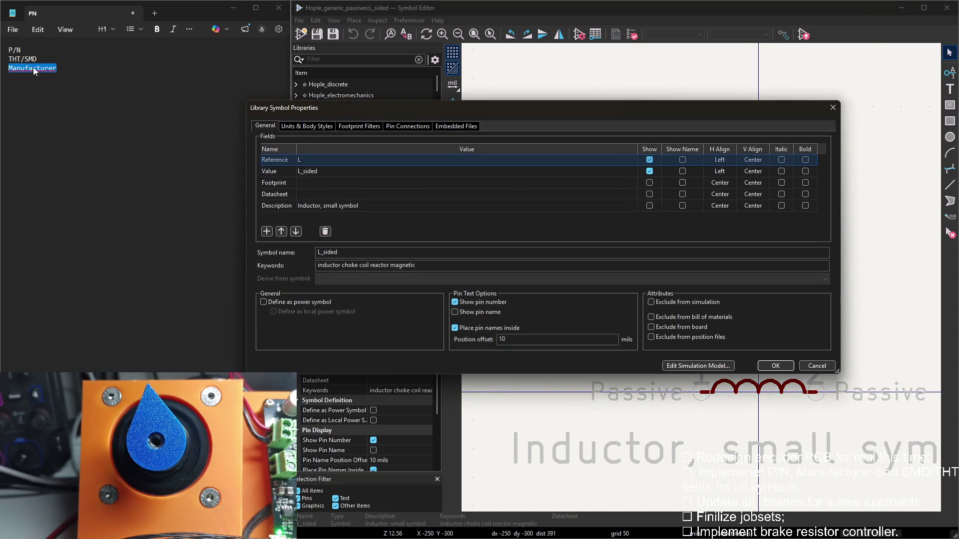
double_click(14, 50)
click(354, 204)
click(266, 231)
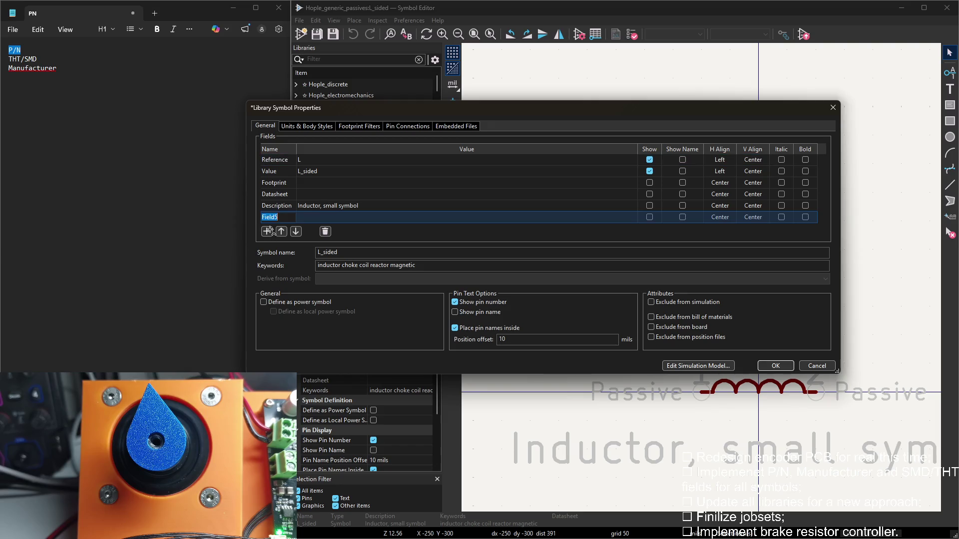
click(36, 60)
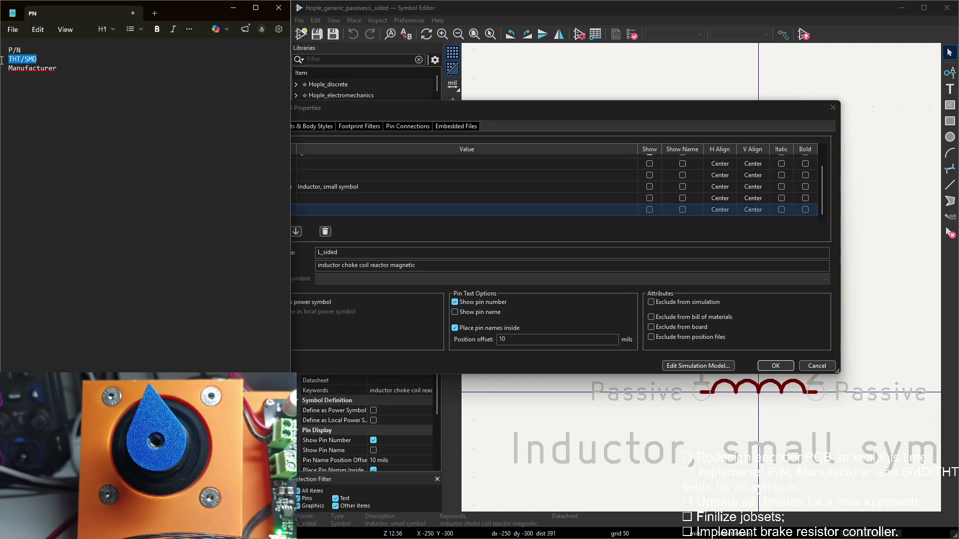
click(283, 212)
click(266, 231)
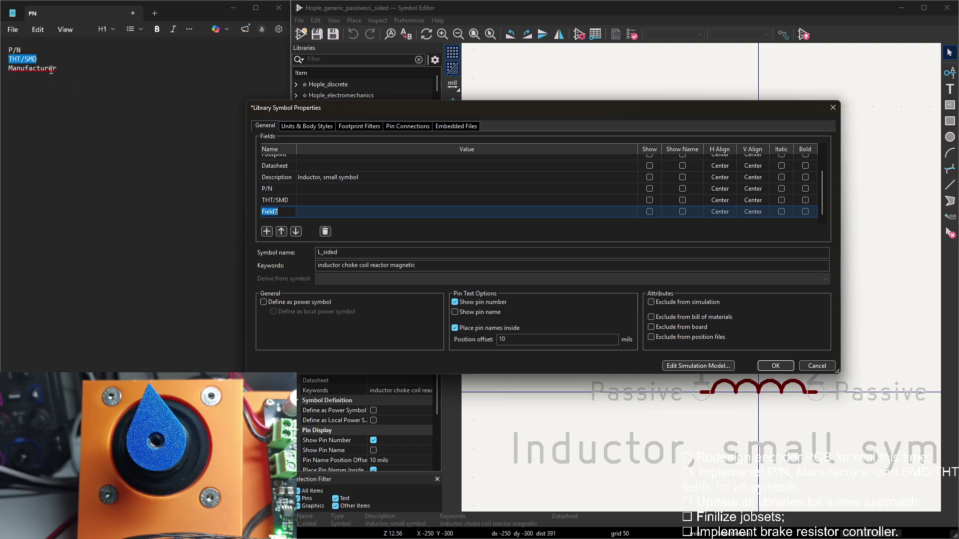
drag(8, 68, 56, 69)
click(429, 240)
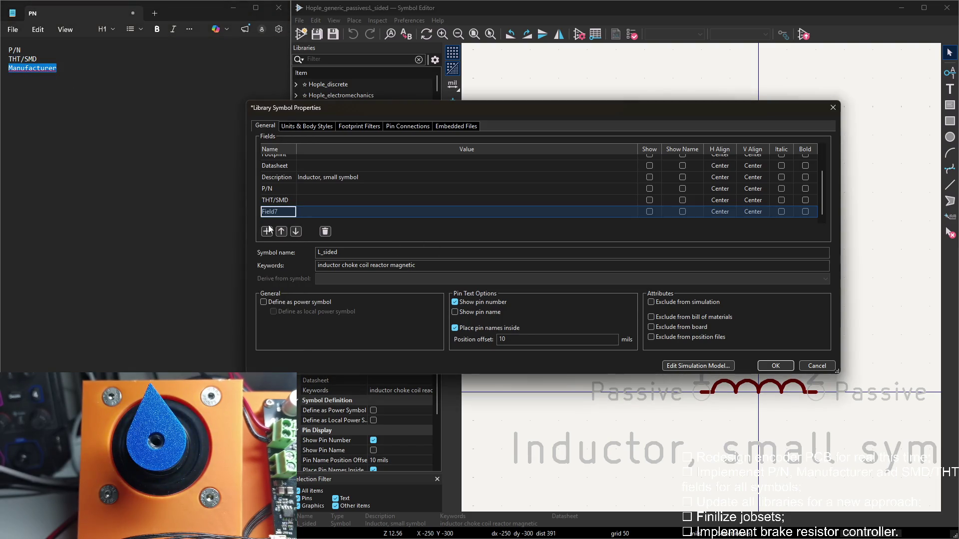
click(772, 365)
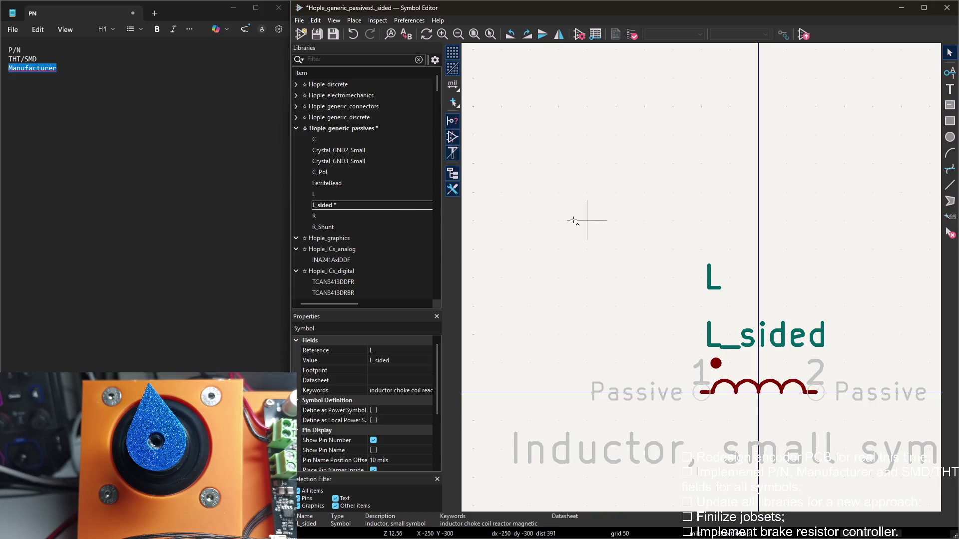
Add P/N, THT/SMD and Manufacturer fields to the R symbol and confirm
double_click(376, 217)
drag(22, 49, 8, 50)
key(ctrl+c)
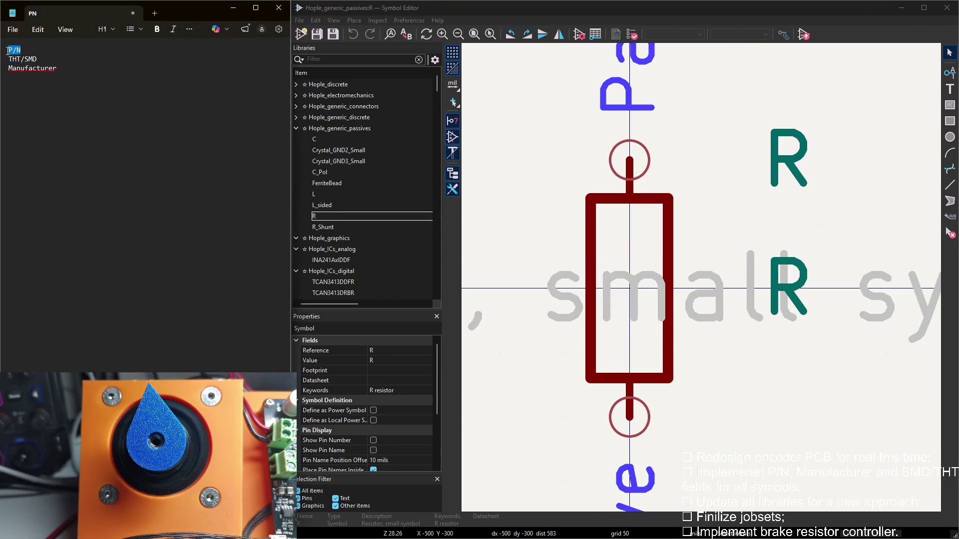
double_click(499, 94)
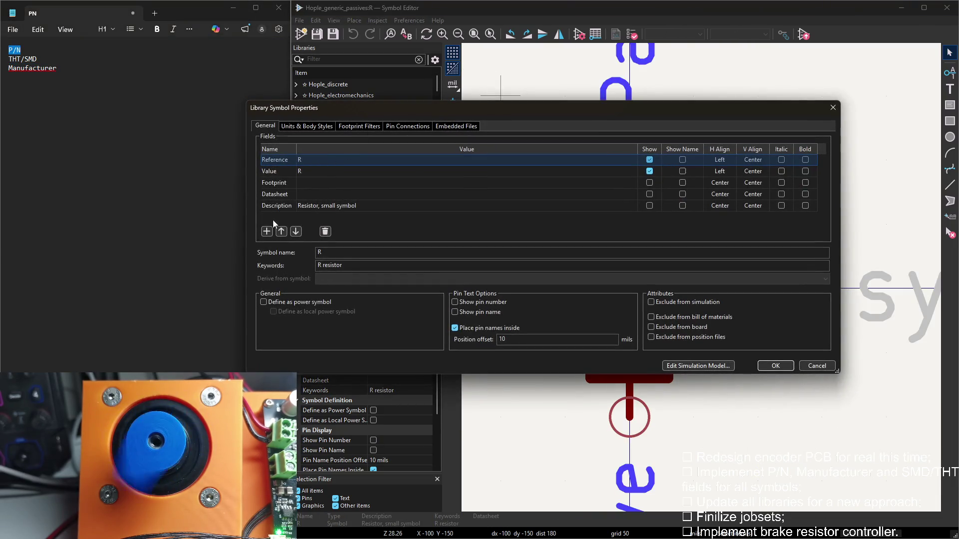
click(268, 231)
key(ctrl+v)
click(267, 231)
drag(37, 59, 7, 59)
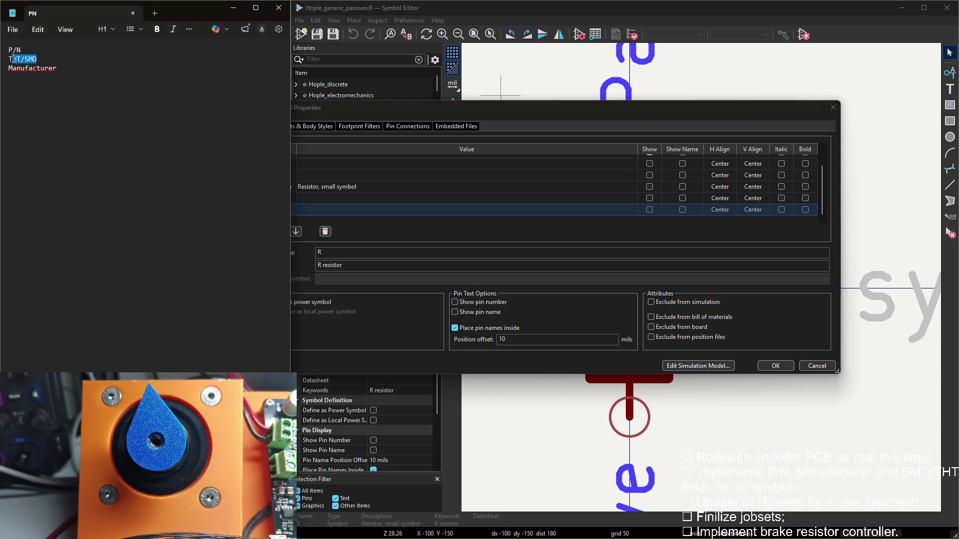
key(alt+Tab)
click(265, 228)
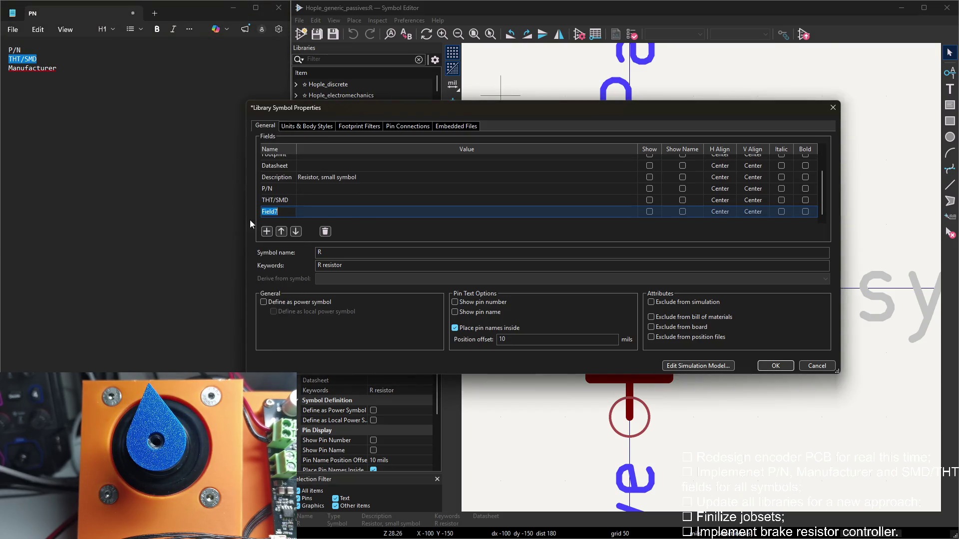
drag(61, 67, 2, 66)
key(alt+Tab)
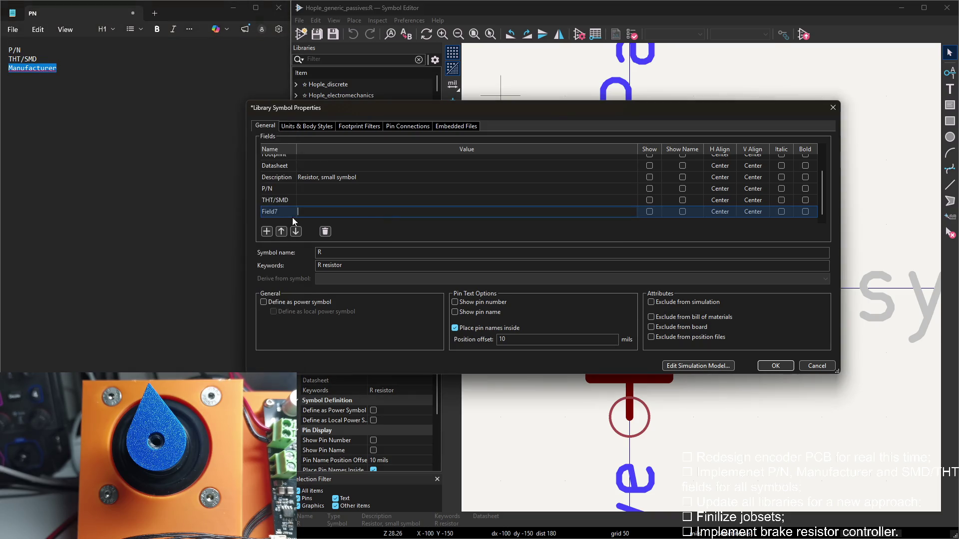
click(775, 366)
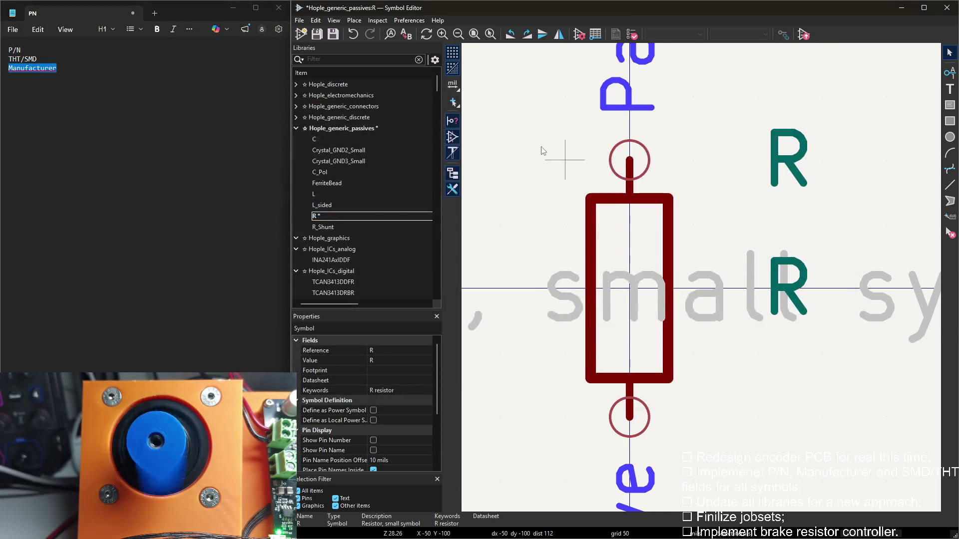
Add three fields to R_Shunt named P/N, THT/SMD and Manufacturer, pasted from the notes, and confirm
double_click(350, 228)
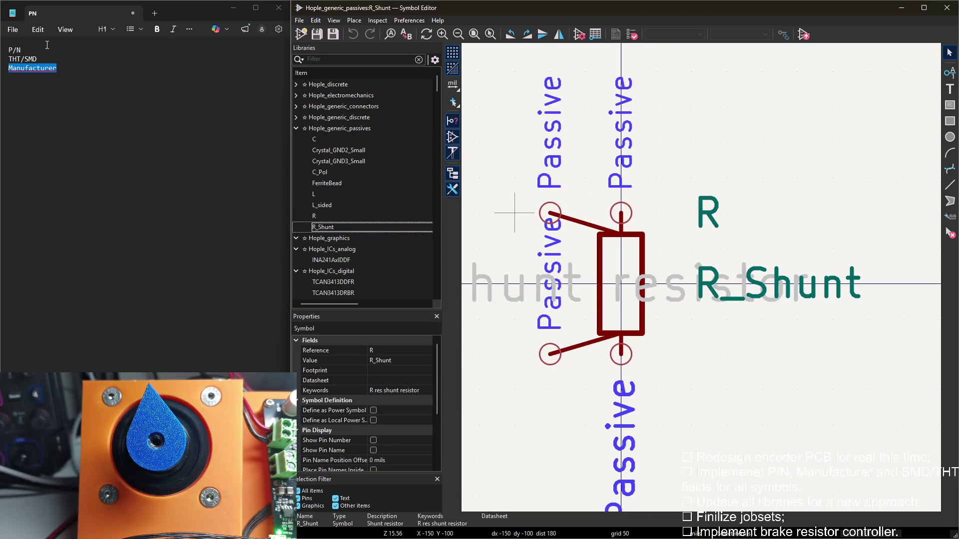
double_click(15, 49)
double_click(726, 98)
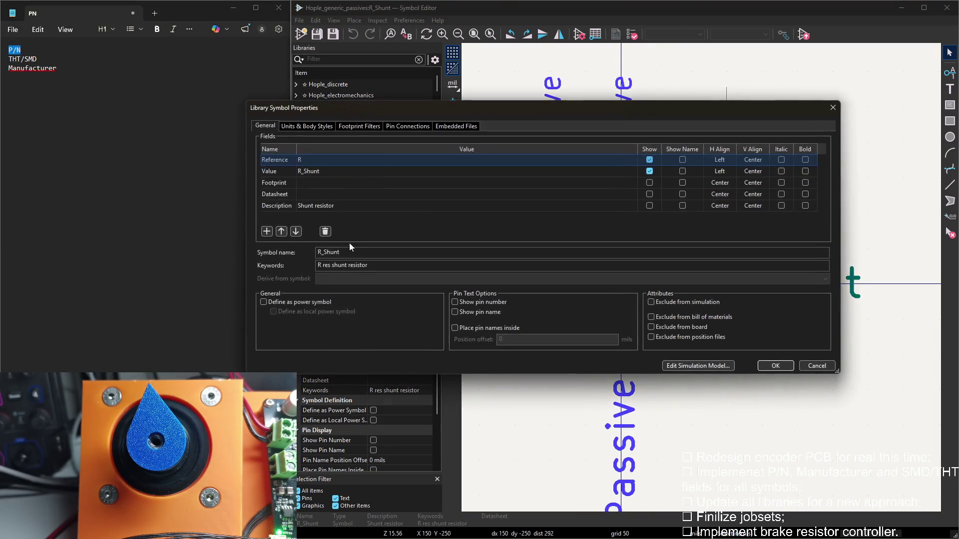
click(267, 231)
text(P/N)
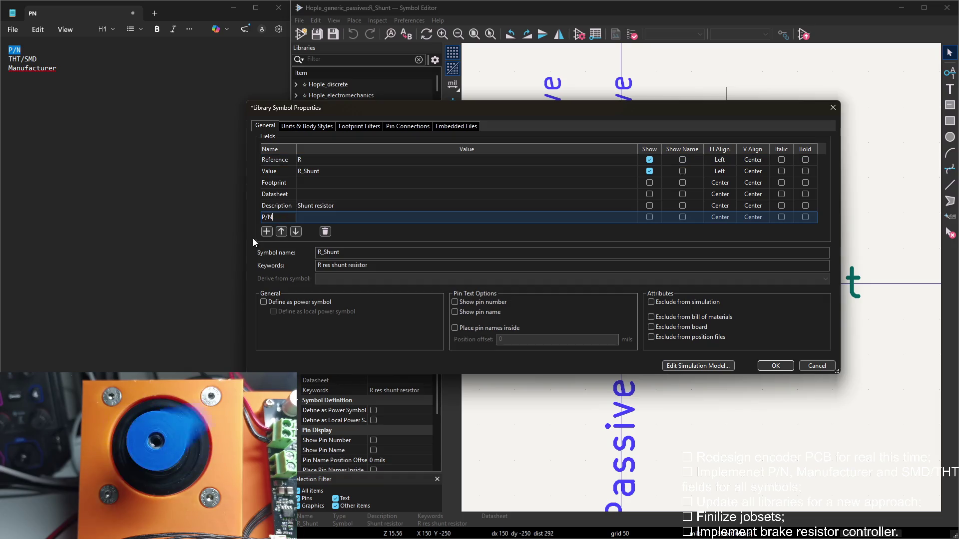
click(266, 231)
drag(44, 60, 8, 58)
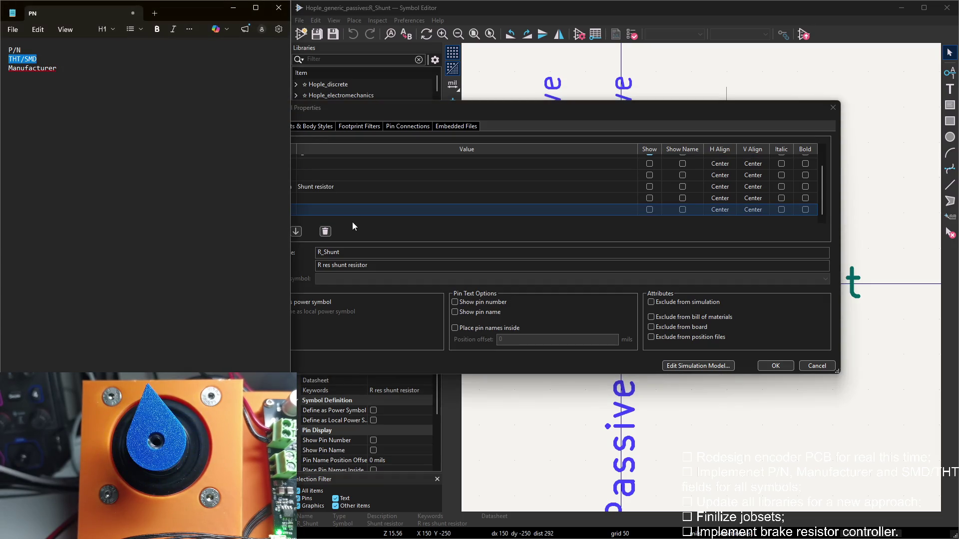
click(275, 211)
click(266, 231)
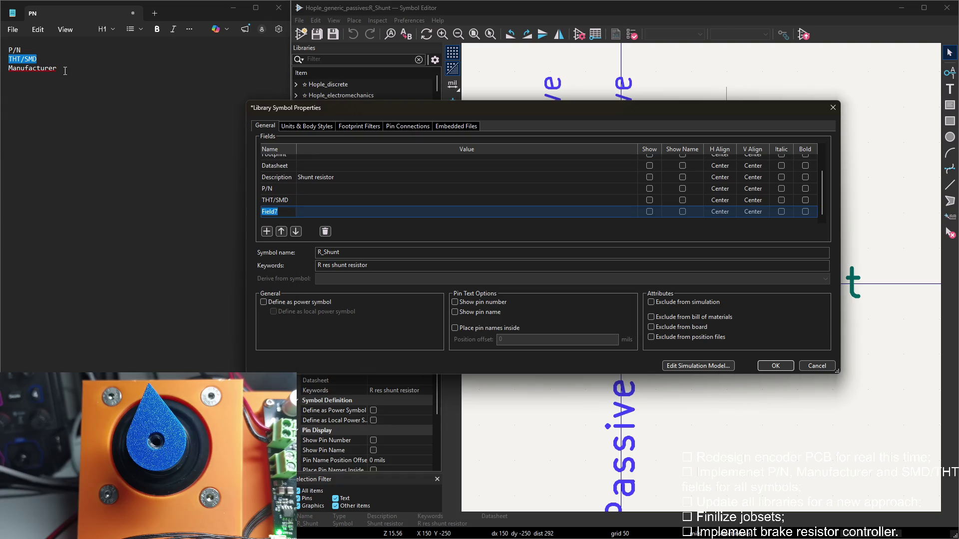
drag(65, 70, 8, 69)
key(ctrl+c)
key(alt+Tab)
key(ctrl+v)
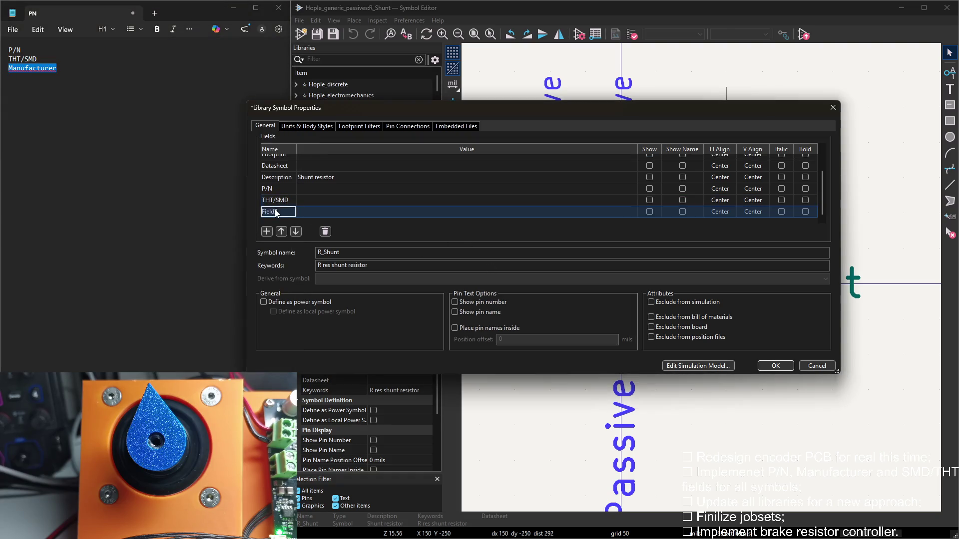
click(776, 366)
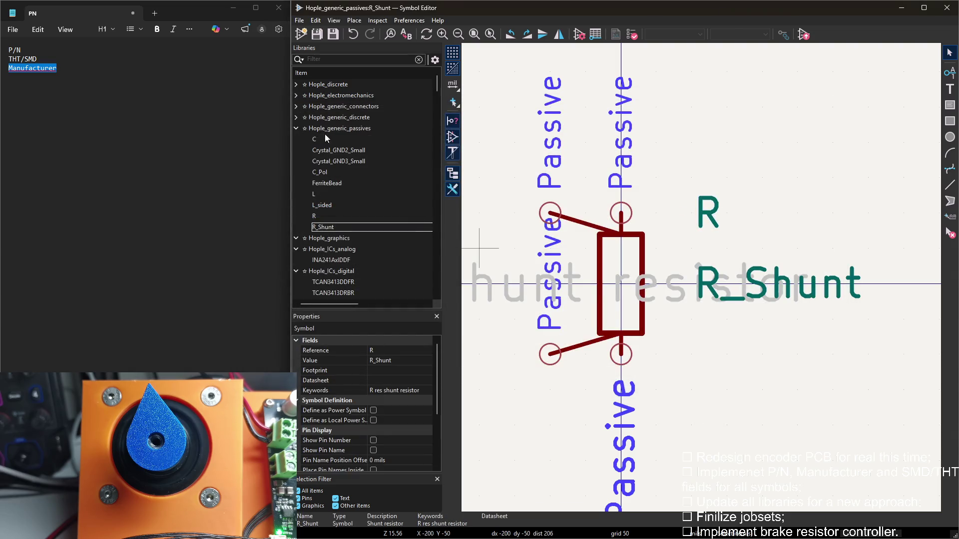
scroll(298, 127, up, 3)
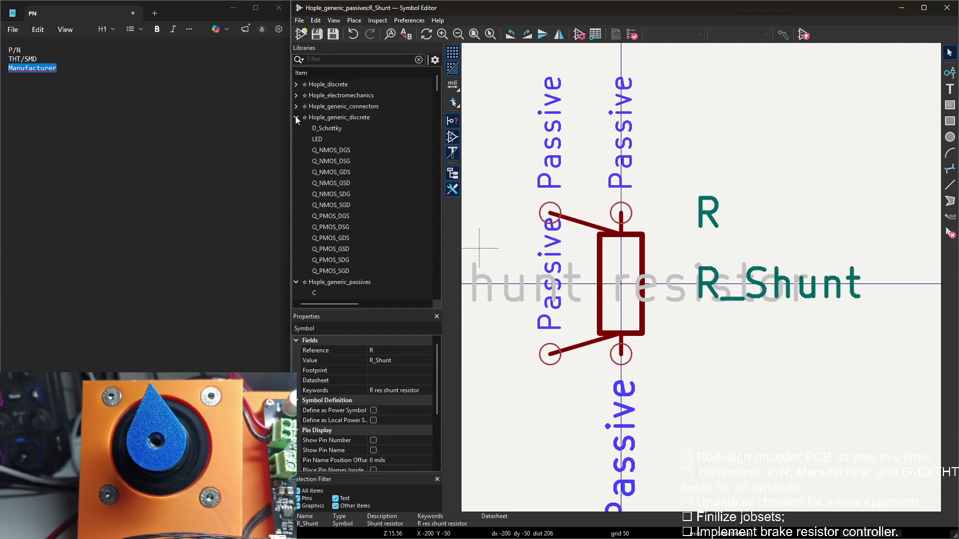
Locate INA241AxIDDF in the libraries and inspect its Value field for the part number
click(296, 118)
click(297, 128)
click(331, 161)
scroll(346, 177, down, 8)
scroll(346, 176, up, 3)
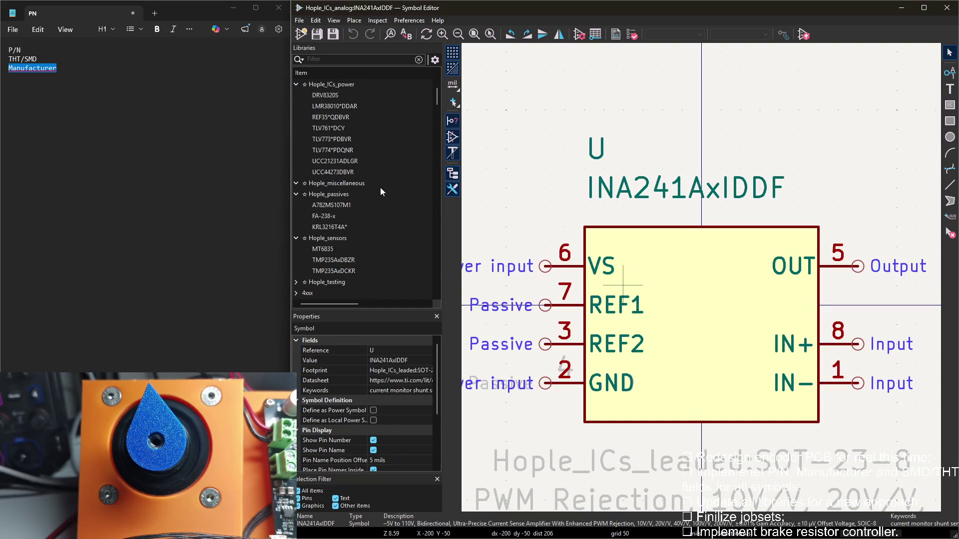
scroll(634, 220, down, 1)
scroll(641, 220, down, 1)
scroll(648, 218, down, 1)
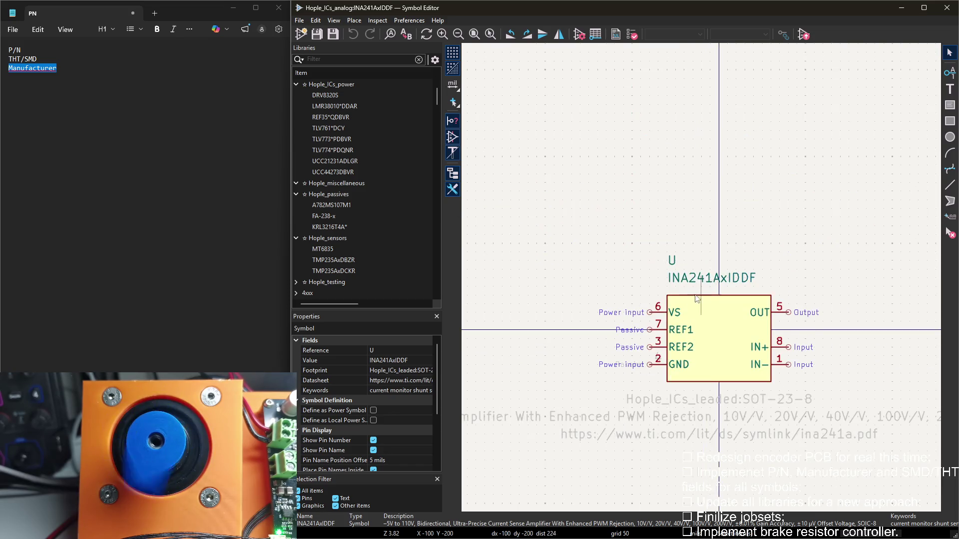
scroll(657, 215, down, 1)
scroll(713, 285, down, 1)
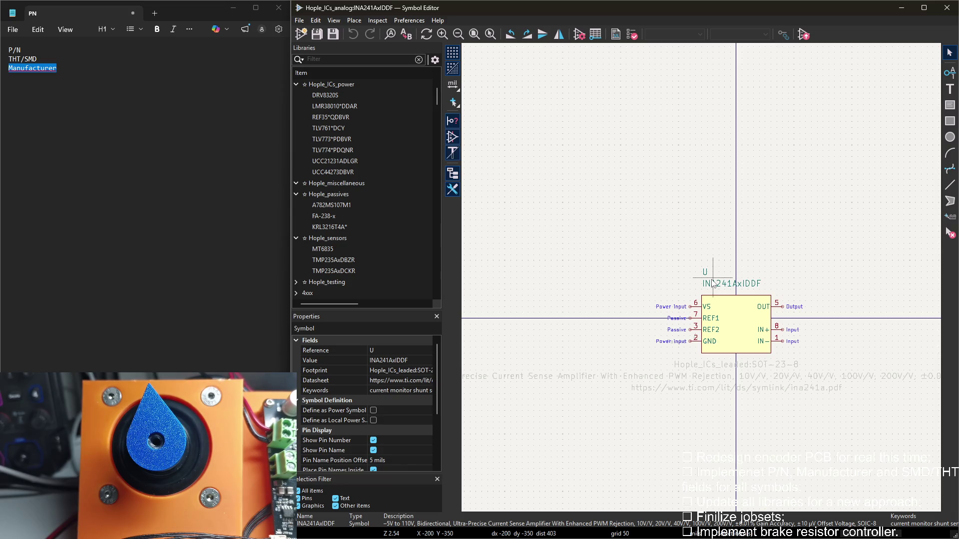
middle_drag(656, 263, 563, 208)
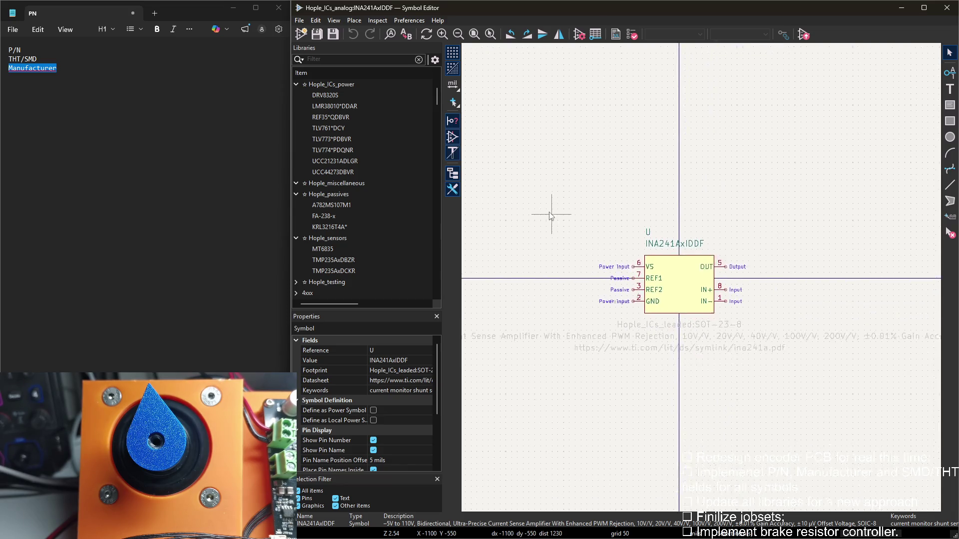
scroll(385, 204, up, 1)
scroll(390, 201, up, 1)
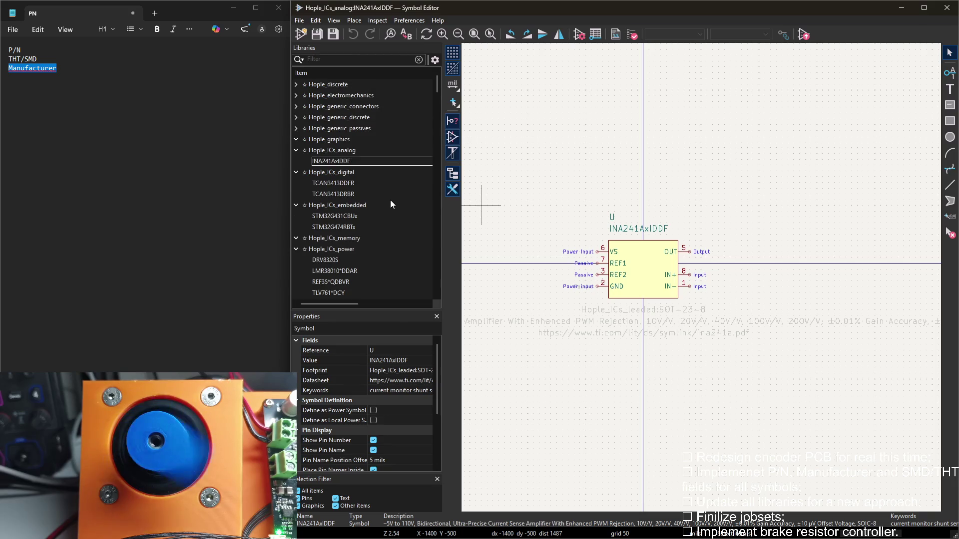
double_click(513, 151)
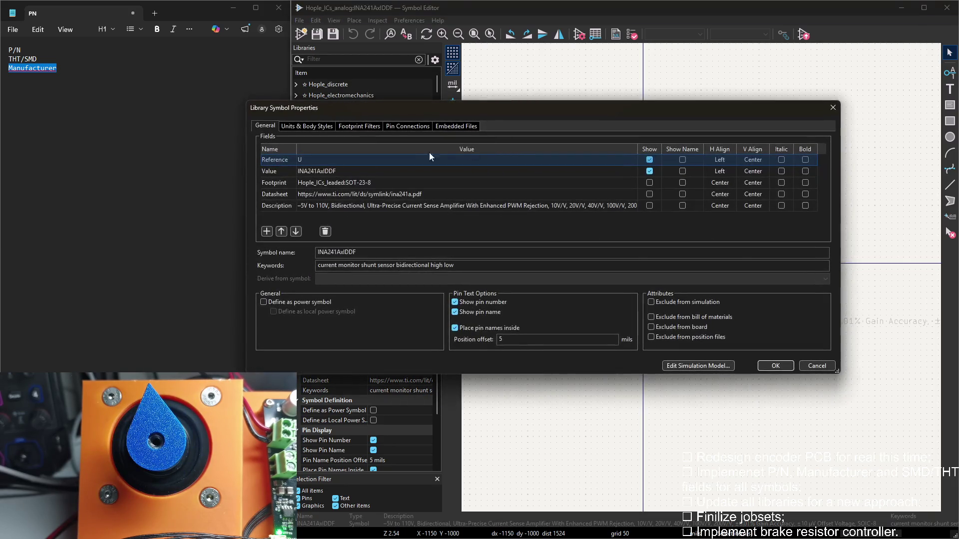
click(341, 171)
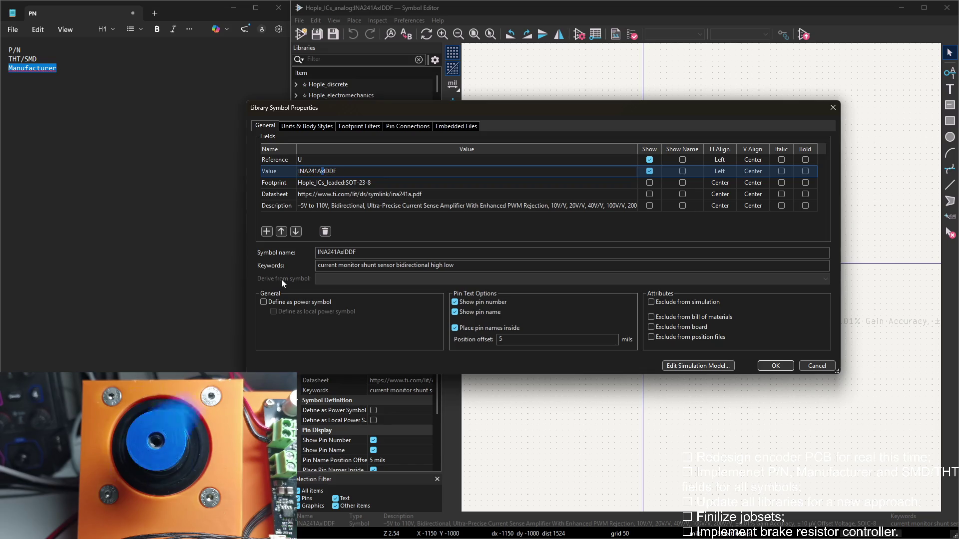
key(Right)
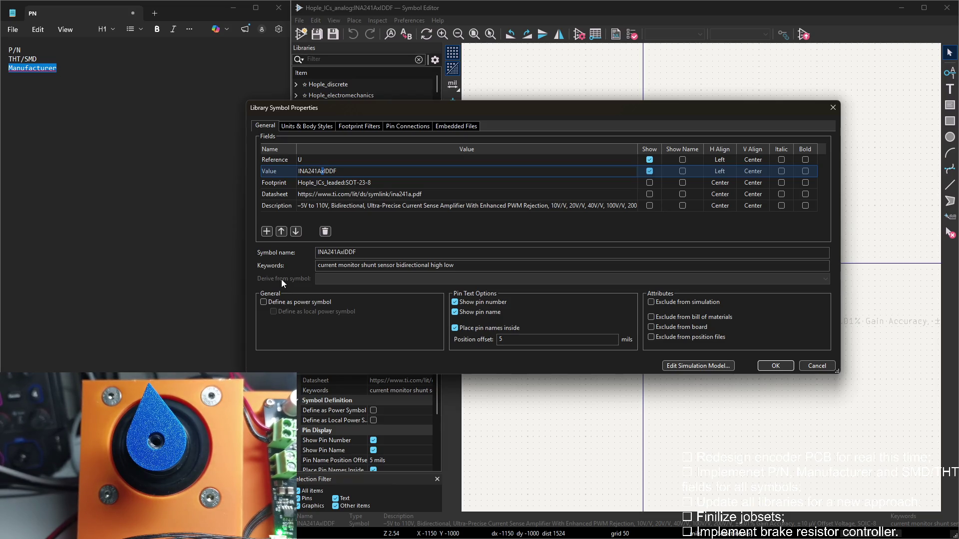
Add a P/N field and fill its value with INA241A copied down from the Value field
click(18, 50)
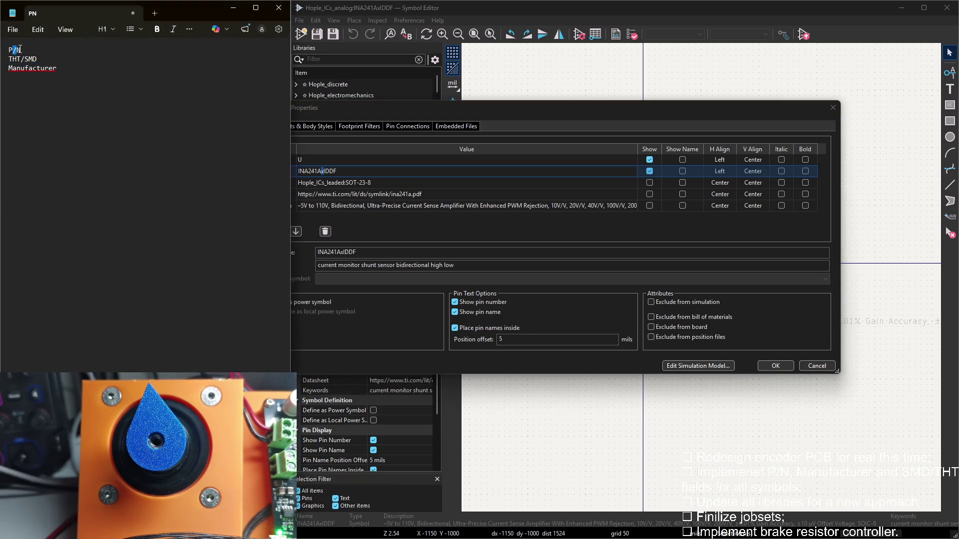
click(367, 222)
click(266, 231)
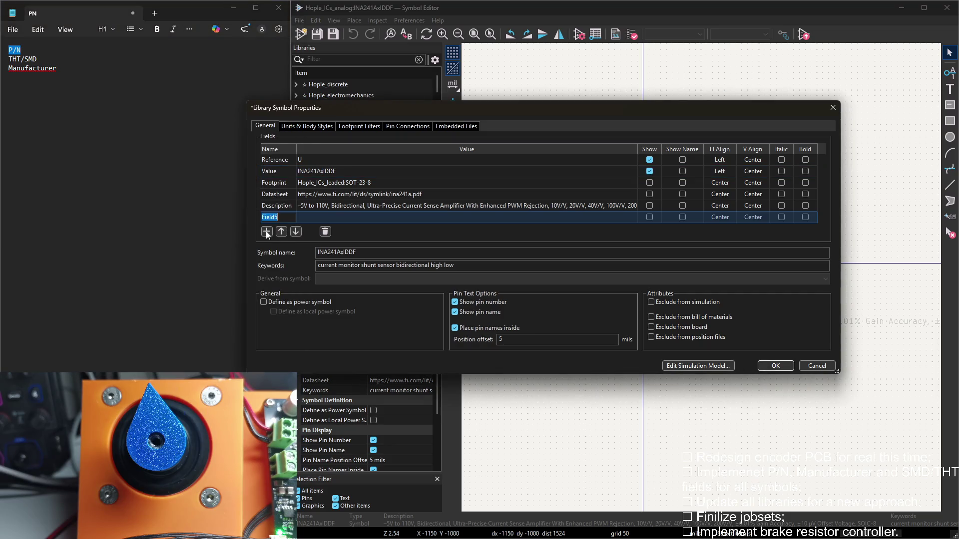
key(ctrl+v)
click(299, 218)
key(Up)
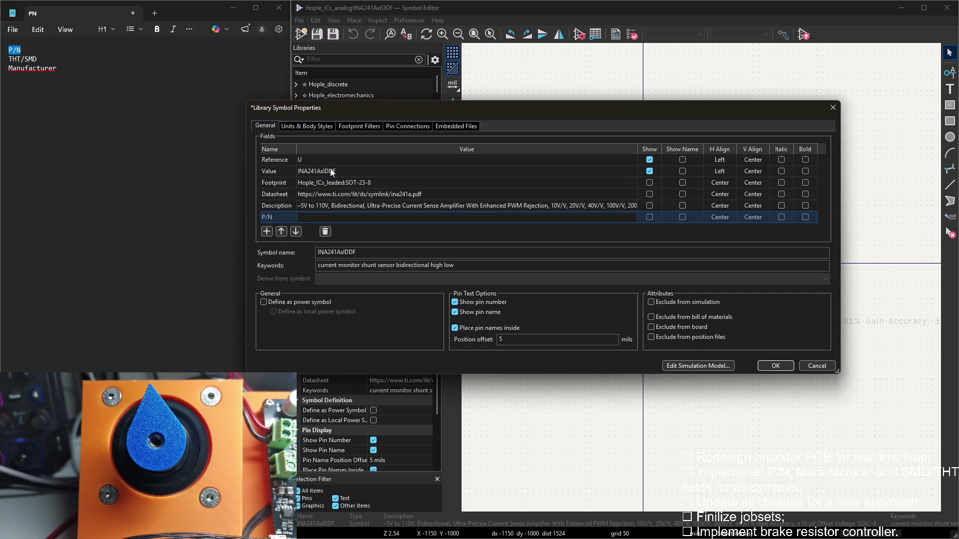
click(318, 216)
key(ctrl+v)
key(Return)
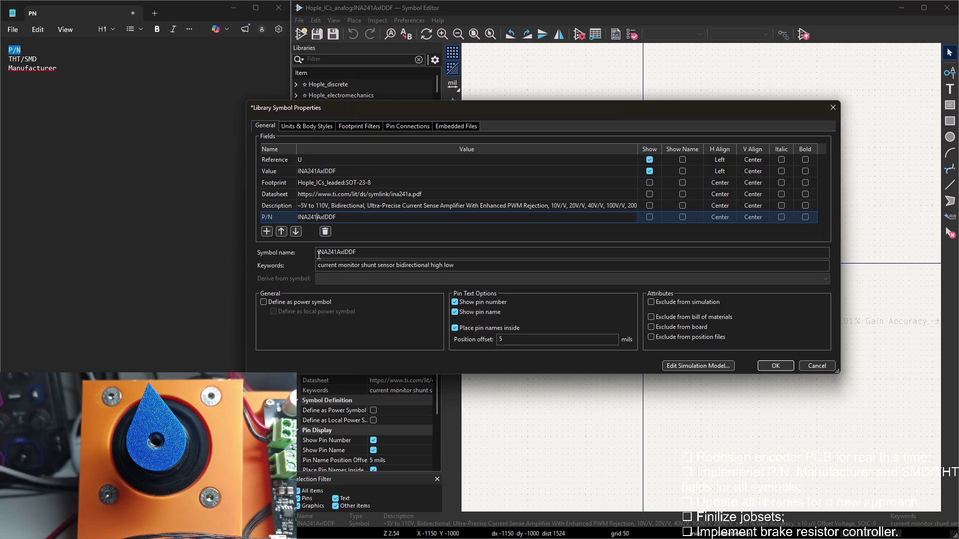
key(ctrl+a)
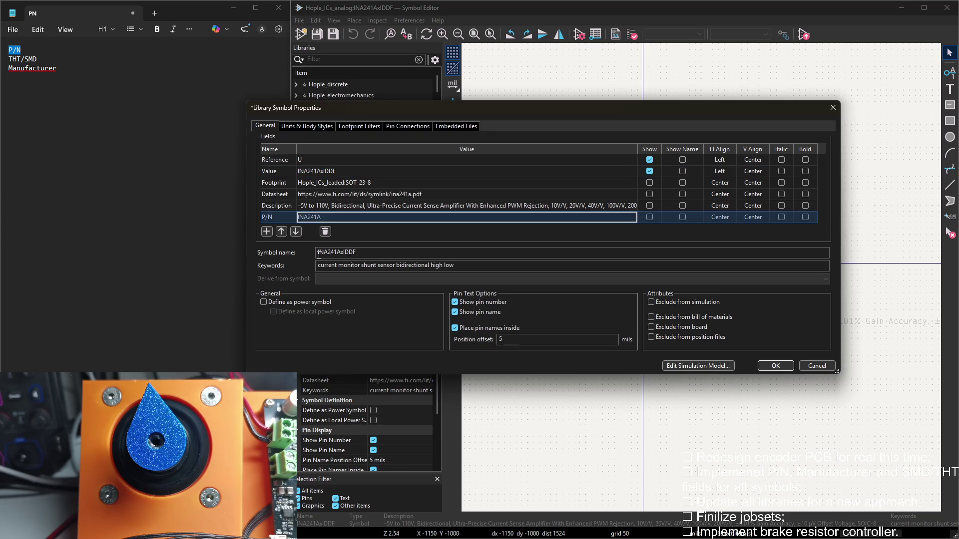
Add THT/SMD set to SMD and Manufacturer set to TI, then confirm the symbol properties
click(266, 232)
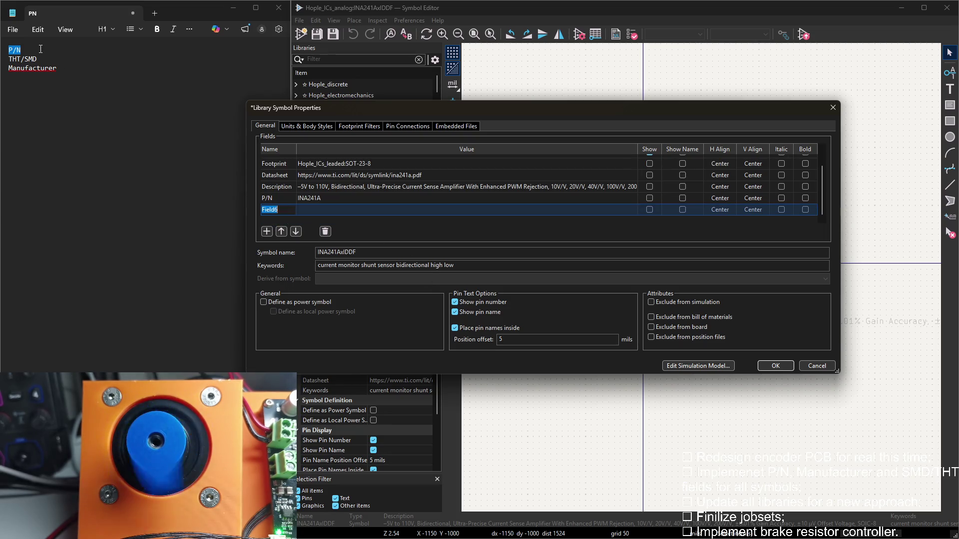
drag(36, 59, 6, 59)
double_click(281, 215)
key(ctrl+v)
click(315, 208)
text(SMD)
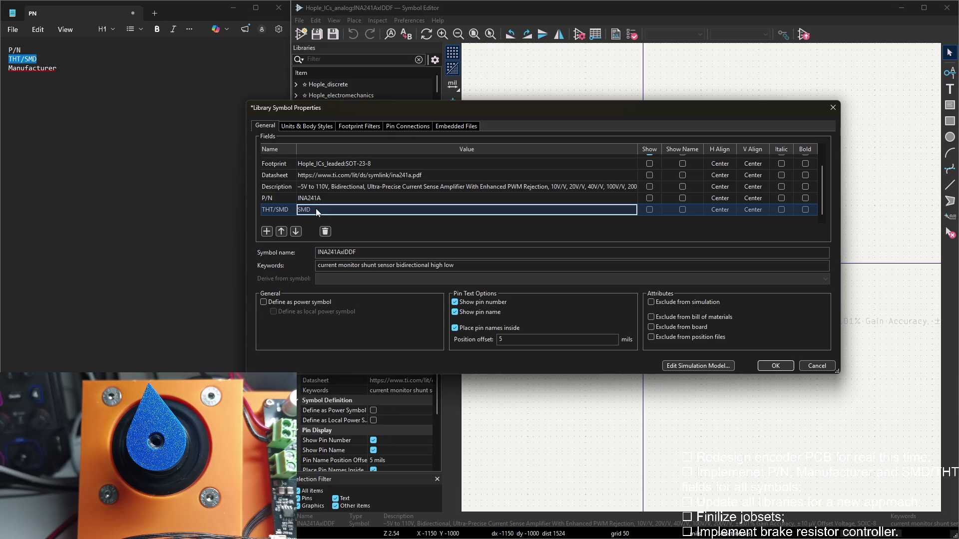
drag(57, 68, 3, 70)
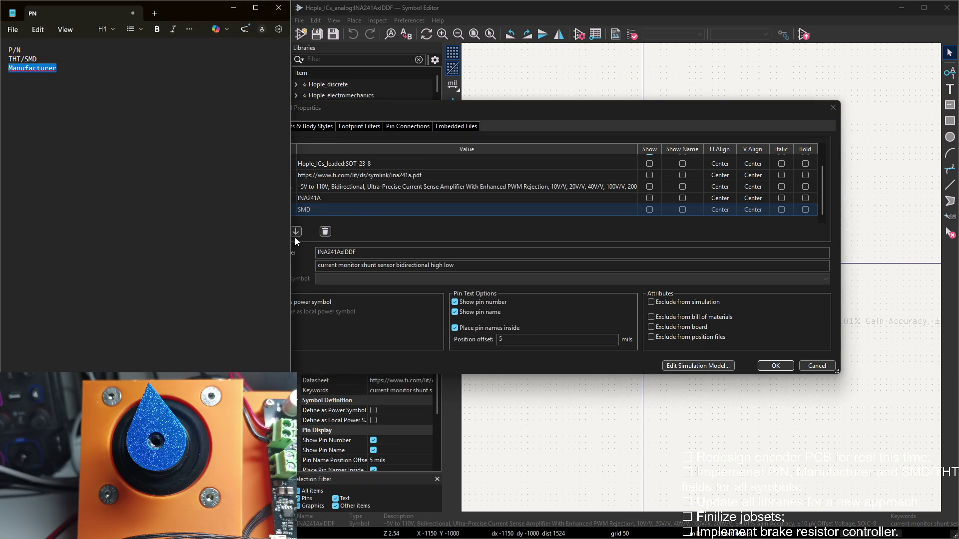
click(266, 230)
key(ctrl+v)
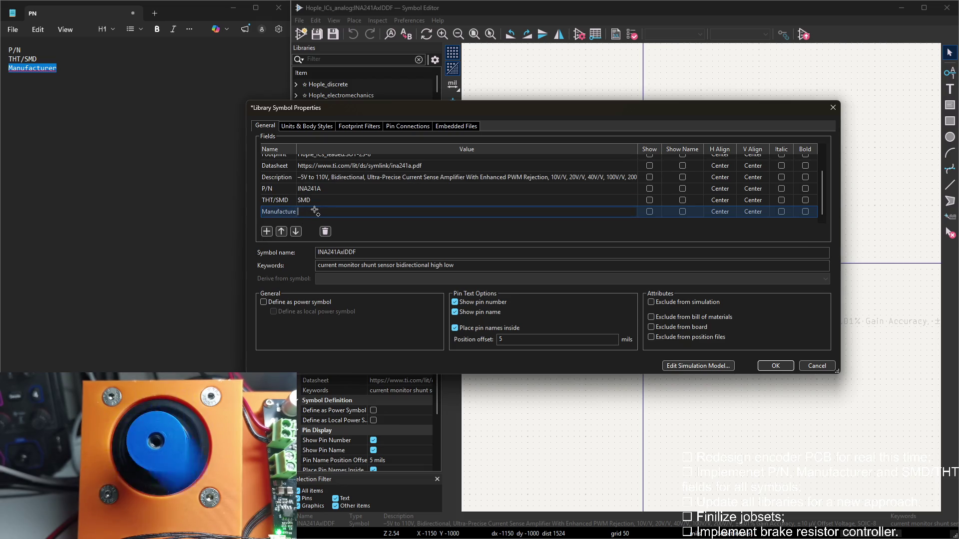
click(314, 211)
text(TI)
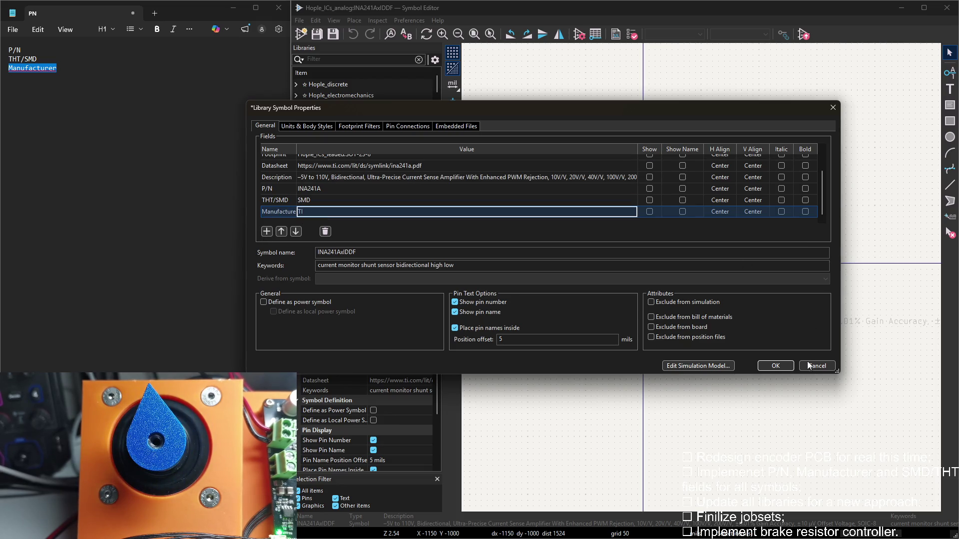
click(775, 365)
scroll(749, 435, up, 2)
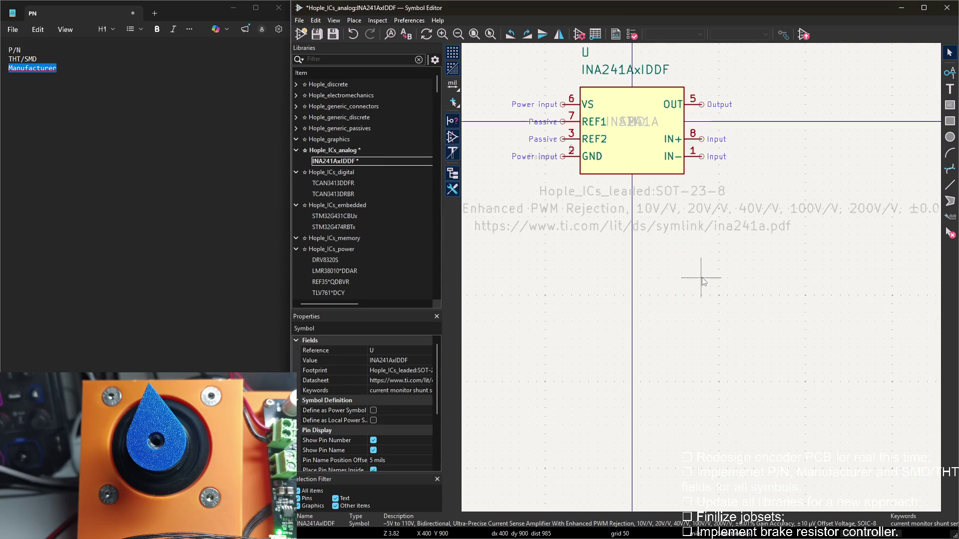
Move the INA241A, SMD and TI field texts to a stack below the symbol's URL text
click(645, 125)
drag(646, 126, 634, 242)
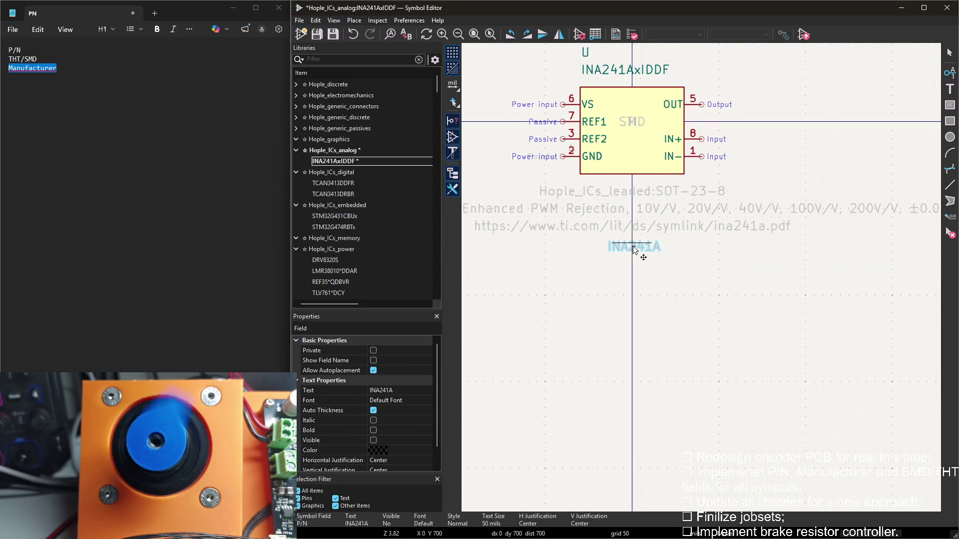
scroll(634, 248, up, 4)
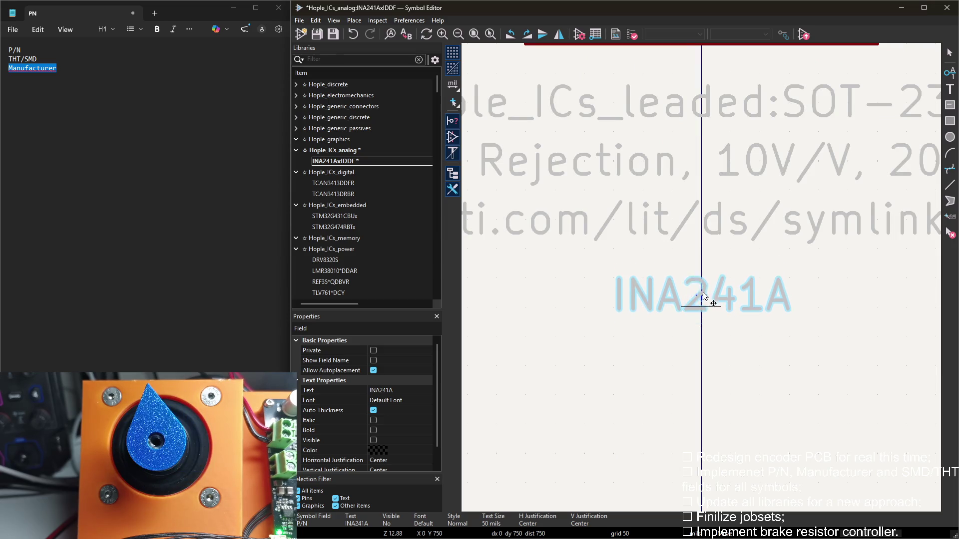
scroll(702, 285, down, 4)
mouse_move(710, 167)
mouse_down()
mouse_move(712, 324)
mouse_move(713, 306)
mouse_up()
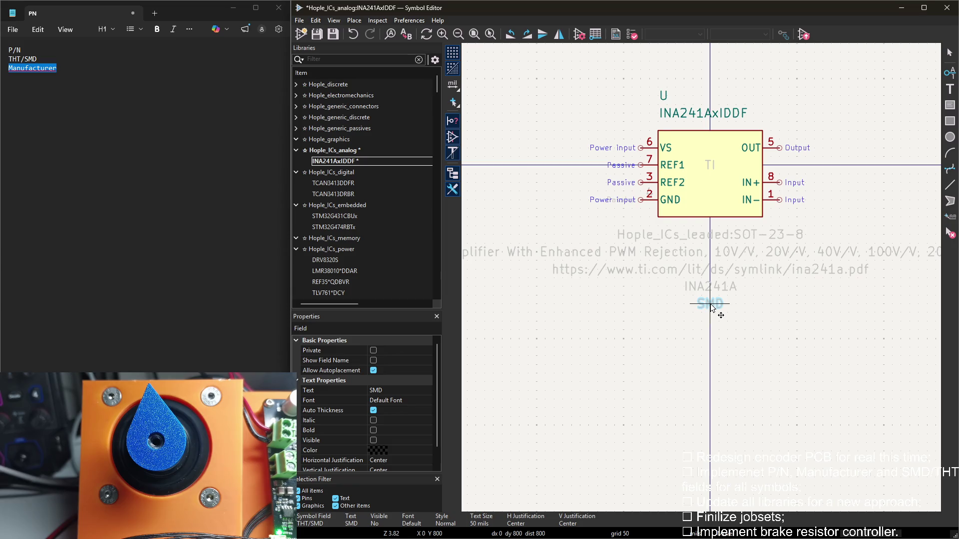
drag(709, 165, 712, 316)
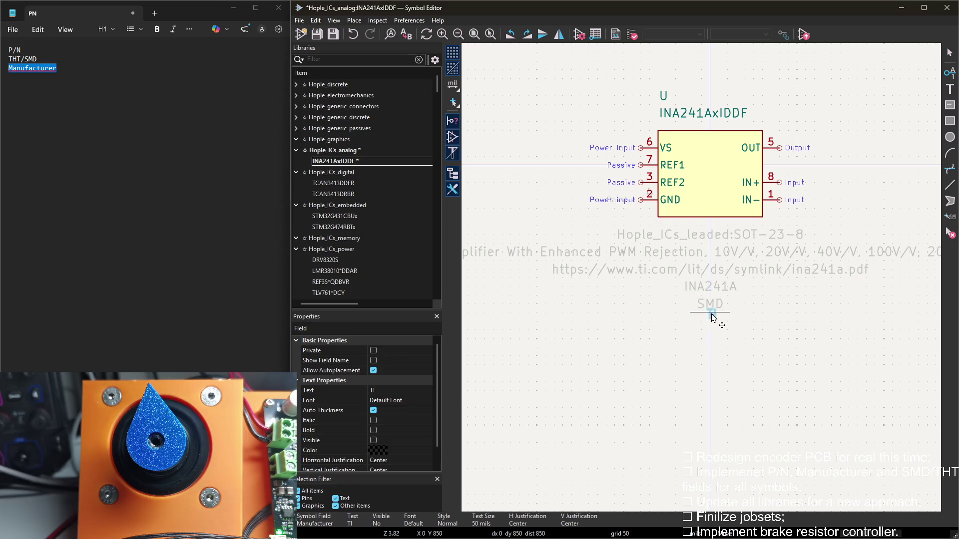
click(713, 322)
scroll(703, 282, up, 2)
scroll(704, 281, down, 4)
Save the analog IC library and load TCAN3413DDFR from the digital library
key(ctrl+s)
click(297, 150)
double_click(333, 172)
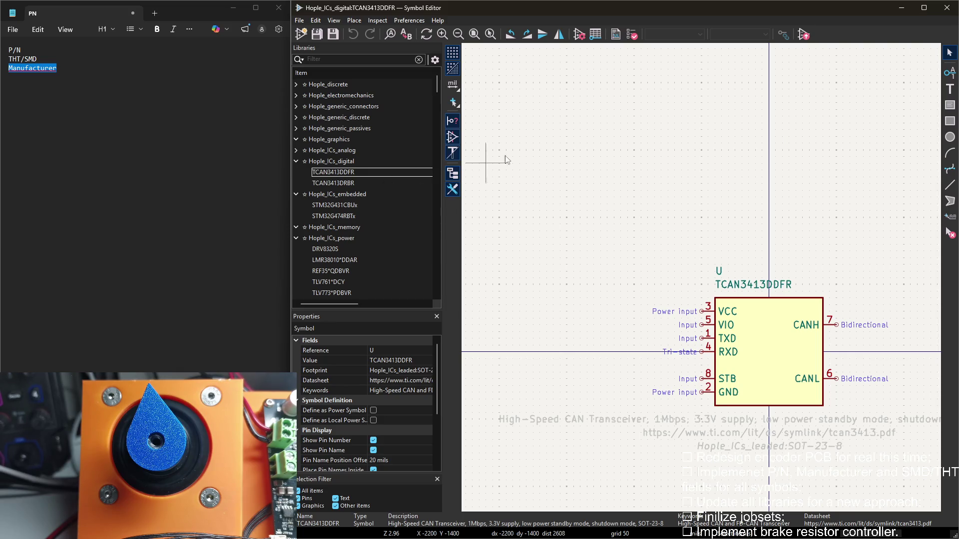
Add a P/N field to TCAN3413DDFR with the part number TCAN3413DDFR copied from Value
double_click(515, 144)
click(346, 171)
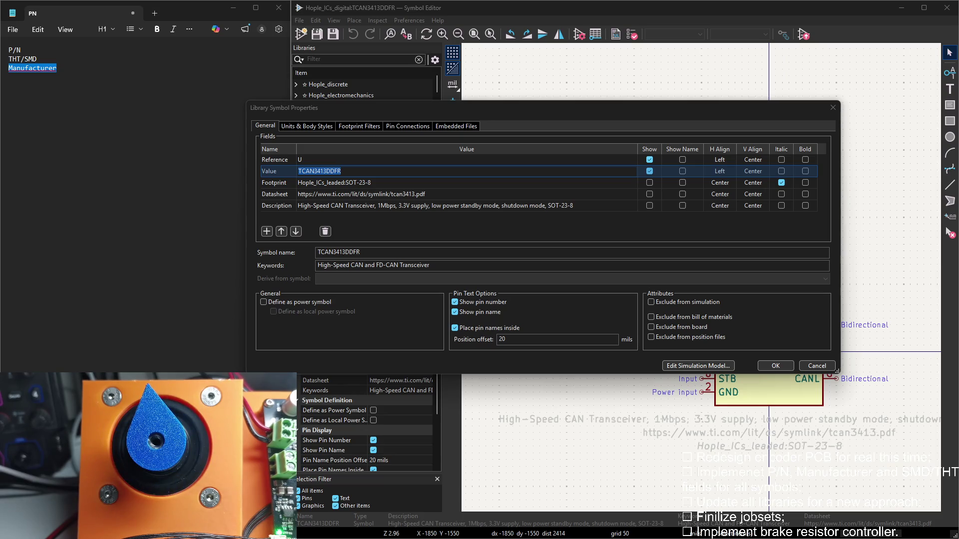
click(267, 231)
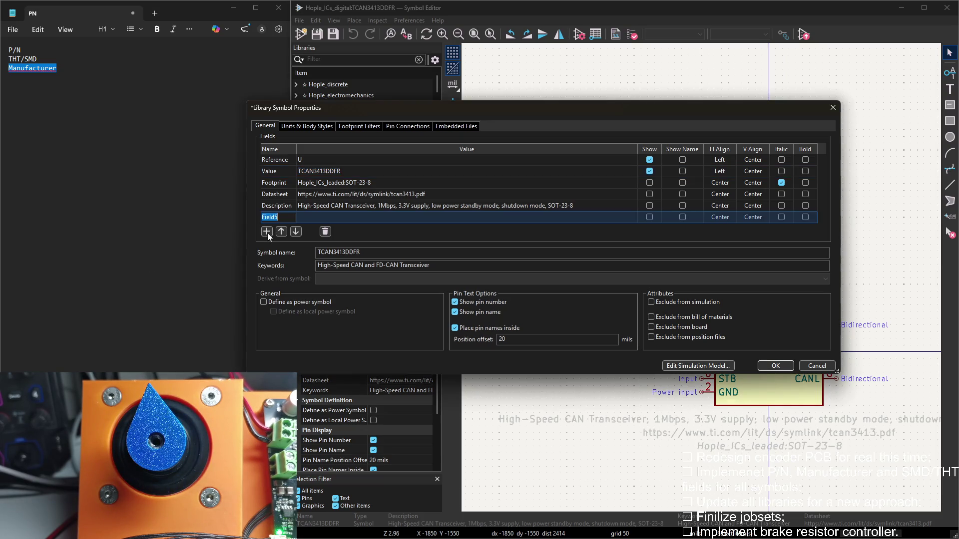
text(P/N)
click(328, 217)
Add a THT/SMD field named from the notes and set its value to SMD
click(267, 232)
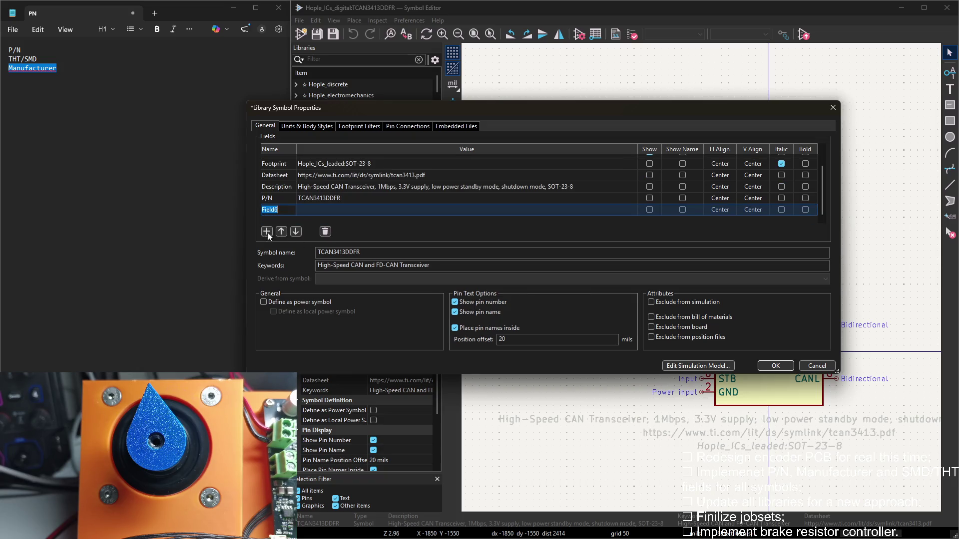
drag(37, 59, 9, 58)
key(ctrl+c)
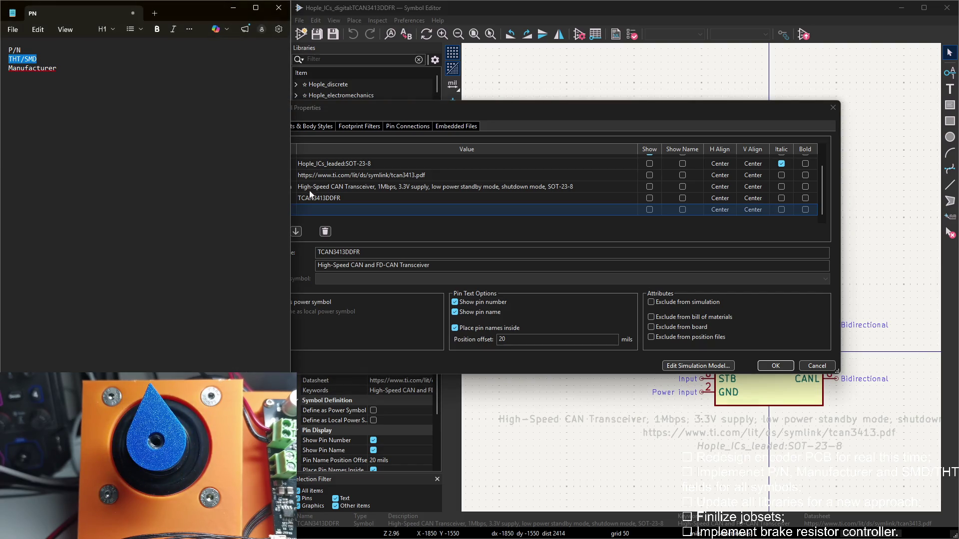
click(277, 210)
key(ctrl+v)
click(310, 211)
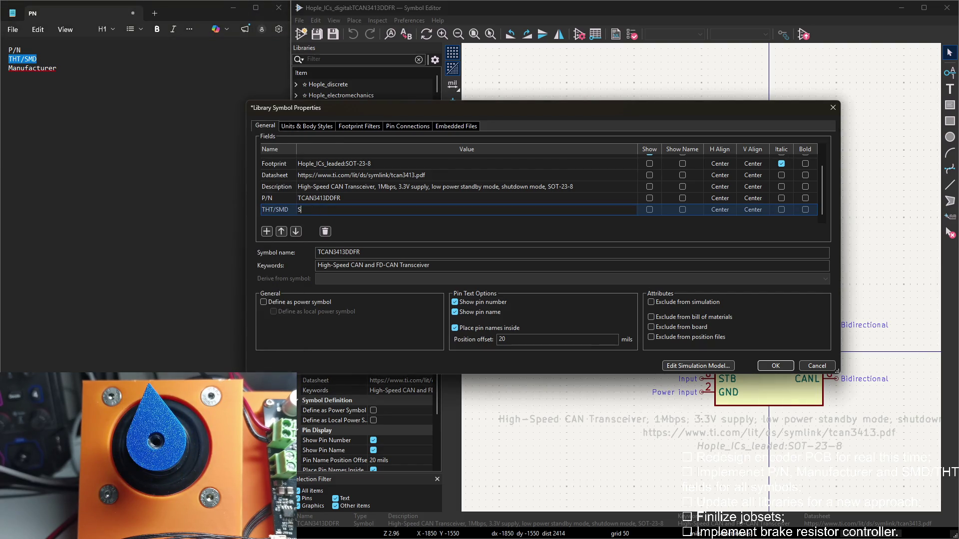
Add a Manufacturer field named from the notes with value TI
click(266, 231)
drag(56, 68, 9, 69)
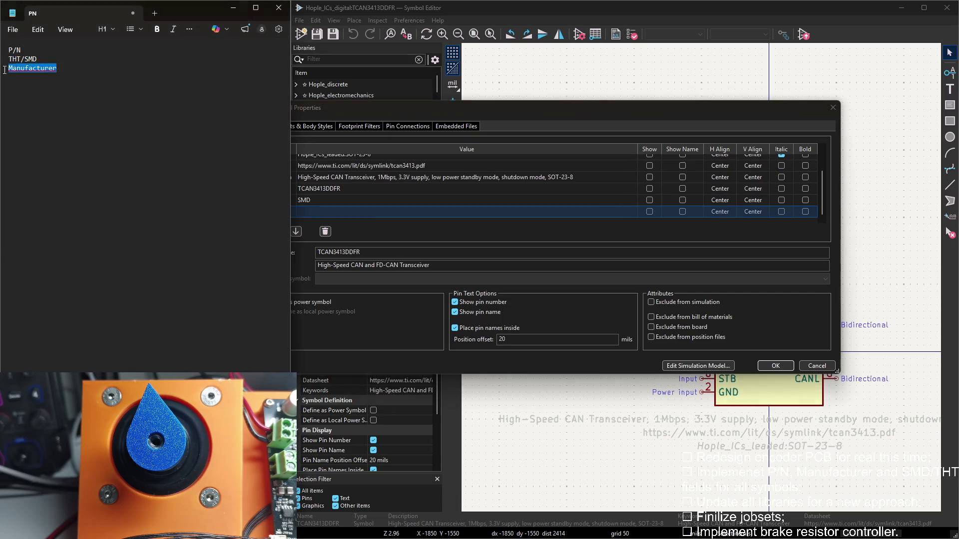
key(ctrl+c)
click(282, 212)
key(ctrl+v)
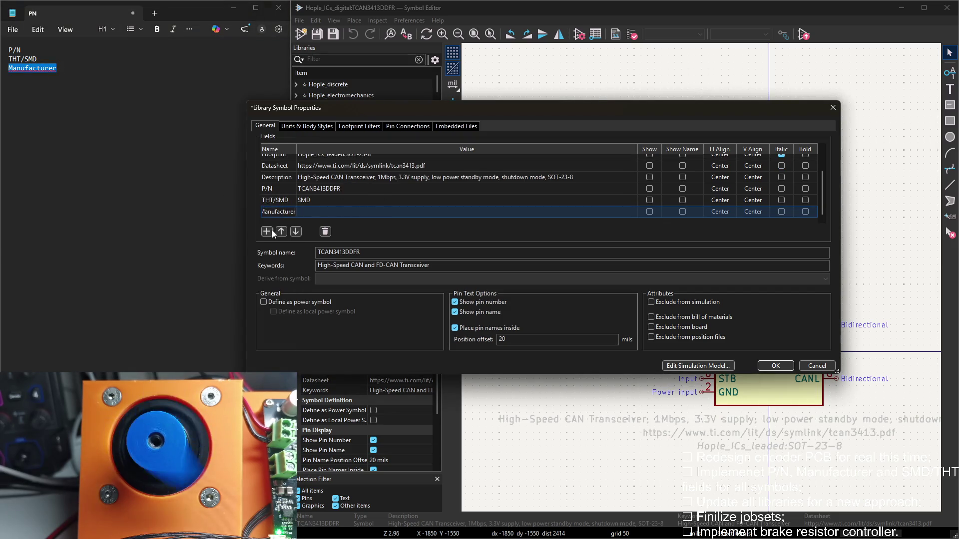
click(333, 211)
text(TI)
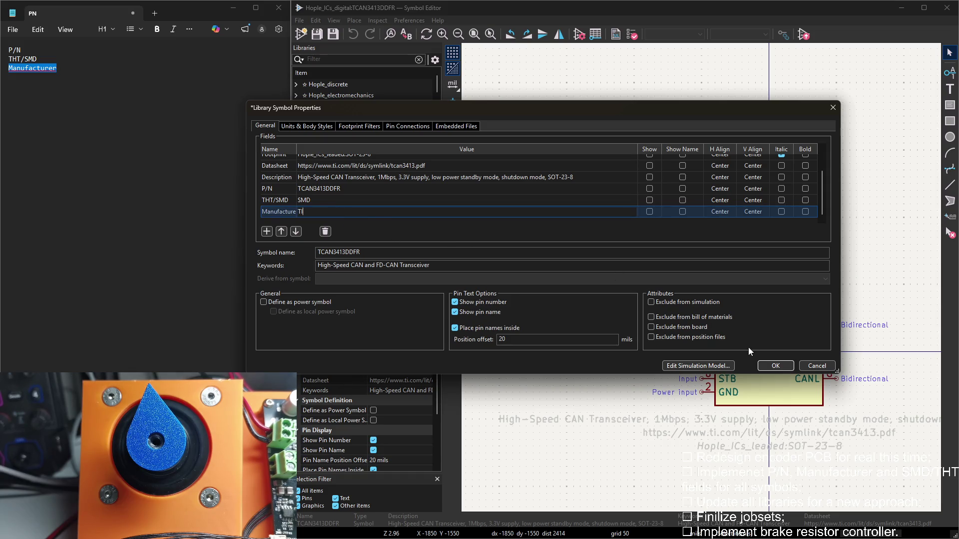
Confirm the new fields, reopen Symbol Properties to check them, and confirm again
click(775, 365)
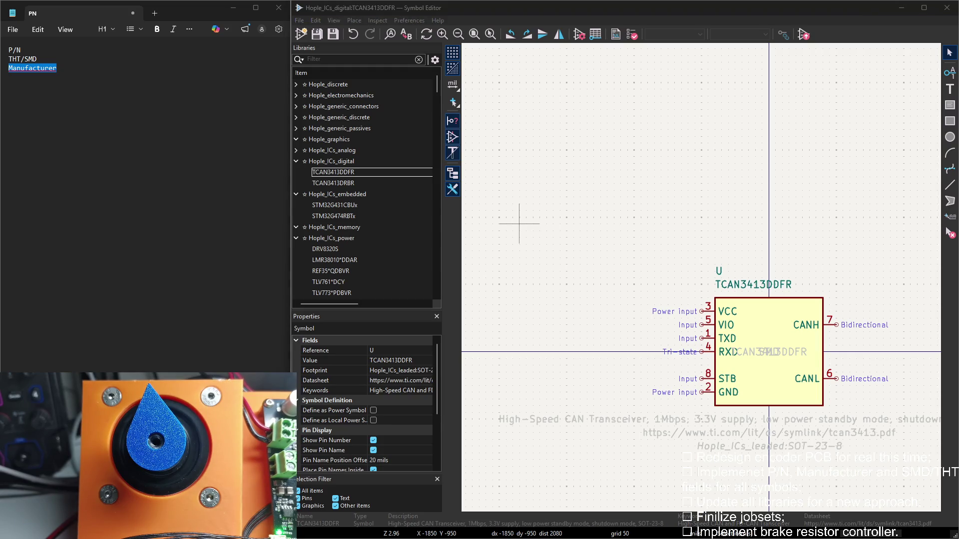
click(519, 222)
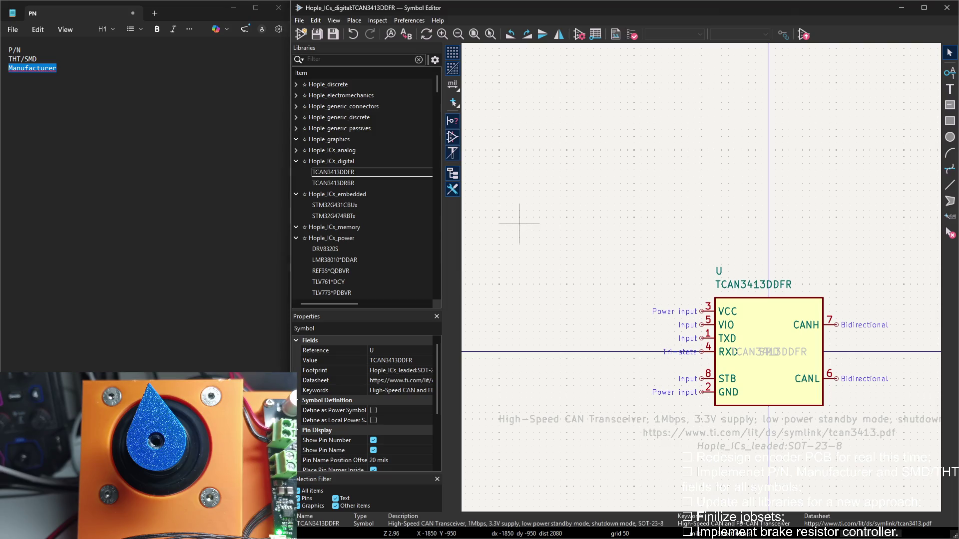
double_click(524, 157)
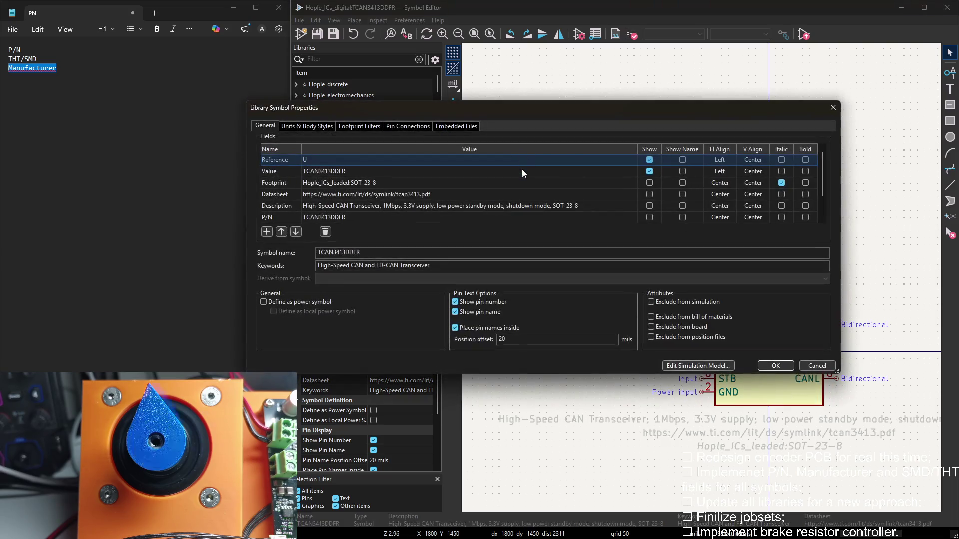
scroll(422, 186, down, 2)
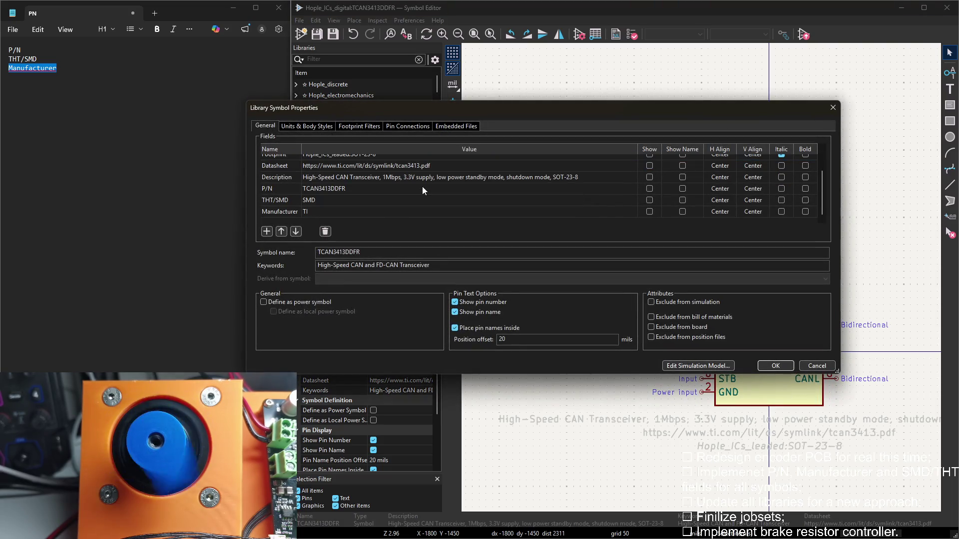
click(775, 366)
scroll(699, 303, up, 2)
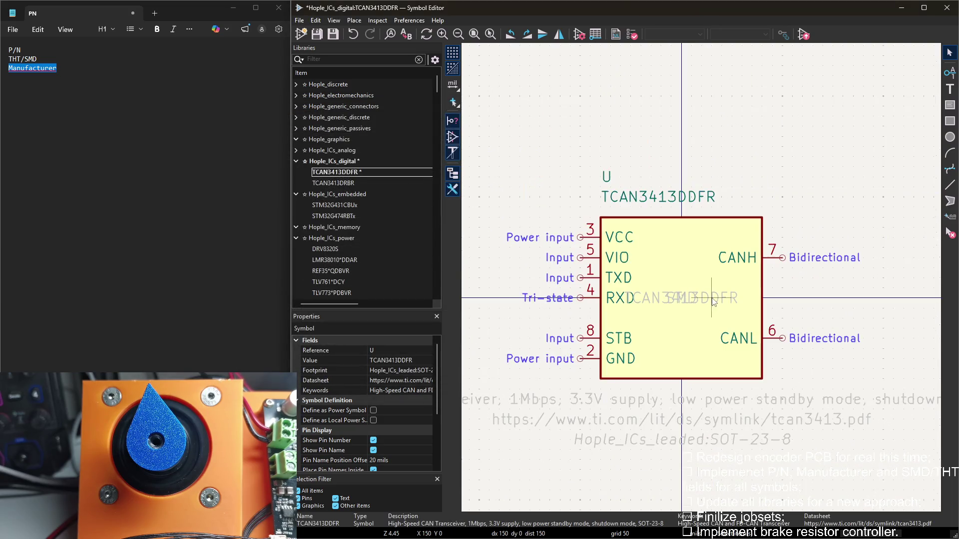
Move the TCAN3413DDFR, SMD and TI fields into a stack below the symbol body
click(699, 299)
drag(699, 302, 682, 465)
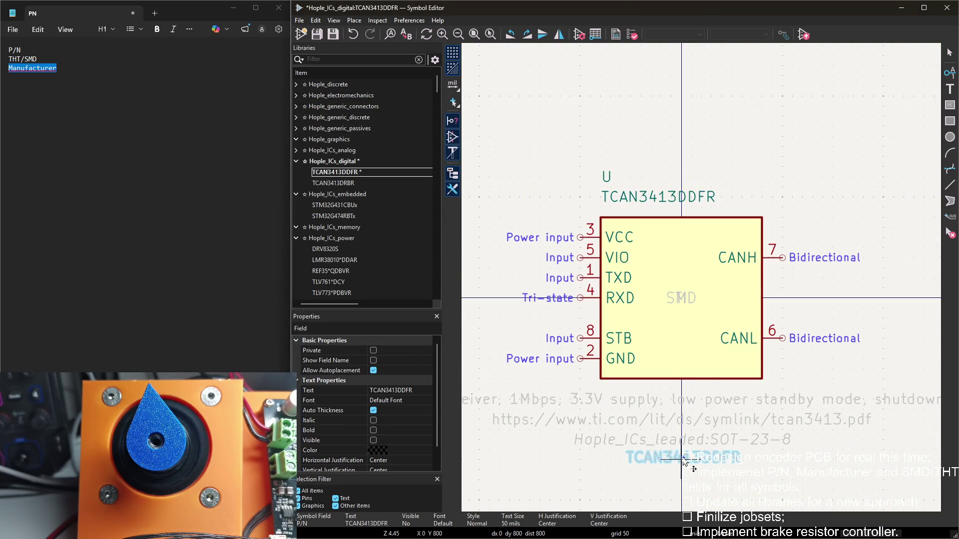
mouse_move(680, 297)
mouse_down()
mouse_move(695, 506)
mouse_move(692, 490)
mouse_up()
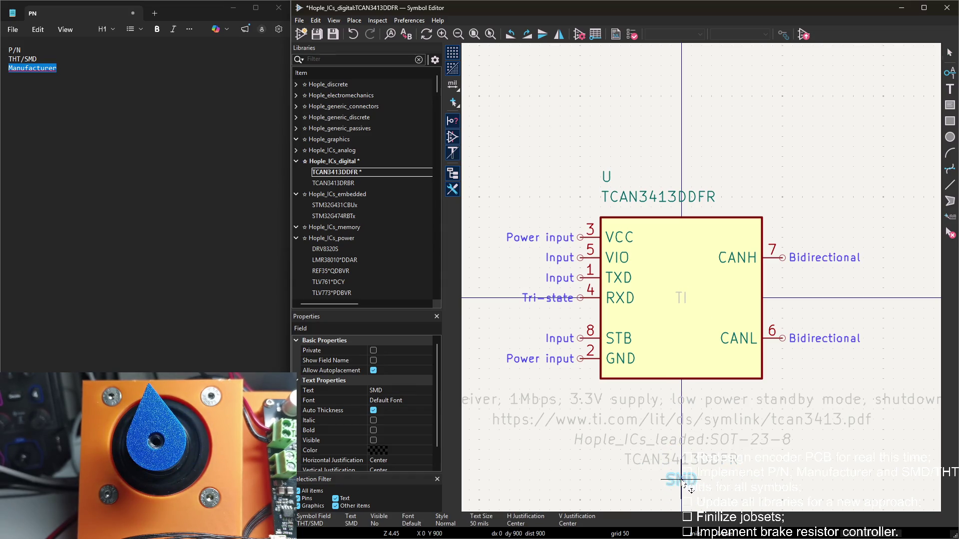
mouse_move(680, 298)
mouse_down()
mouse_move(672, 488)
mouse_move(683, 501)
mouse_up()
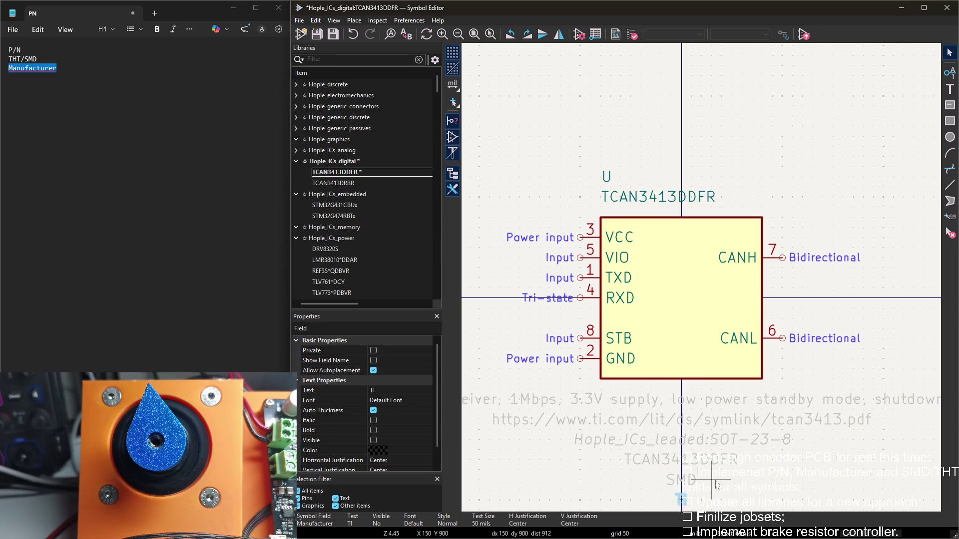
key(Escape)
Save the digital library and load TCAN3413DRBR for editing
key(ctrl+s)
click(358, 183)
double_click(358, 183)
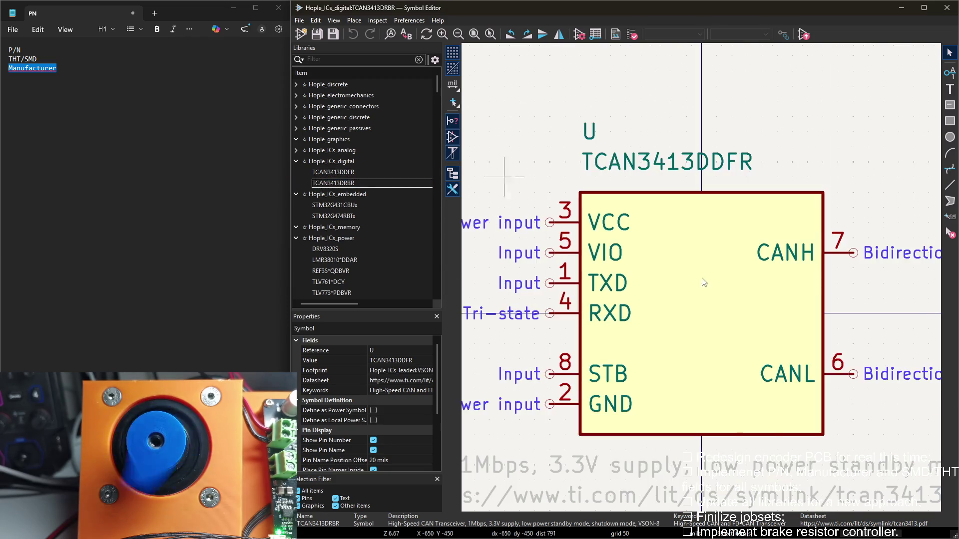
Add a P/N field to TCAN3413DRBR with the pasted part number TCAN3413DDFR
double_click(612, 202)
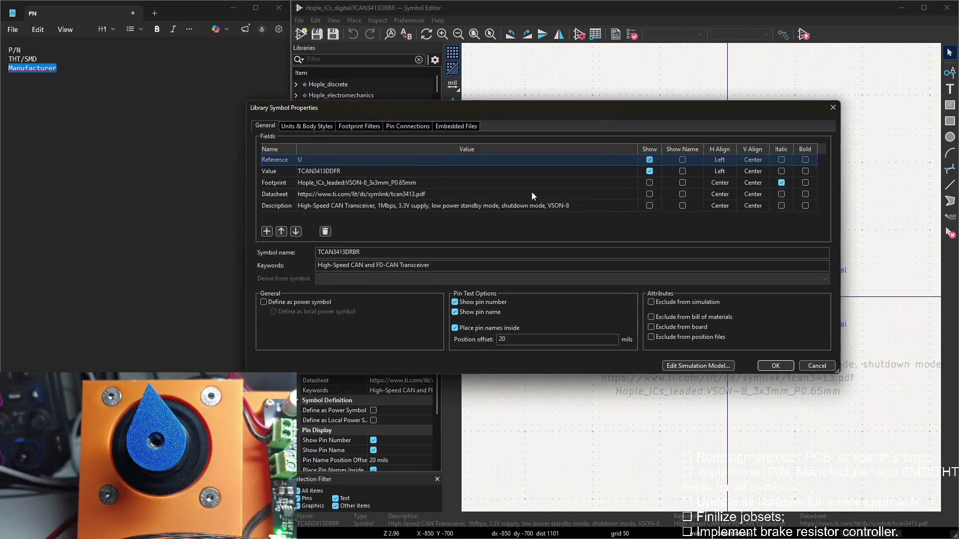
click(266, 231)
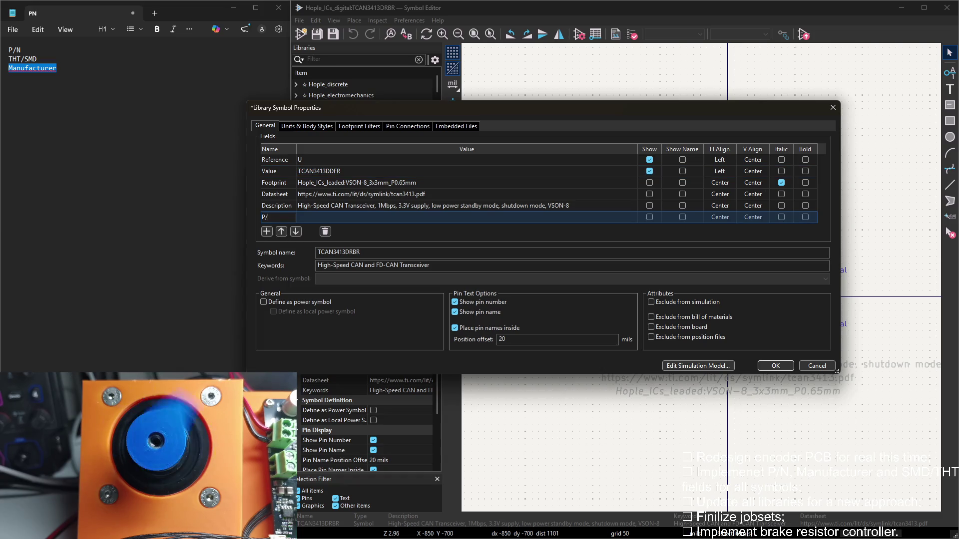
text(/N)
click(374, 217)
key(ctrl+v)
Add a THT/SMD field named from the notes with value SMD
click(267, 232)
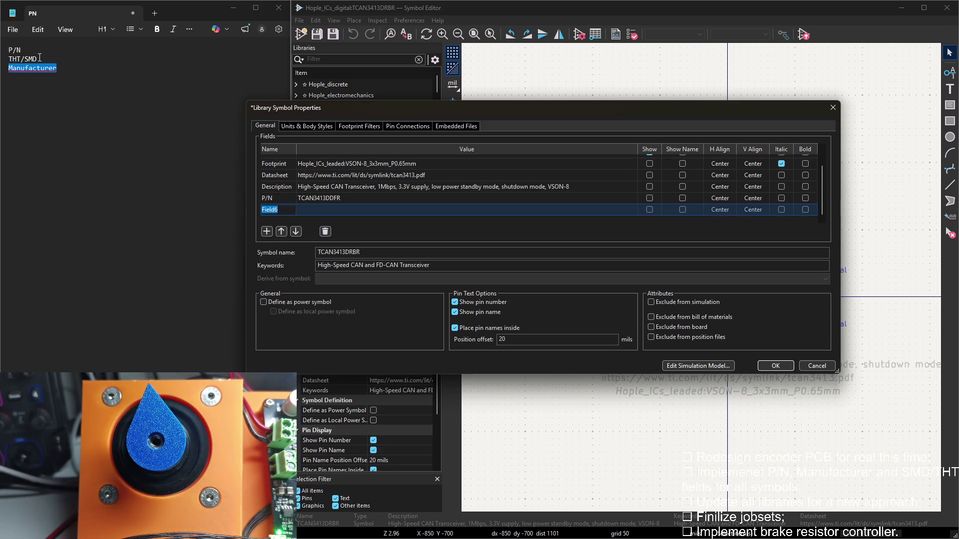
drag(39, 57, 9, 58)
click(280, 210)
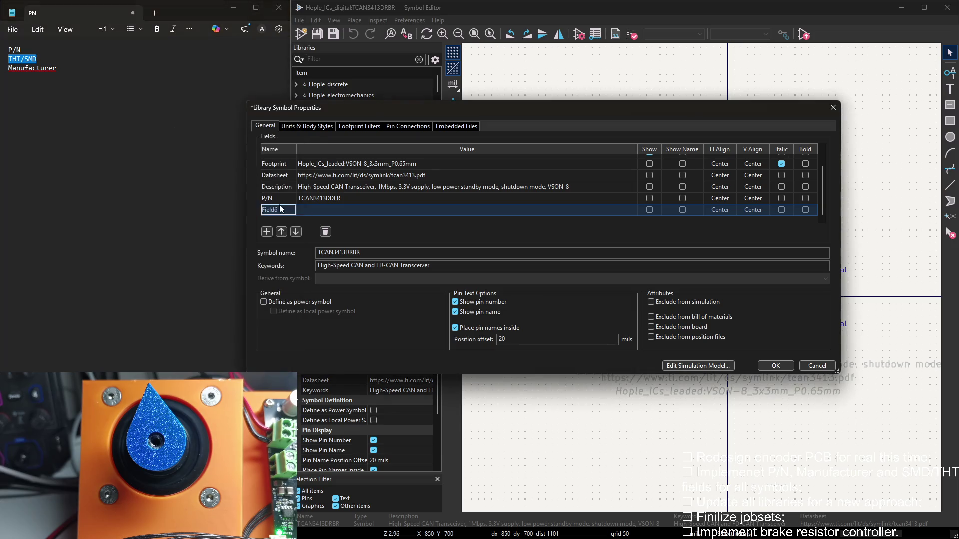
click(304, 215)
text(SMD)
key(Return)
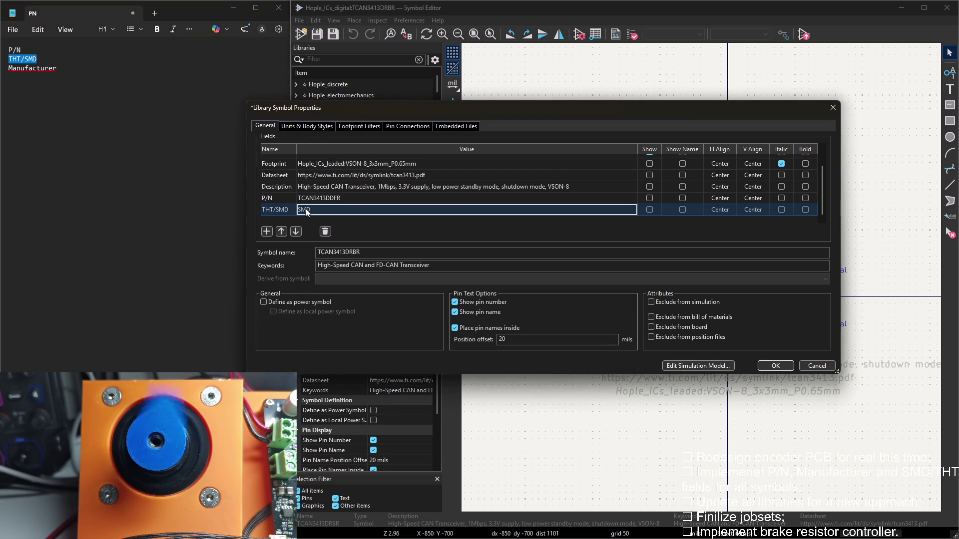
Add a Manufacturer field with value TI, confirm the fields and save the library
click(266, 231)
drag(64, 66, 9, 68)
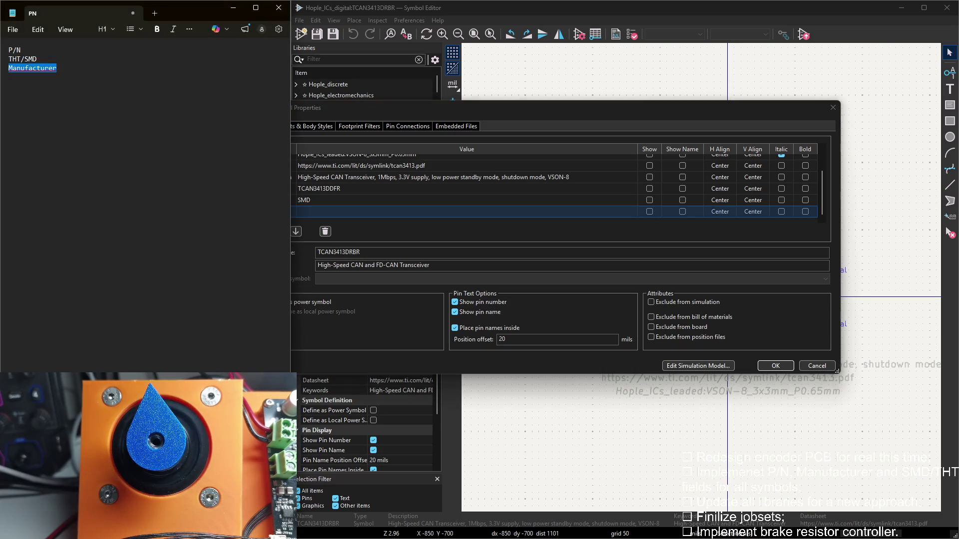
click(279, 223)
click(318, 210)
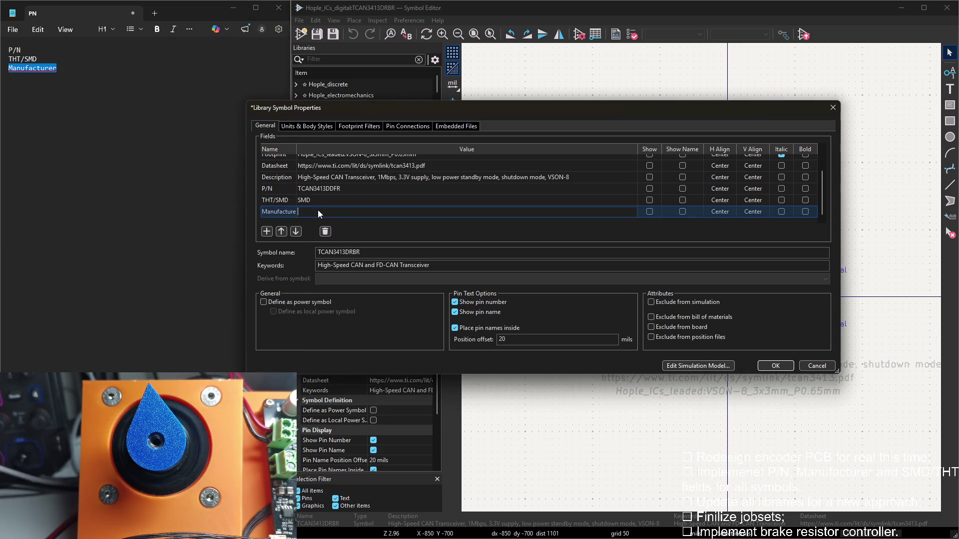
text(TI)
click(772, 361)
key(ctrl+s)
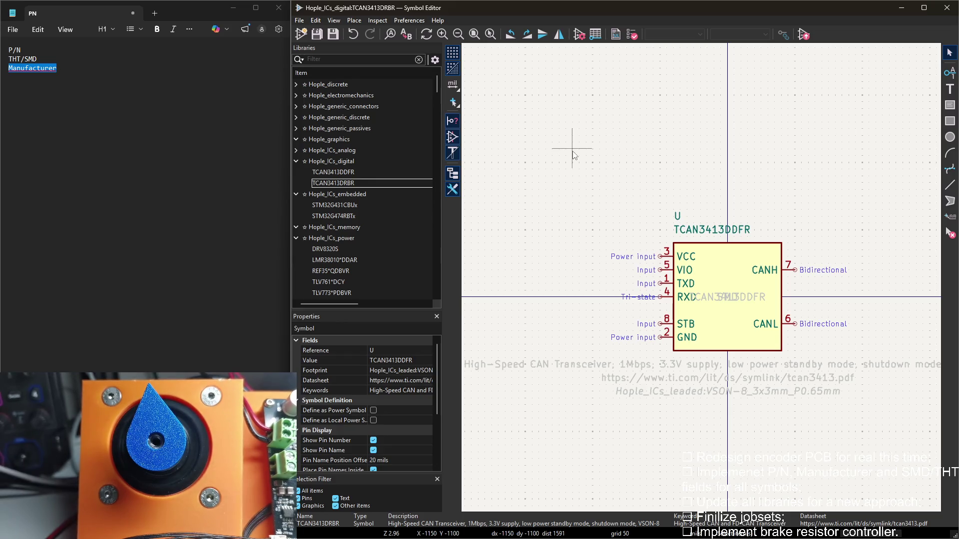
Move the TCAN3413DDFR, SMD and TI fields into a stack below the TCAN3413DRBR symbol
middle_drag(502, 162, 439, 87)
mouse_move(689, 224)
mouse_down()
mouse_move(658, 352)
mouse_move(663, 335)
mouse_up()
scroll(672, 349, up, 2)
click(696, 97)
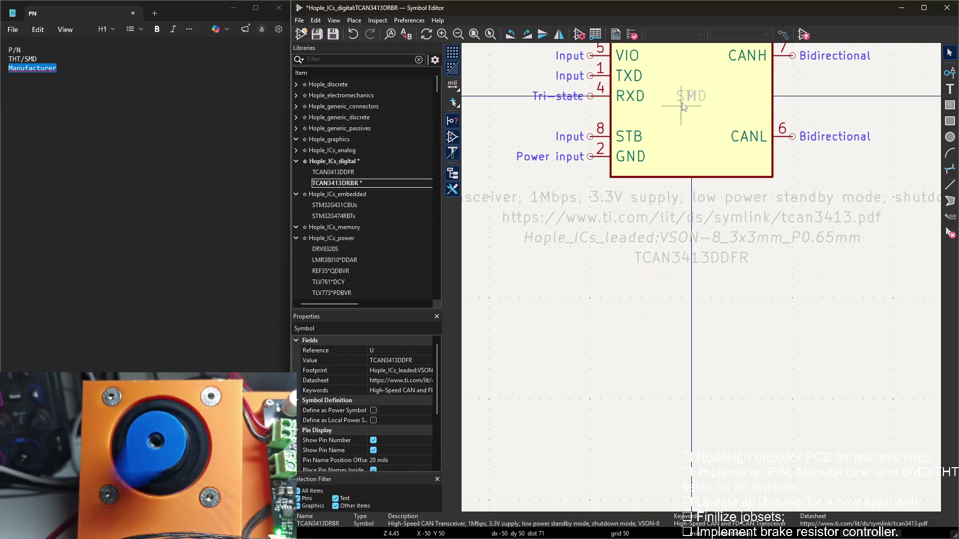
drag(697, 97, 693, 281)
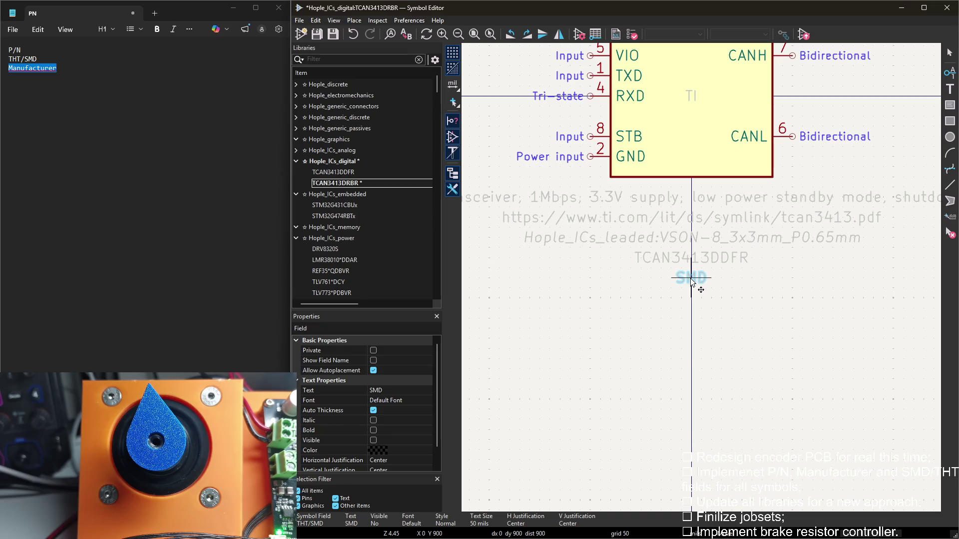
drag(690, 96, 691, 298)
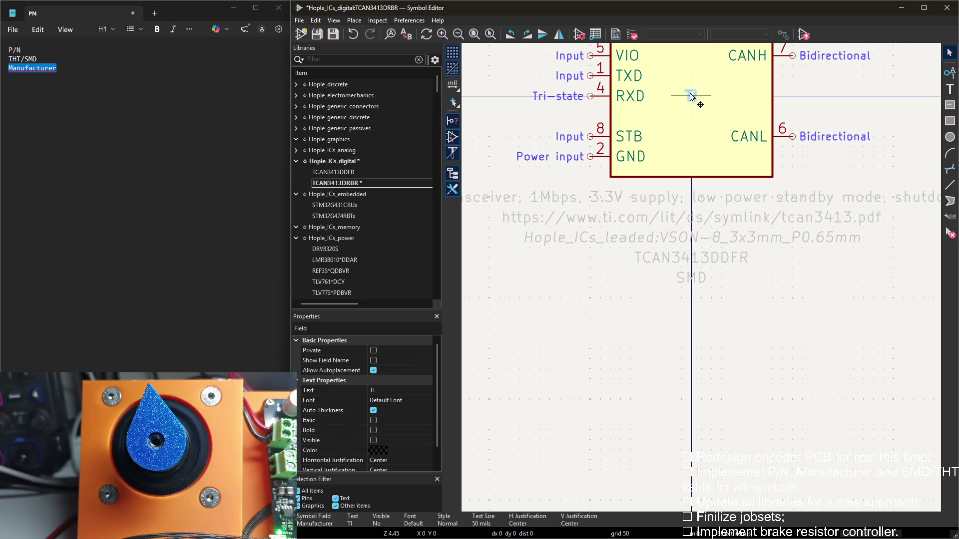
click(691, 298)
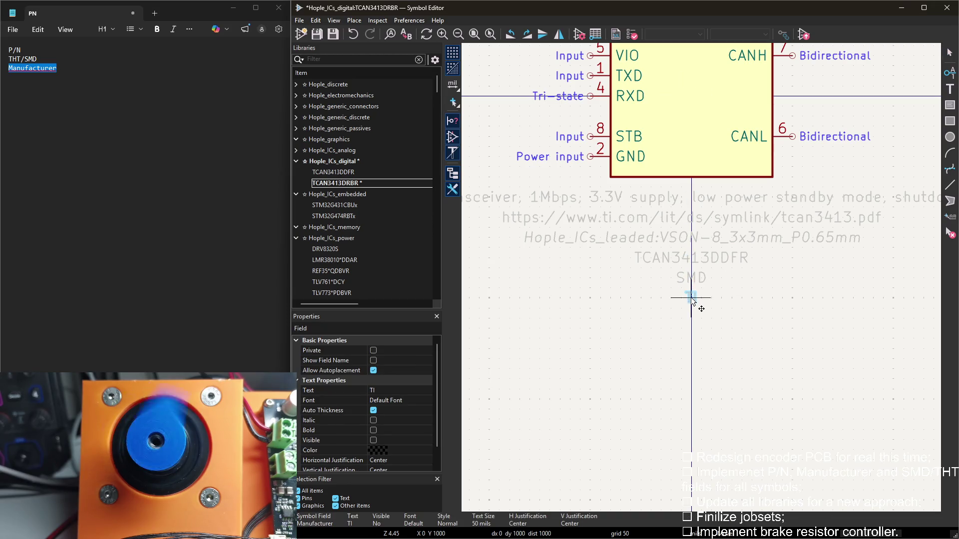
click(731, 288)
Save the library and load STM32G431CBUx from Hople_ICs_embedded
key(ctrl+s)
click(338, 183)
scroll(513, 110, up, 2)
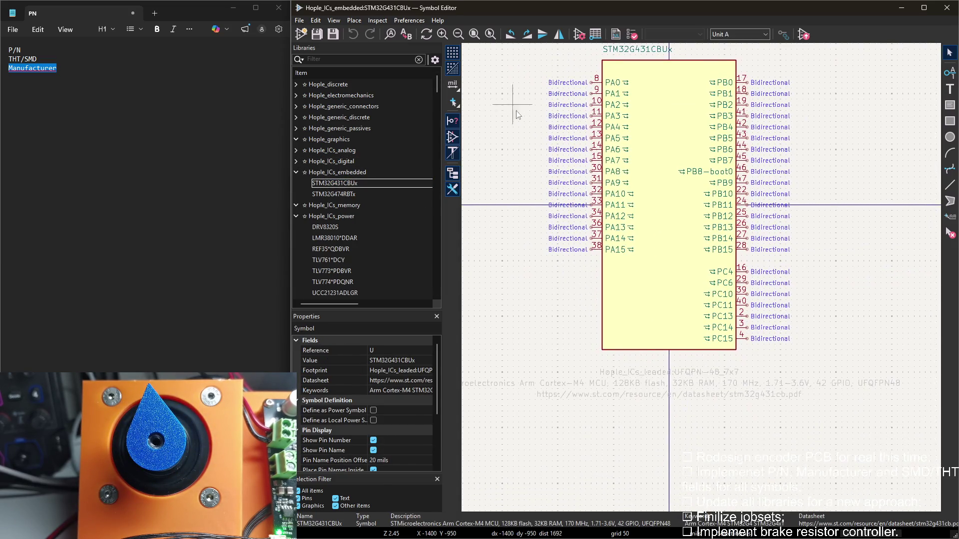
Add a P/N field to STM32G431CBUx with value STM32G431CBU, the symbol value minus its trailing x
double_click(496, 81)
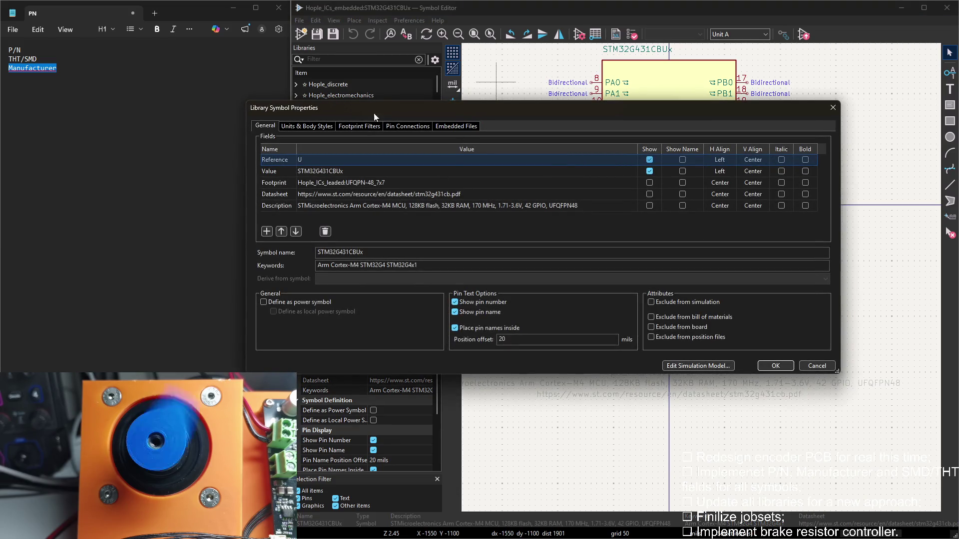
drag(360, 109, 407, 103)
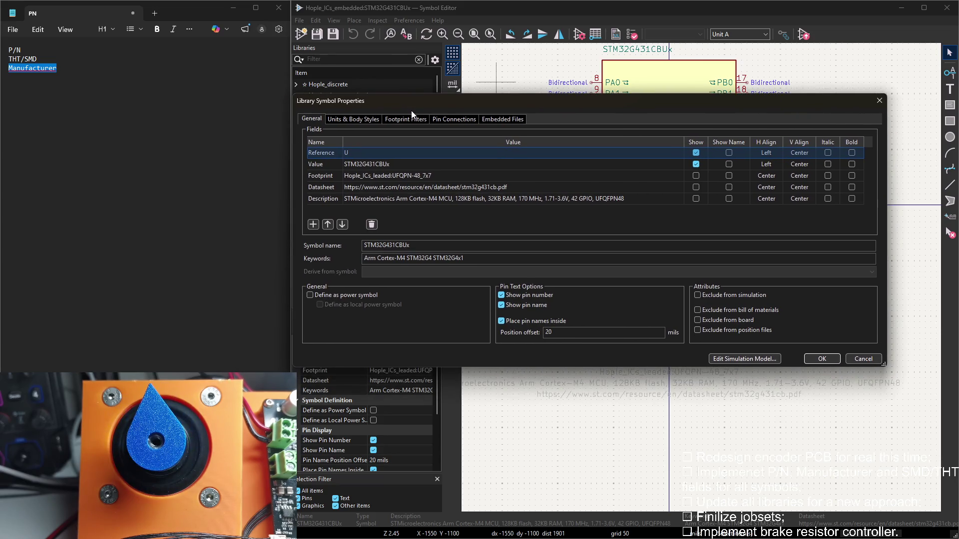
double_click(14, 49)
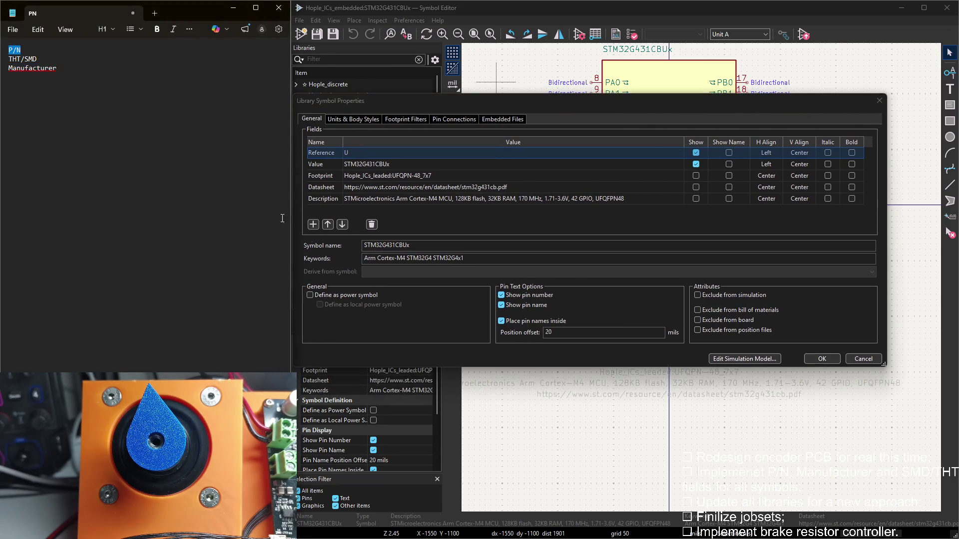
click(313, 225)
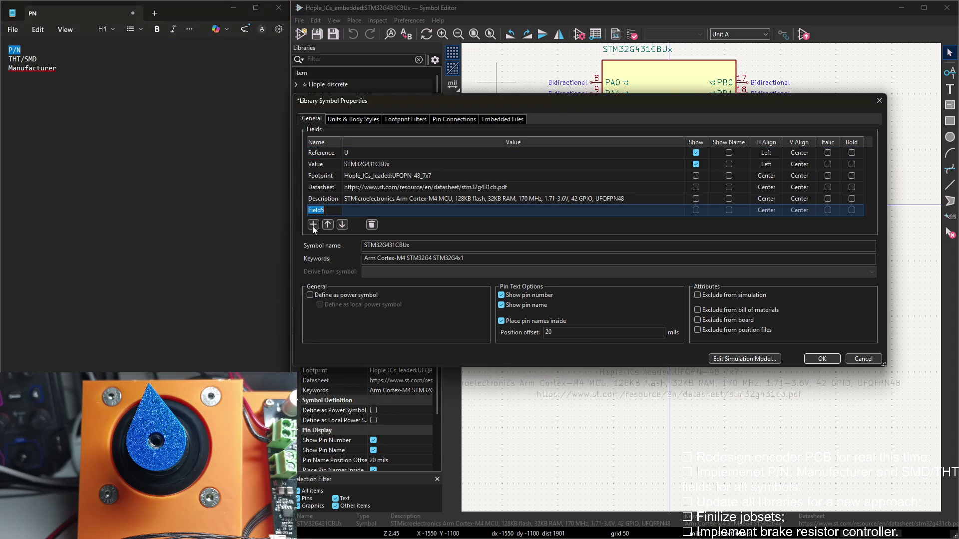
click(426, 215)
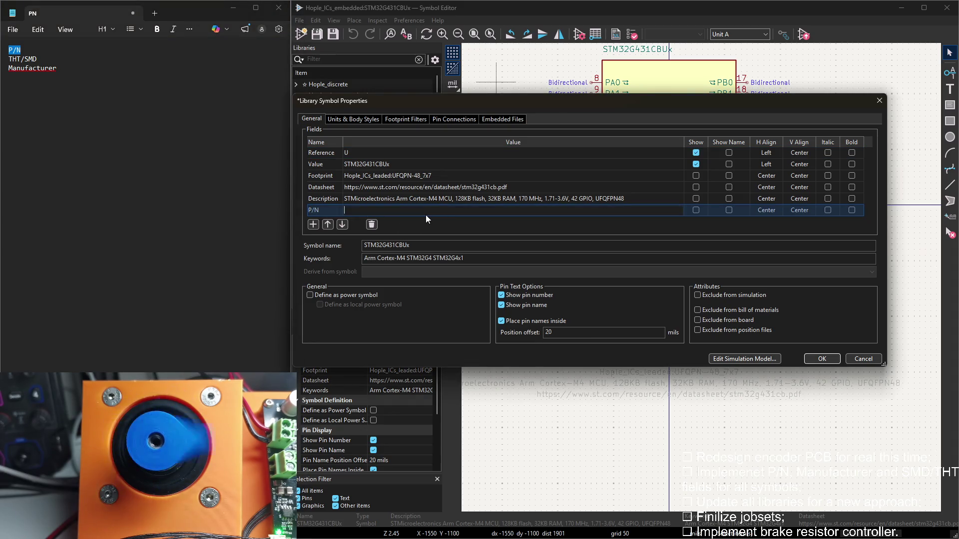
click(410, 210)
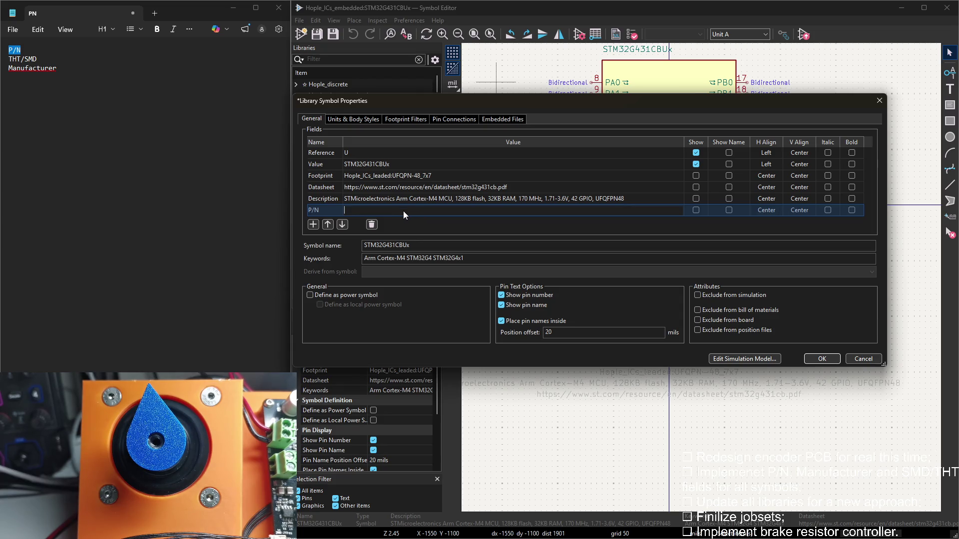
click(389, 164)
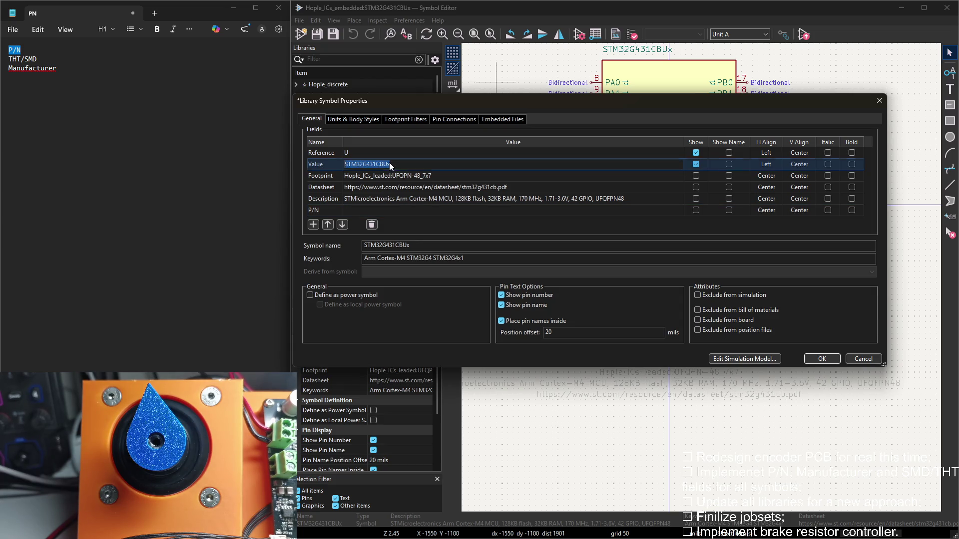
key(ctrl+c)
click(372, 208)
key(ctrl+v)
key(BackSpace)
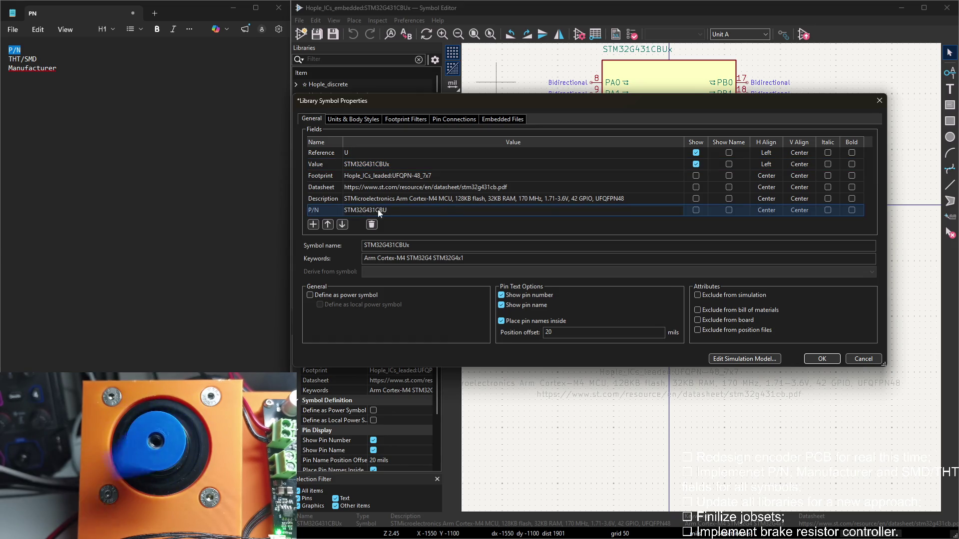
Add a THT/SMD field named from the notes with value SMD
click(310, 227)
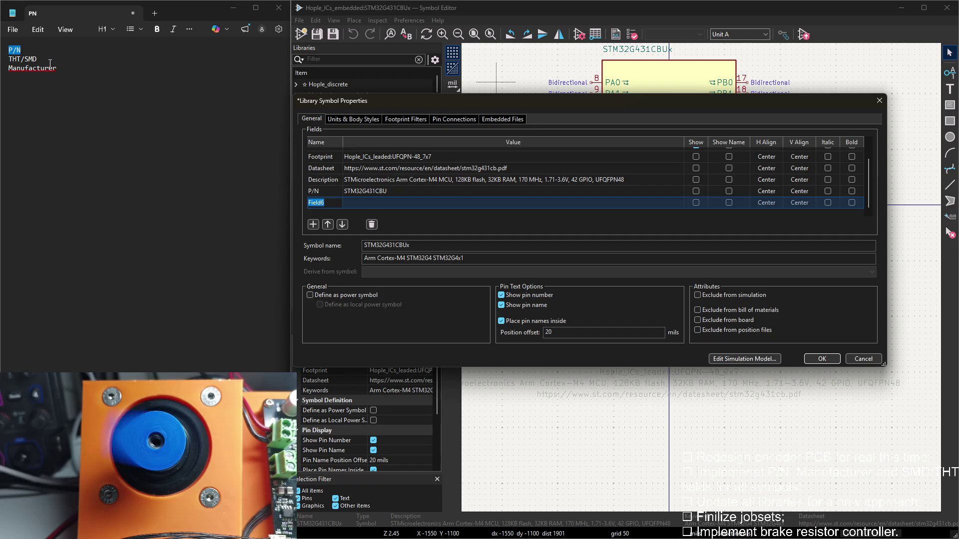
mouse_move(40, 58)
mouse_down()
mouse_move(9, 59)
mouse_move(43, 72)
mouse_up()
click(325, 202)
key(ctrl+v)
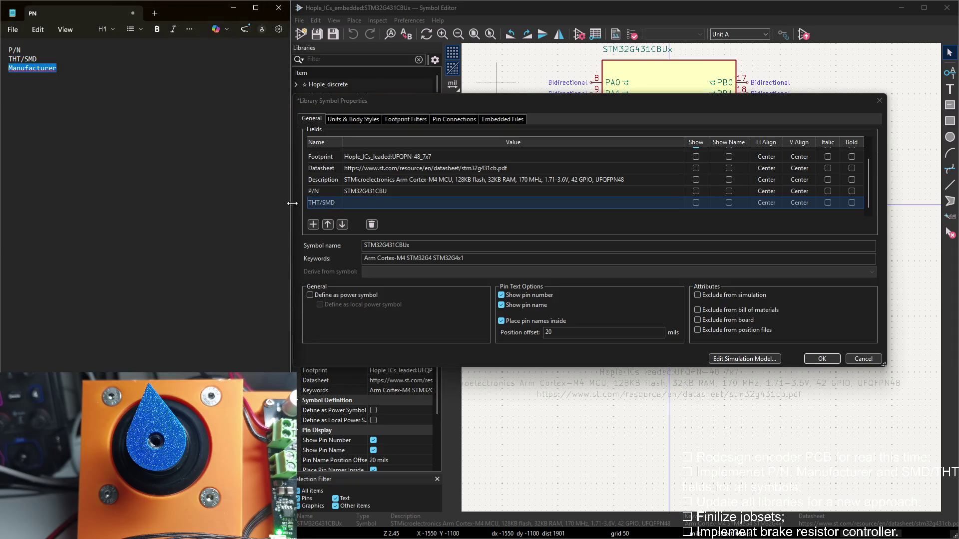
click(349, 206)
text(SMD)
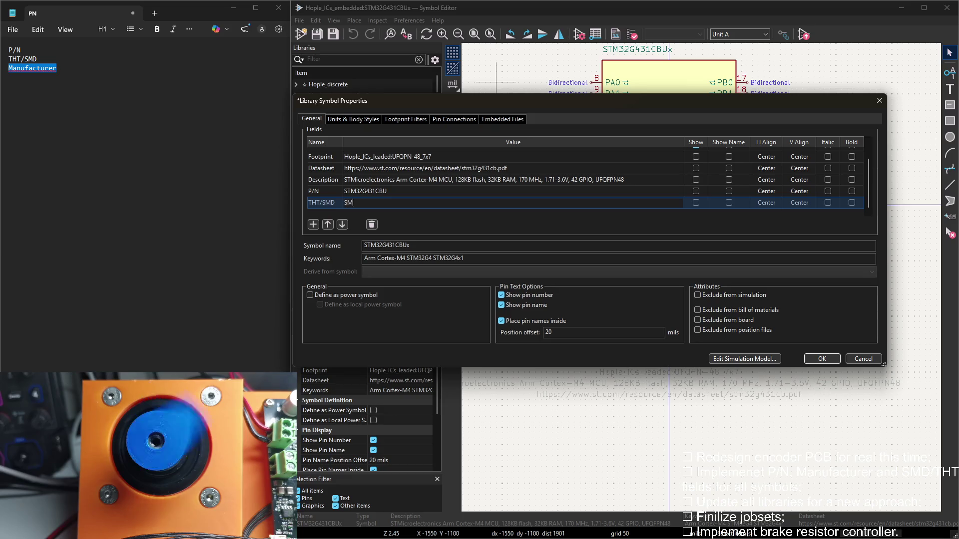
Add a Manufacturer field with value STMicroelectronics and confirm the new fields
click(314, 224)
text(ST)
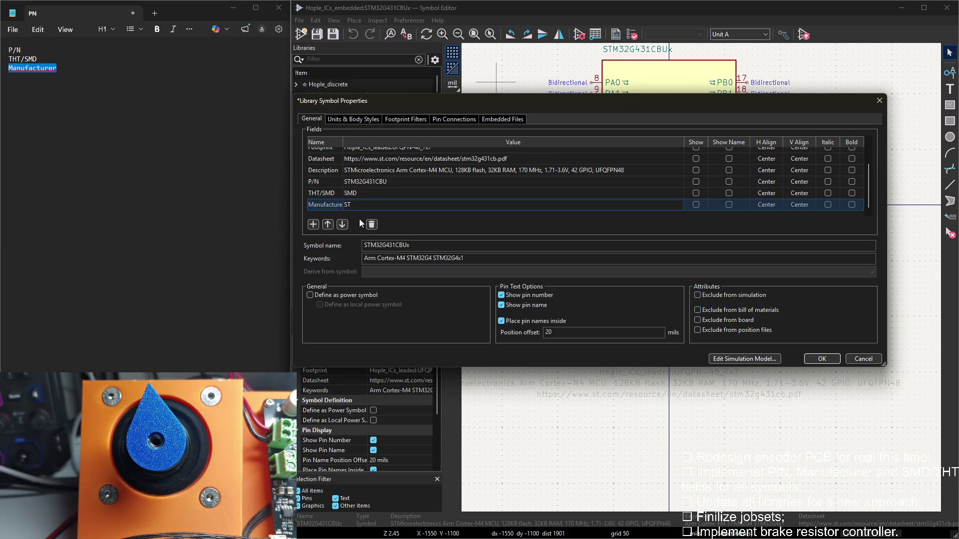
text(Micro)
text(electronics)
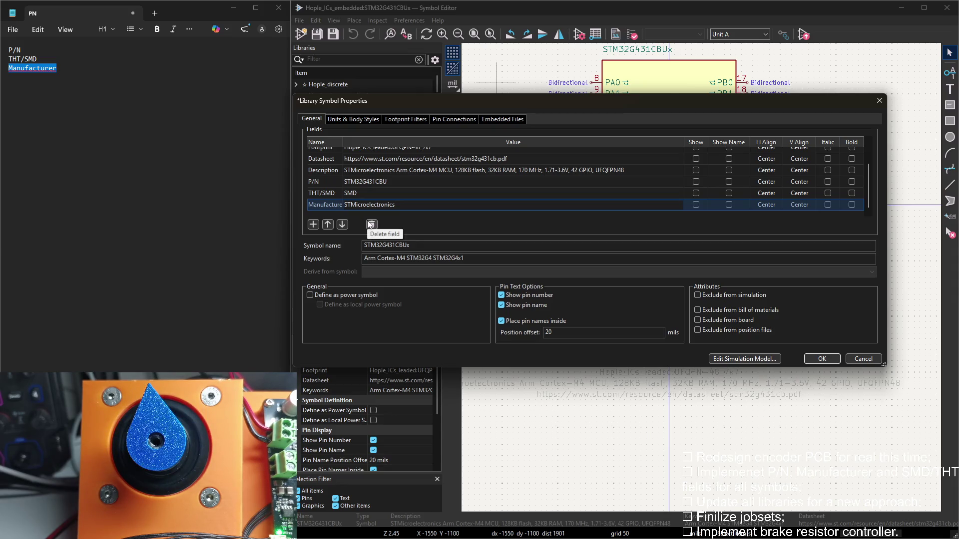
key(ctrl+a)
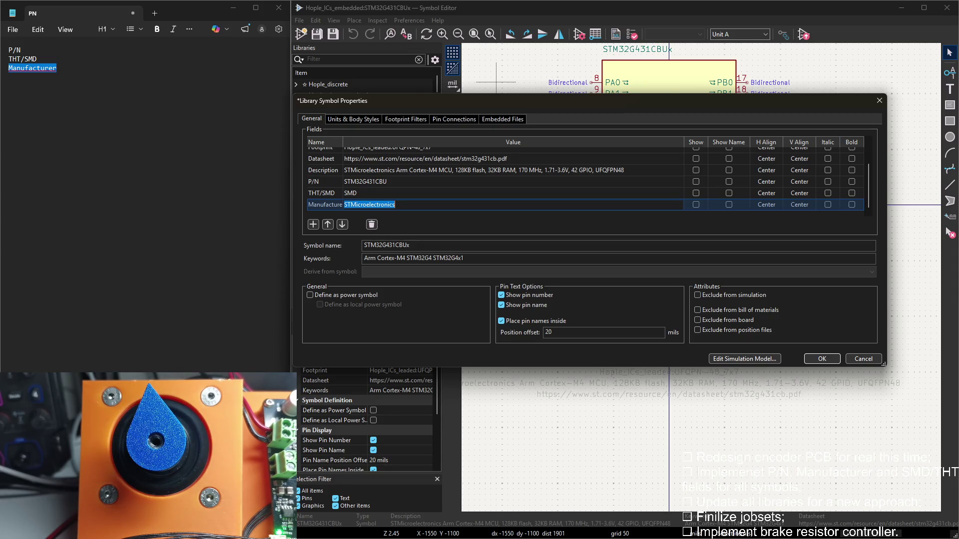
key(alt+Tab)
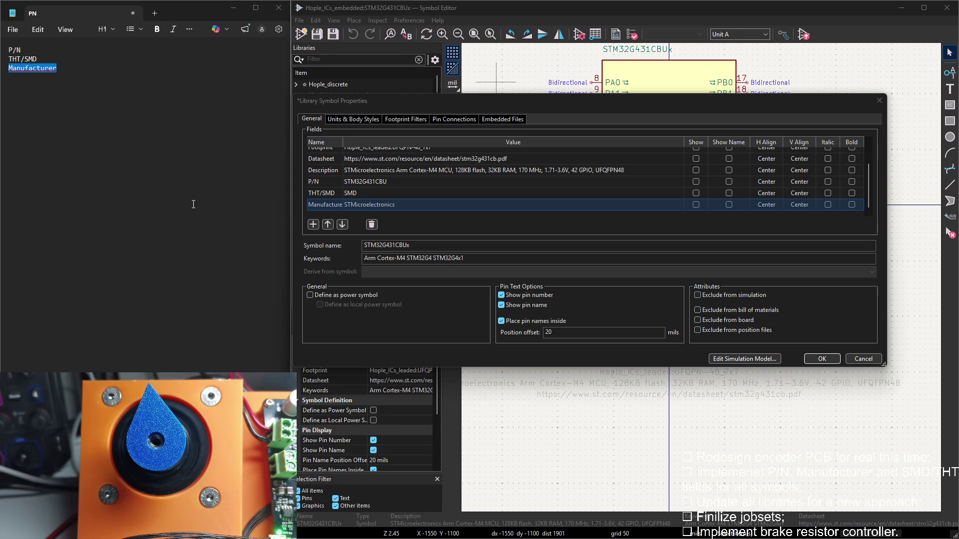
click(404, 208)
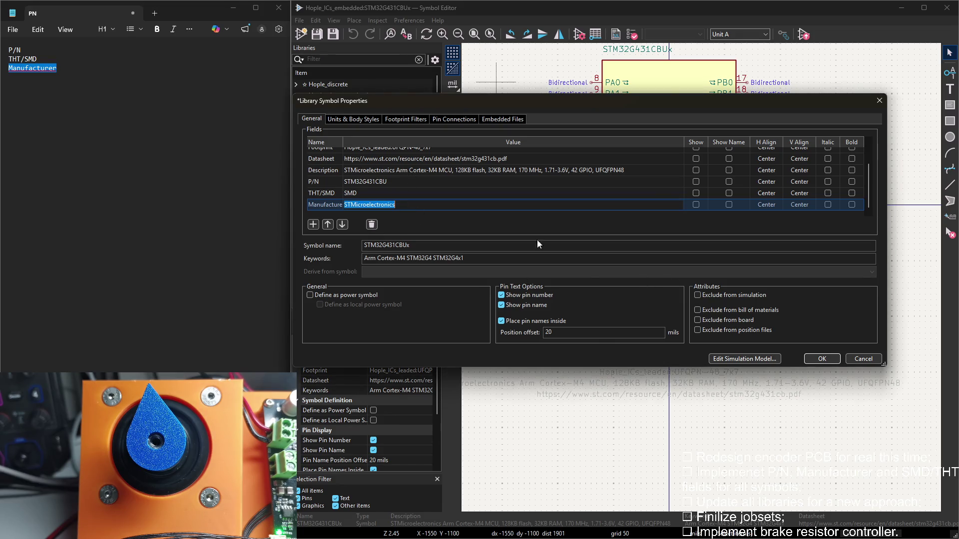
click(821, 359)
click(118, 149)
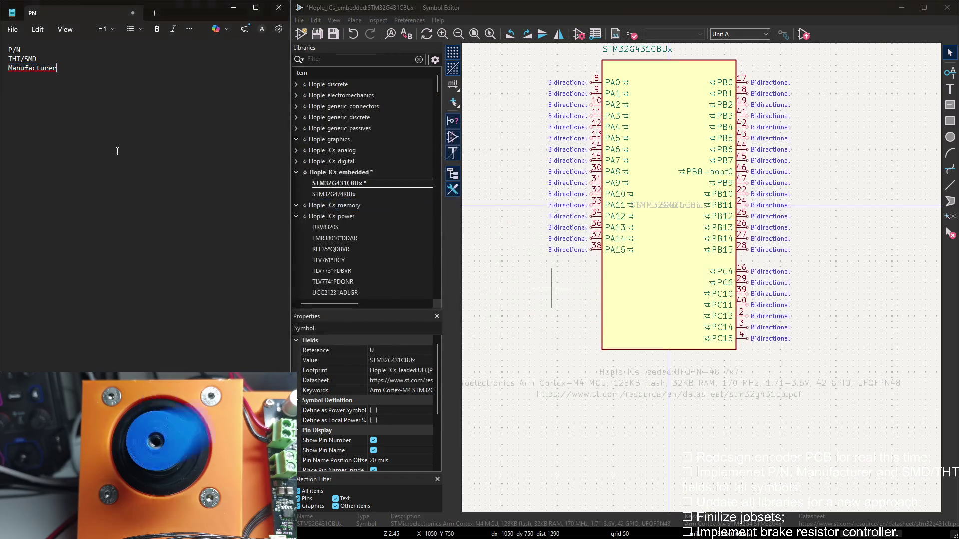
Paste STMicroelectronics into the notes and dismiss the notes save prompt
key(Return)
key(ctrl+v)
key(ctrl+s)
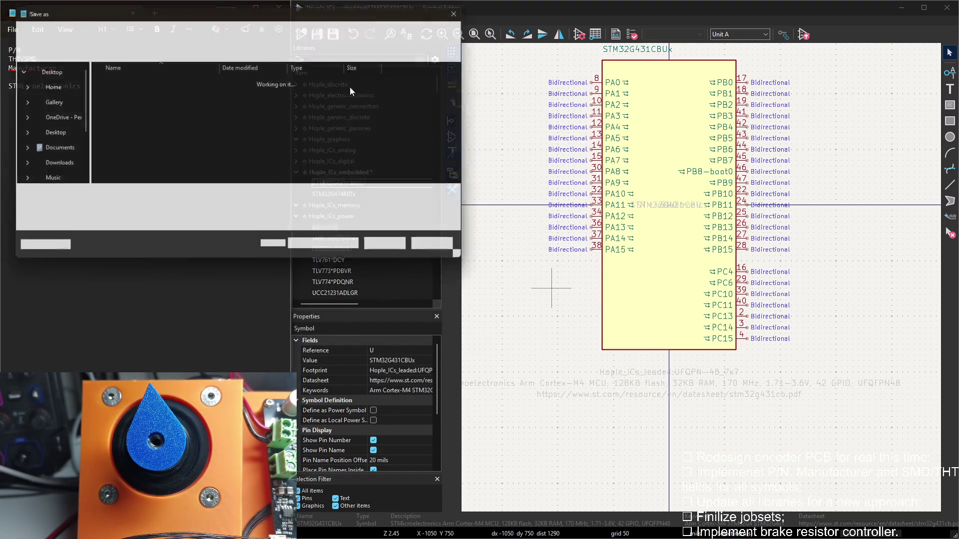
click(467, 9)
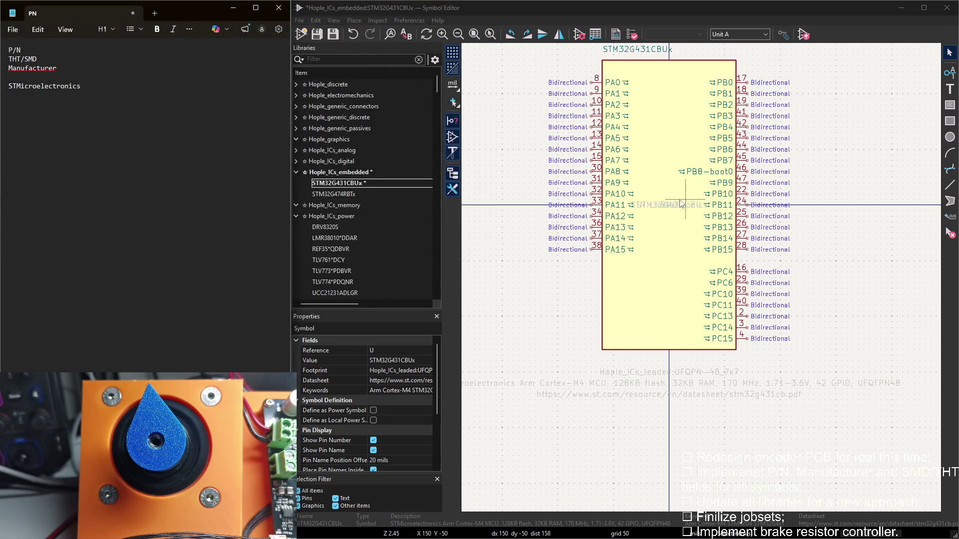
Move the STM32G431CBU, SMD and STMicroelectronics fields below the symbol in that order
drag(696, 212, 681, 435)
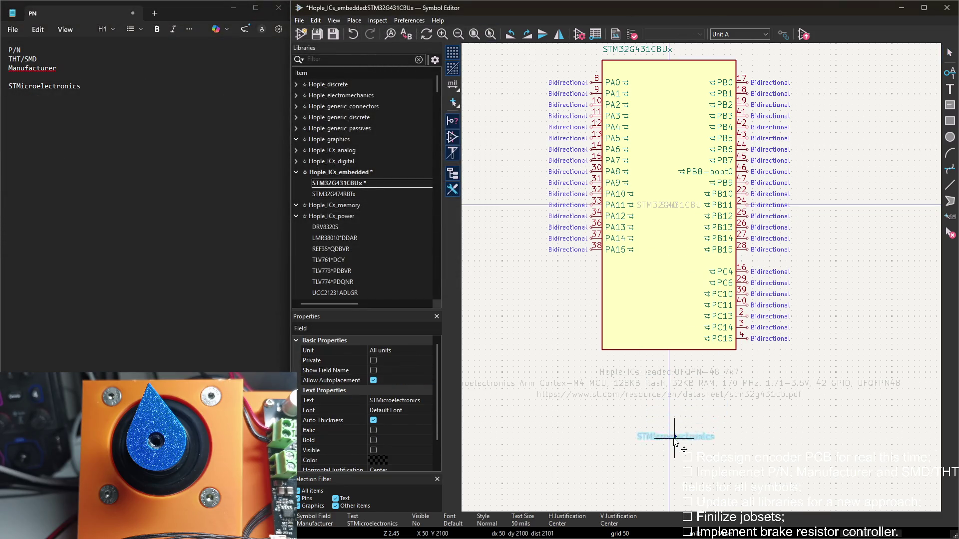
drag(689, 208, 669, 411)
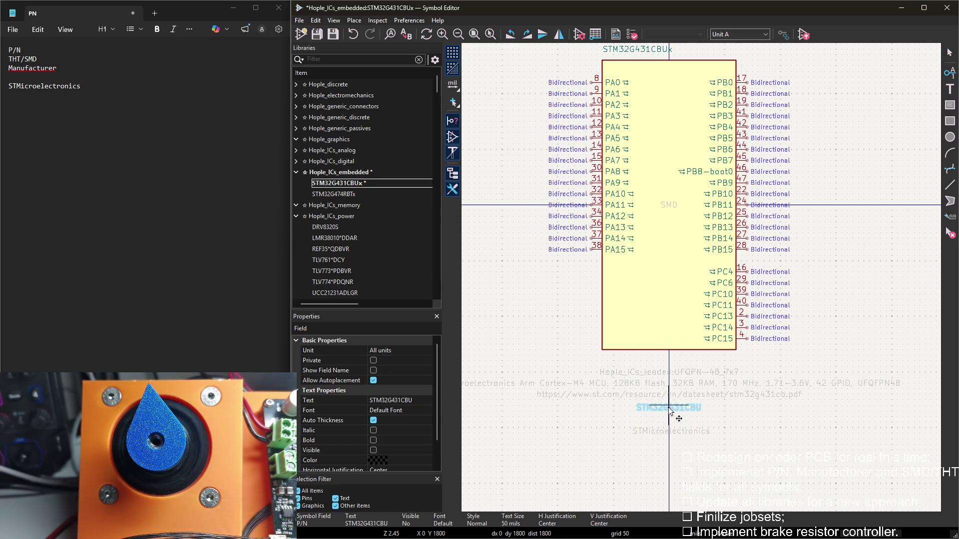
drag(677, 208, 677, 422)
scroll(676, 421, up, 5)
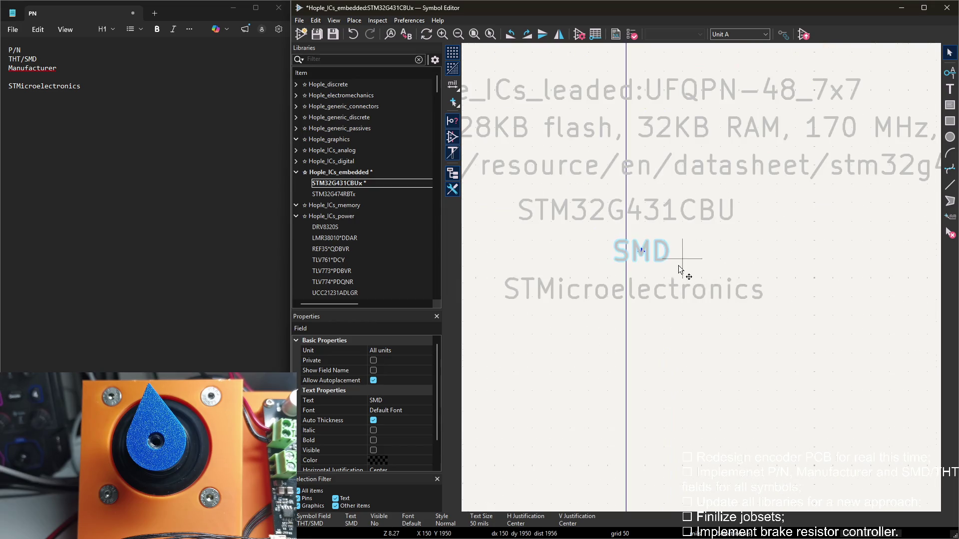
click(636, 211)
drag(625, 213, 626, 202)
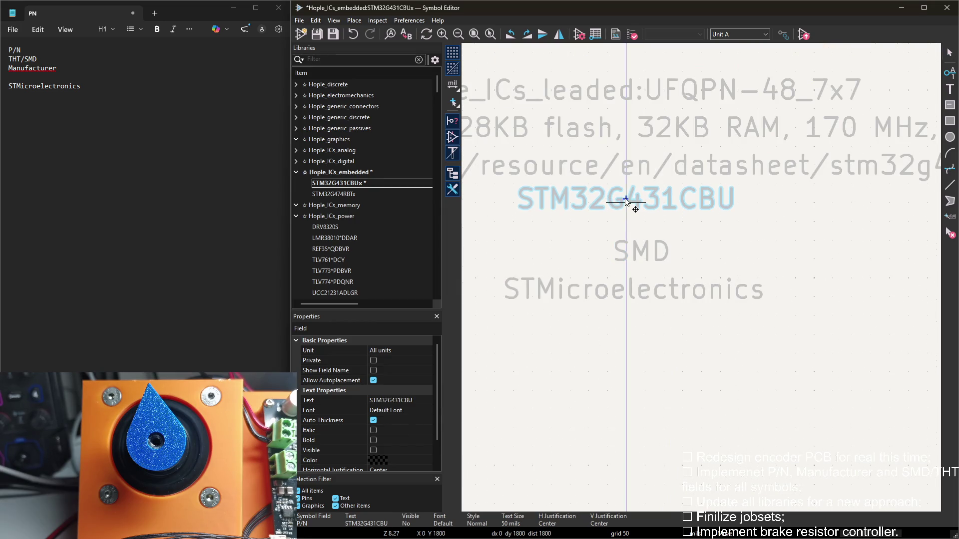
drag(627, 251, 625, 334)
click(635, 290)
click(629, 340)
drag(618, 336, 627, 239)
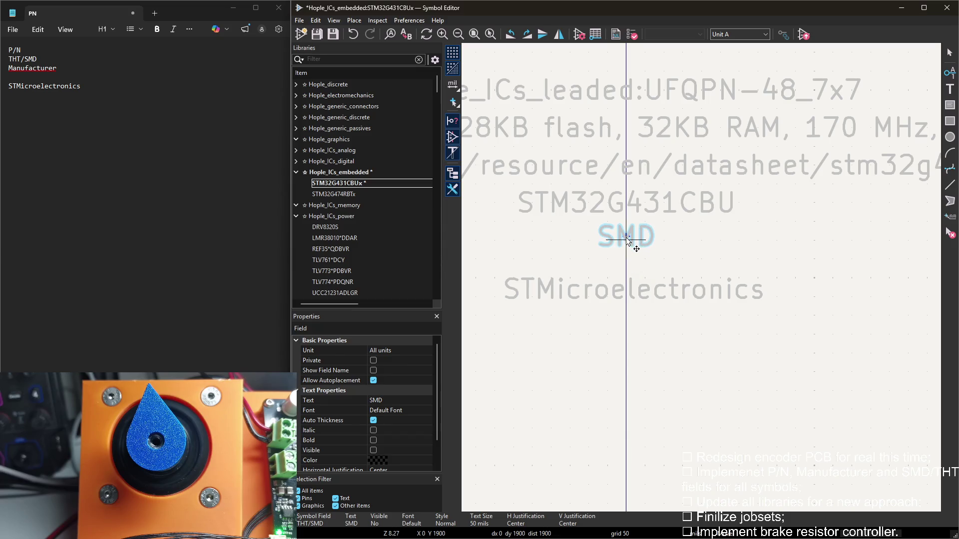
Fine-tune the spacing so STMicroelectronics sits just under SMD and the stack is aligned
click(629, 296)
drag(629, 296, 628, 279)
click(638, 253)
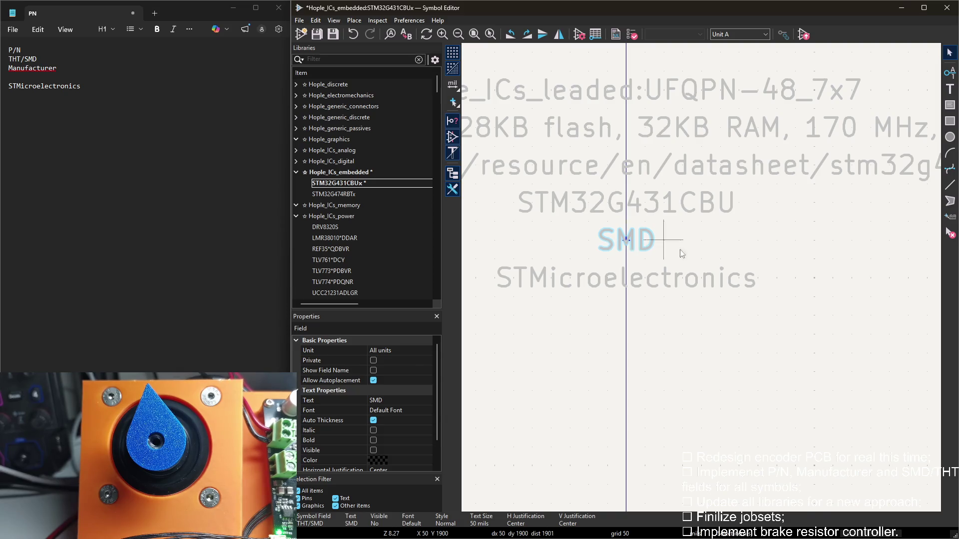
click(652, 216)
scroll(688, 229, down, 2)
scroll(711, 289, up, 3)
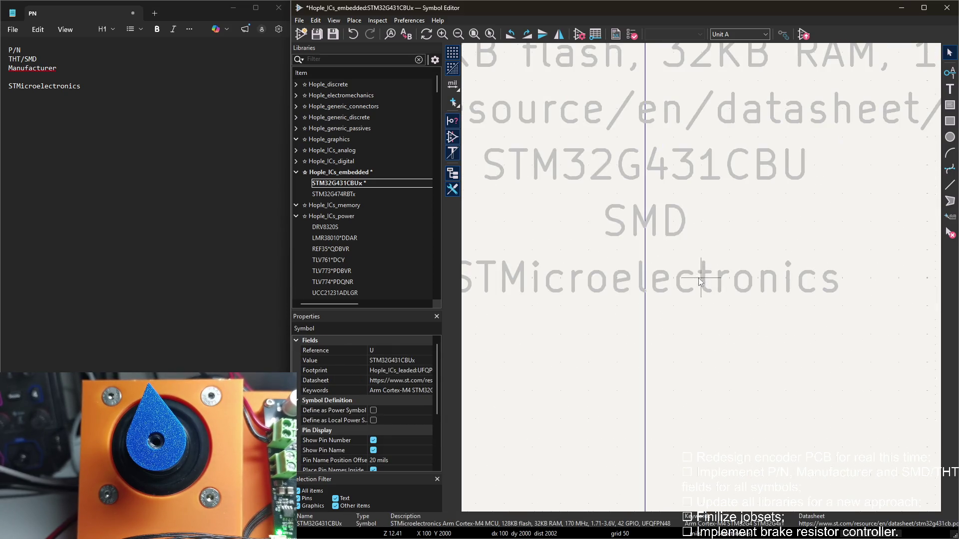
click(659, 283)
drag(659, 288, 649, 278)
click(651, 219)
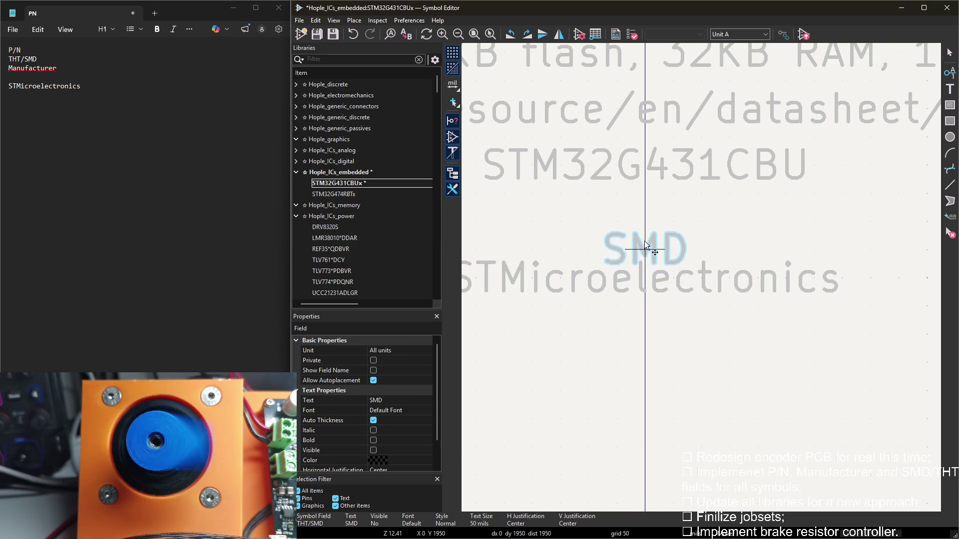
click(645, 174)
drag(645, 174, 646, 175)
click(735, 214)
scroll(736, 214, right, 2)
Save the library, check the fields in Symbol Properties, and load STM32G474RBTx
key(ctrl+s)
scroll(735, 213, down, 2)
scroll(736, 213, right, 2)
scroll(720, 293, down, 5)
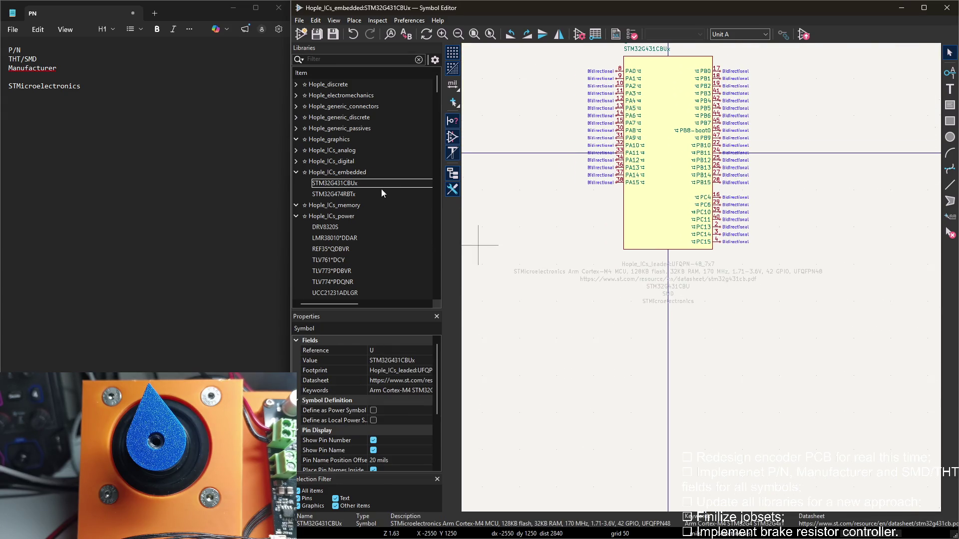
double_click(479, 169)
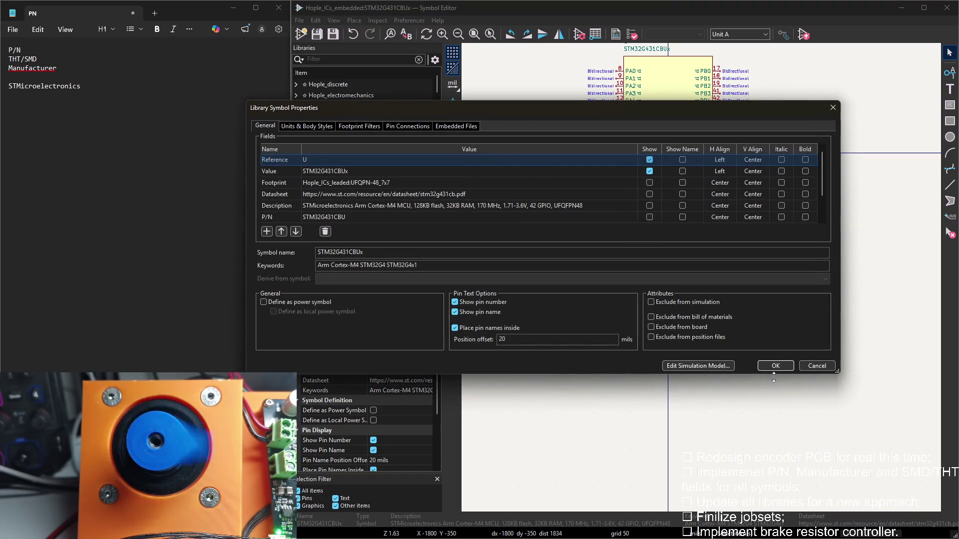
key(ctrl+s)
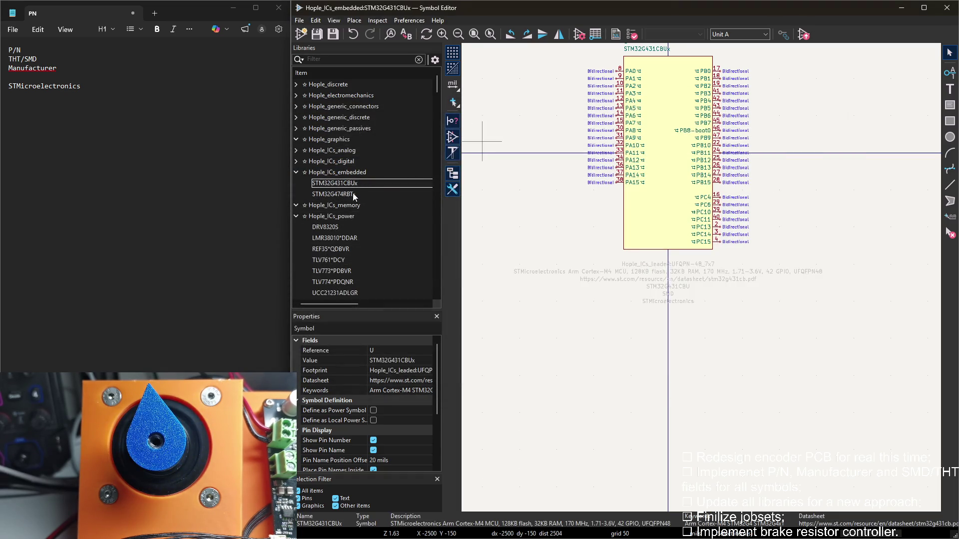
click(335, 194)
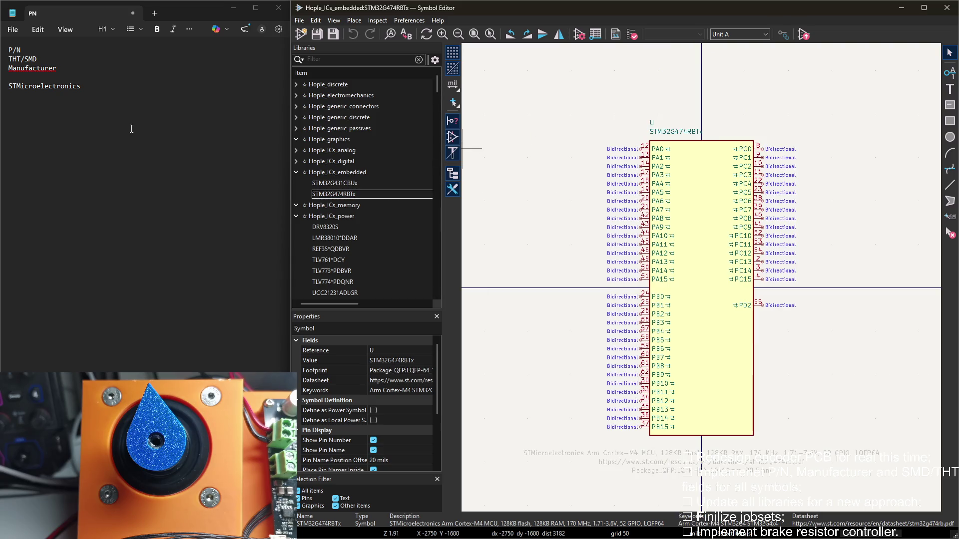
Add a P/N field to STM32G474RBTx with value STM32G474RBT, the symbol value minus its trailing x
drag(21, 50, 5, 51)
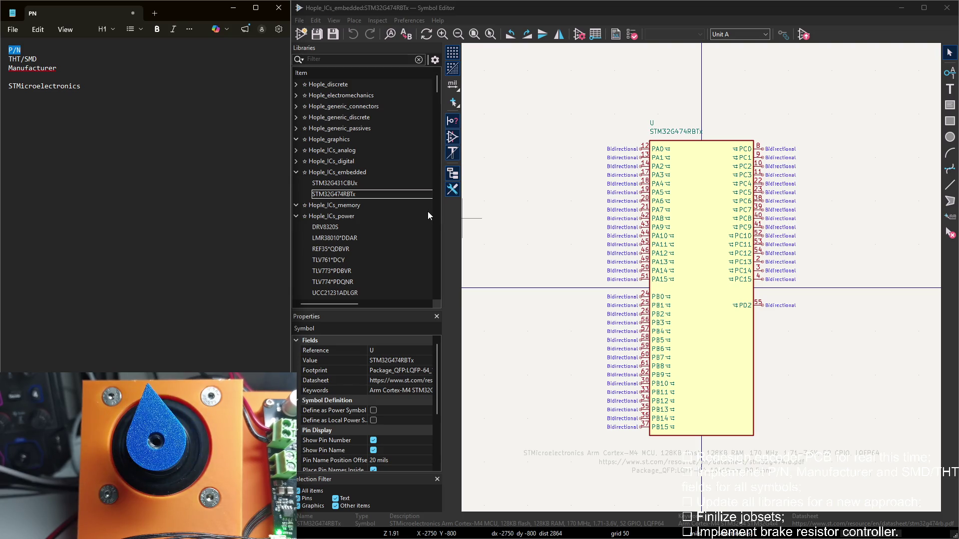
double_click(527, 88)
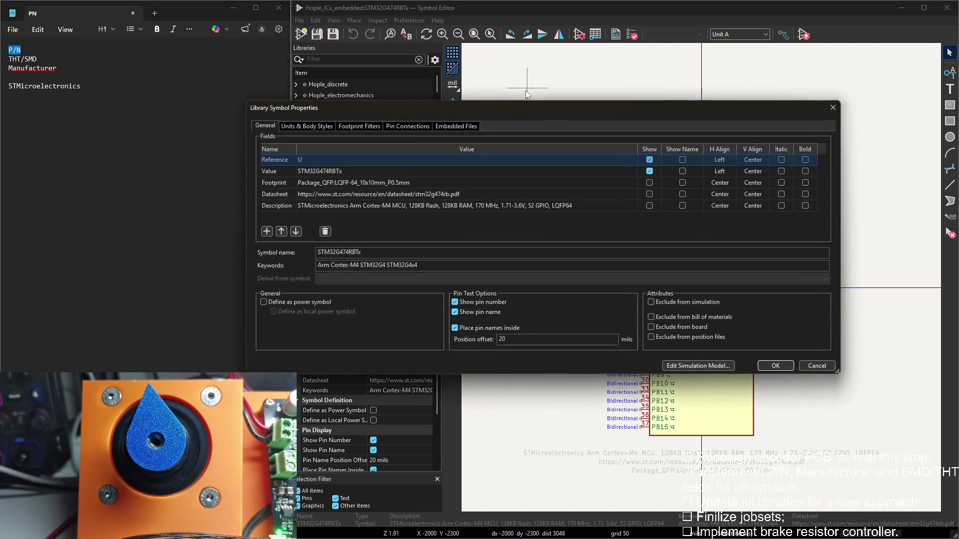
click(266, 231)
double_click(335, 173)
key(ctrl+c)
click(335, 219)
key(ctrl+v)
key(BackSpace)
Add a THT/SMD field named from the notes with value SMD
click(266, 231)
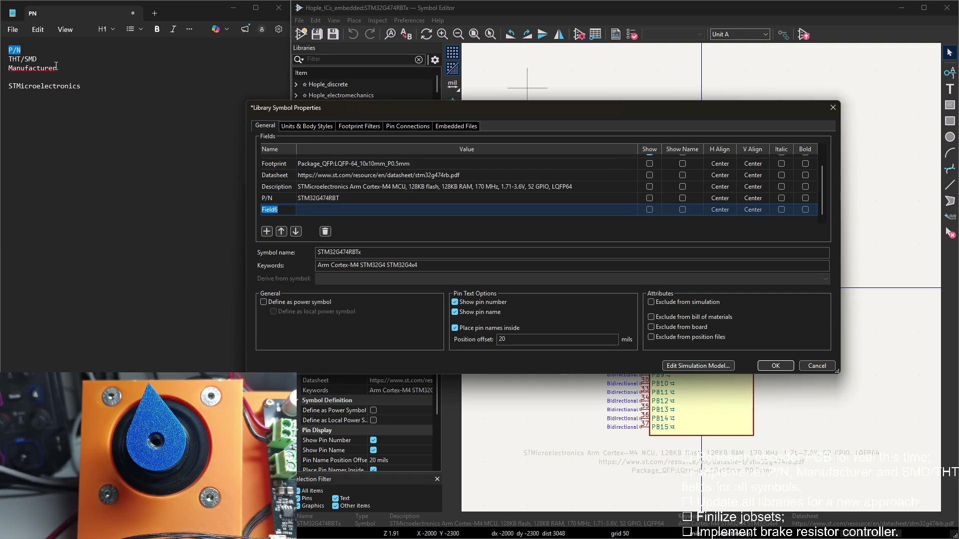
drag(37, 59, 6, 58)
key(alt+Tab)
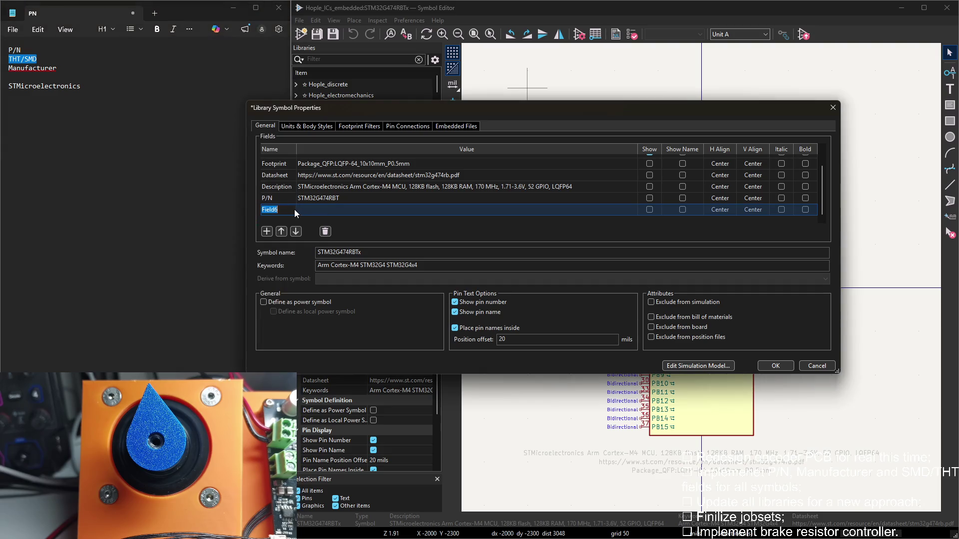
click(311, 208)
text(SMD)
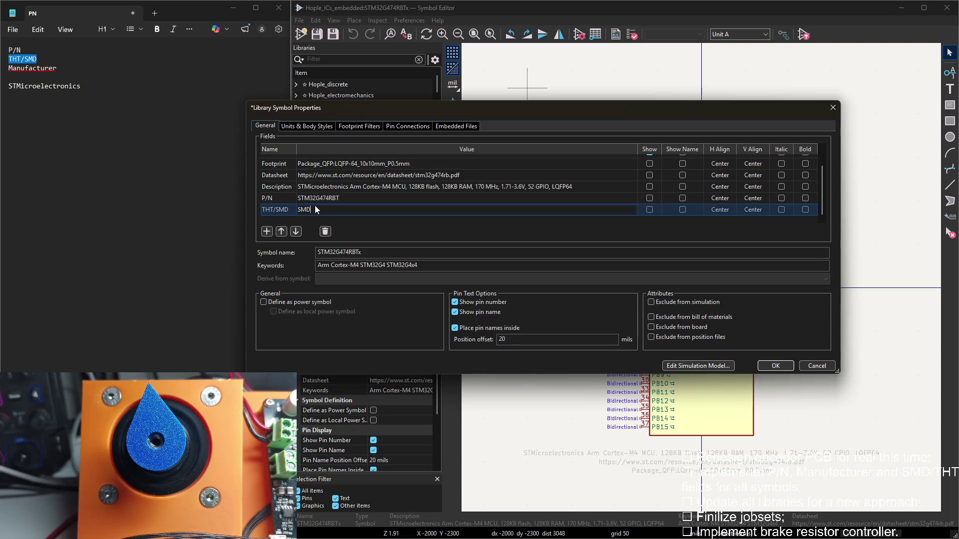
Add a Manufacturer field with value STMicroelectronics from the notes and confirm the fields
click(267, 231)
click(61, 69)
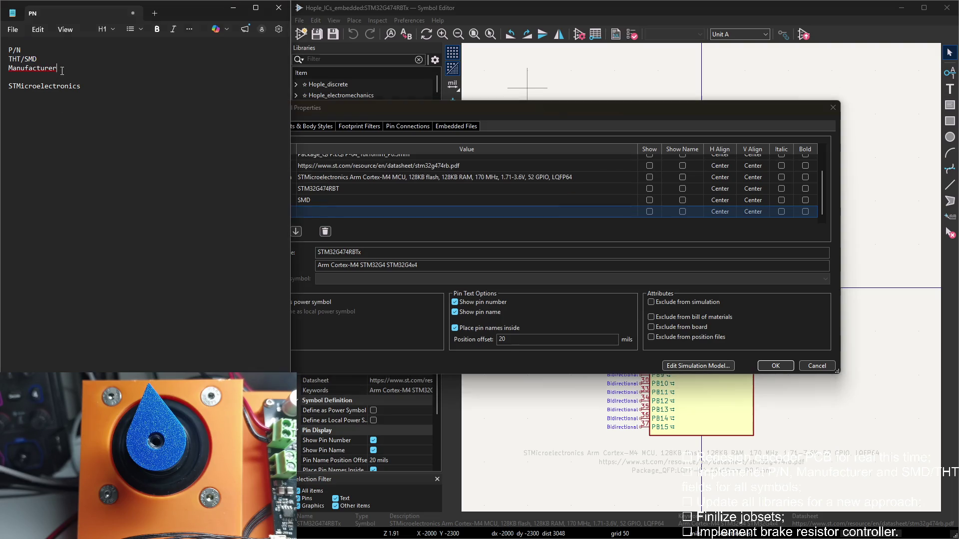
drag(62, 69, 9, 70)
click(293, 217)
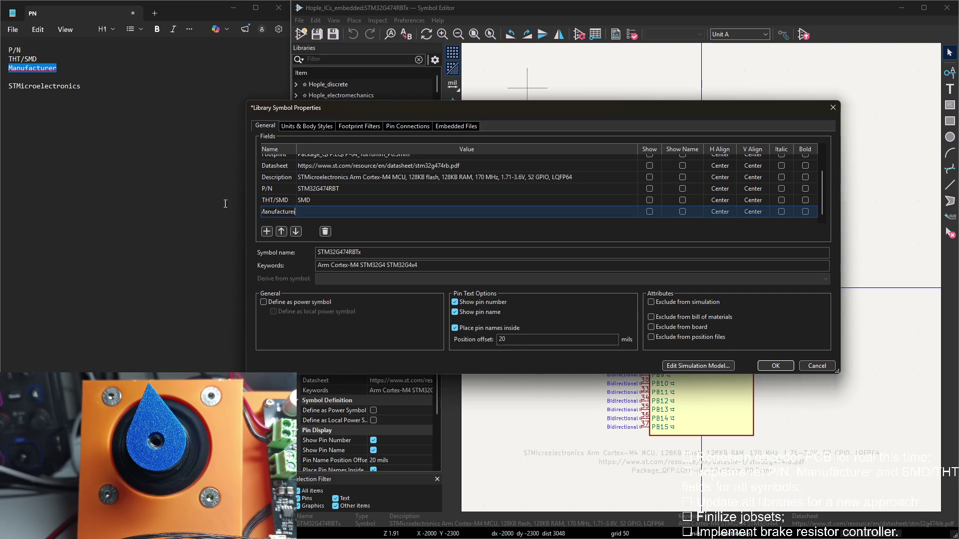
drag(81, 86, 9, 87)
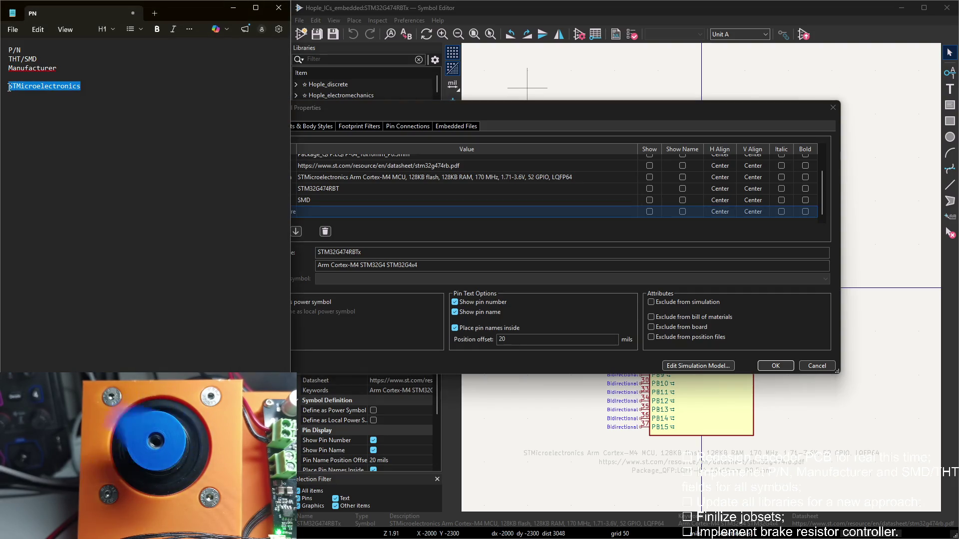
click(328, 215)
key(ctrl+v)
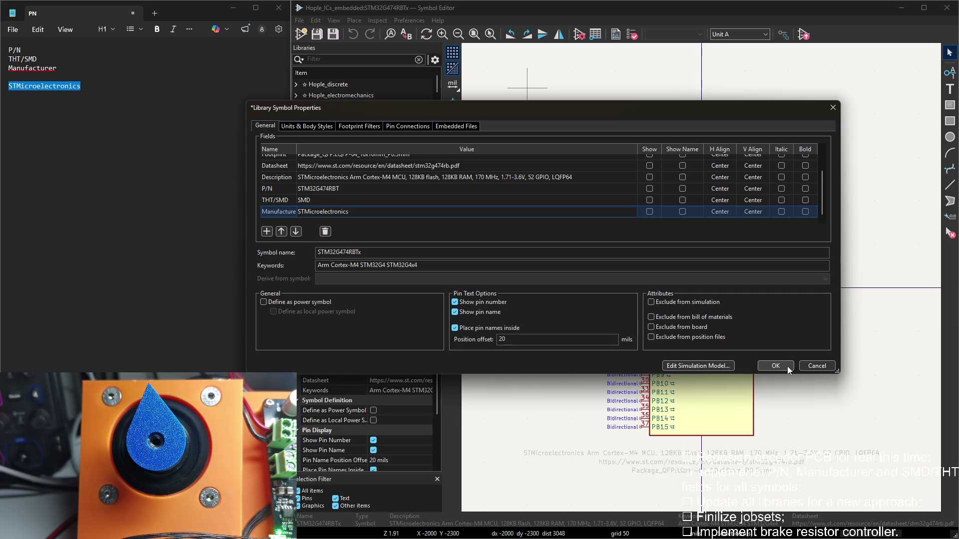
click(785, 365)
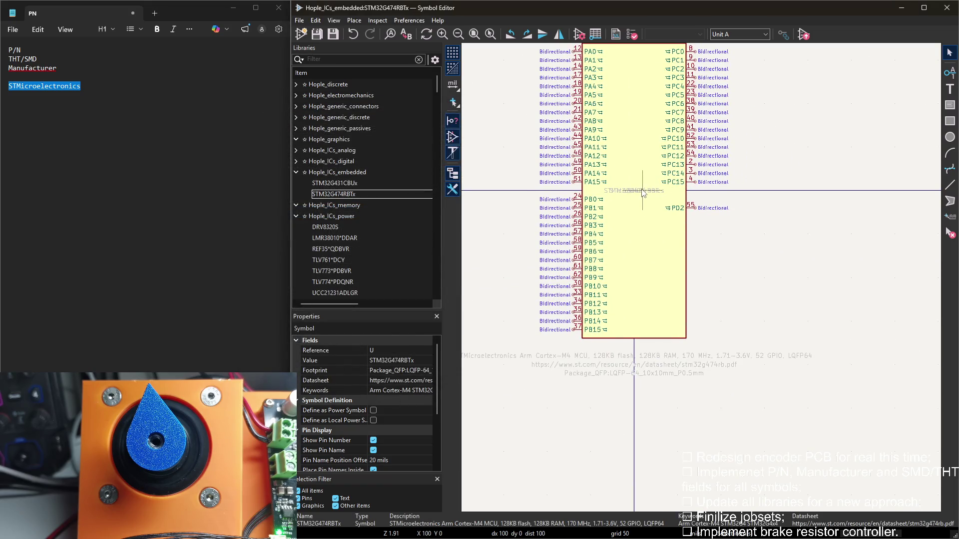
Pull the hidden STM32G474RBT, SMD and STMicroelectronics fields out from the symbol centre to below it
mouse_move(642, 203)
mouse_down()
mouse_move(638, 196)
mouse_move(658, 378)
mouse_up()
scroll(658, 378, up, 3)
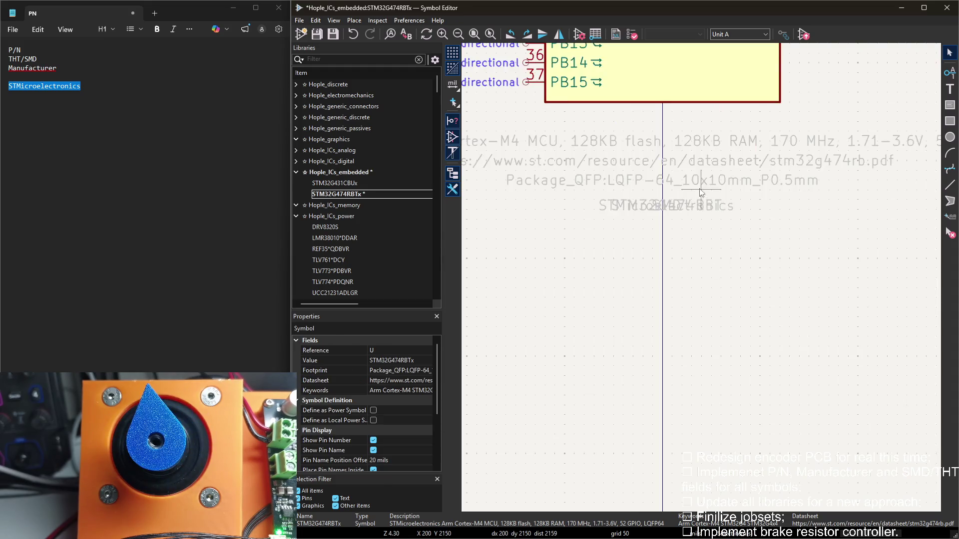
scroll(701, 192, up, 3)
mouse_move(659, 321)
mouse_down()
mouse_move(636, 368)
mouse_move(651, 414)
mouse_move(638, 365)
mouse_up()
click(657, 325)
click(651, 373)
click(727, 315)
click(644, 313)
drag(644, 313, 706, 335)
Stack STM32G474RBT, SMD and STMicroelectronics vertically in that order below the symbol
click(649, 365)
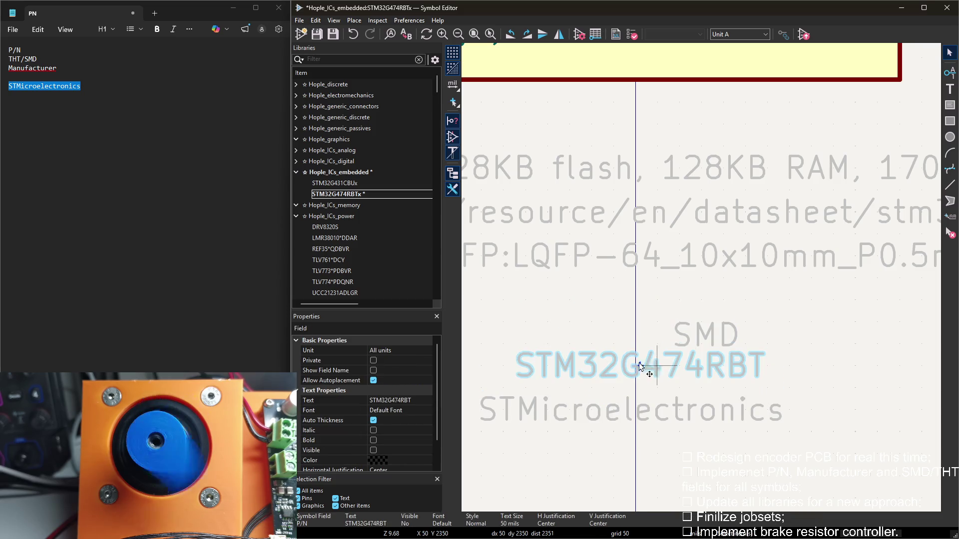
drag(648, 364, 636, 300)
drag(693, 335, 643, 352)
click(645, 407)
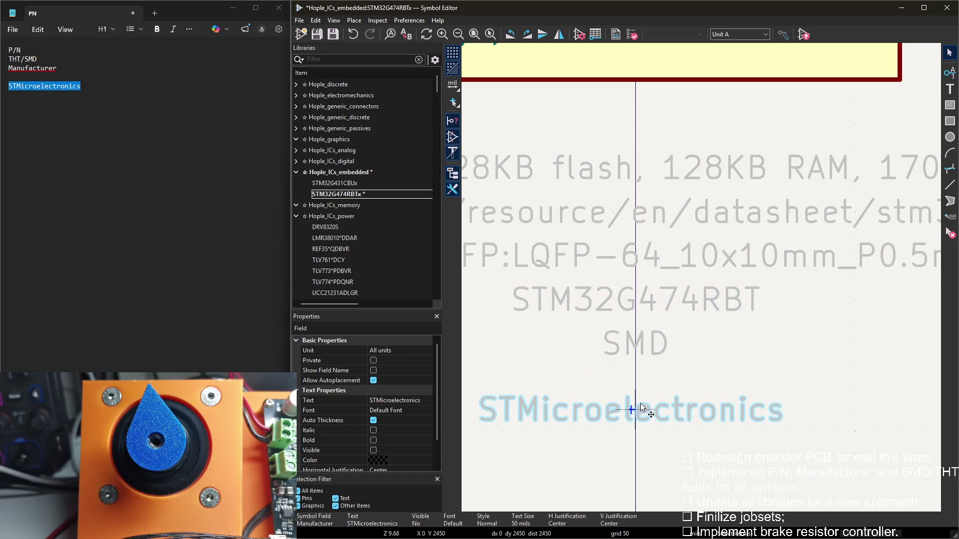
drag(630, 413, 633, 389)
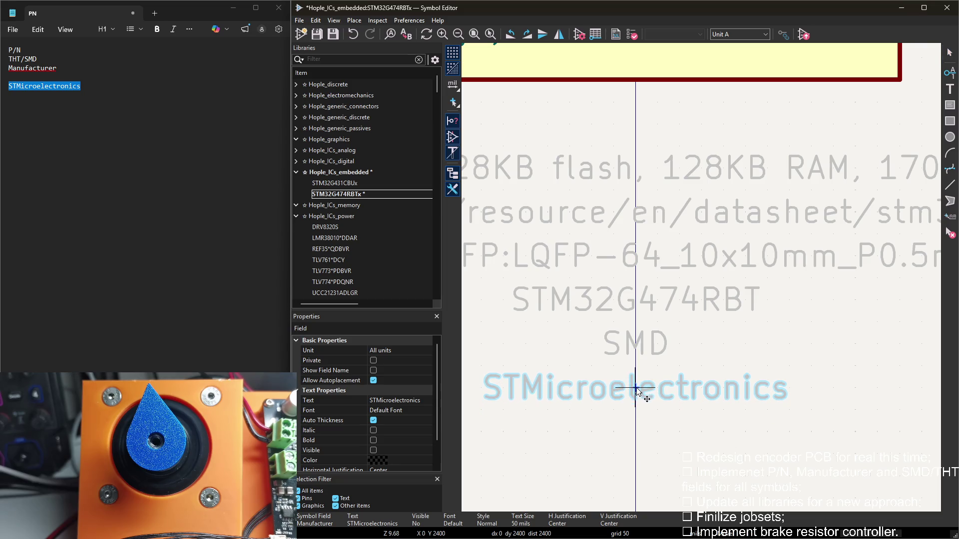
click(740, 344)
scroll(702, 355, down, 4)
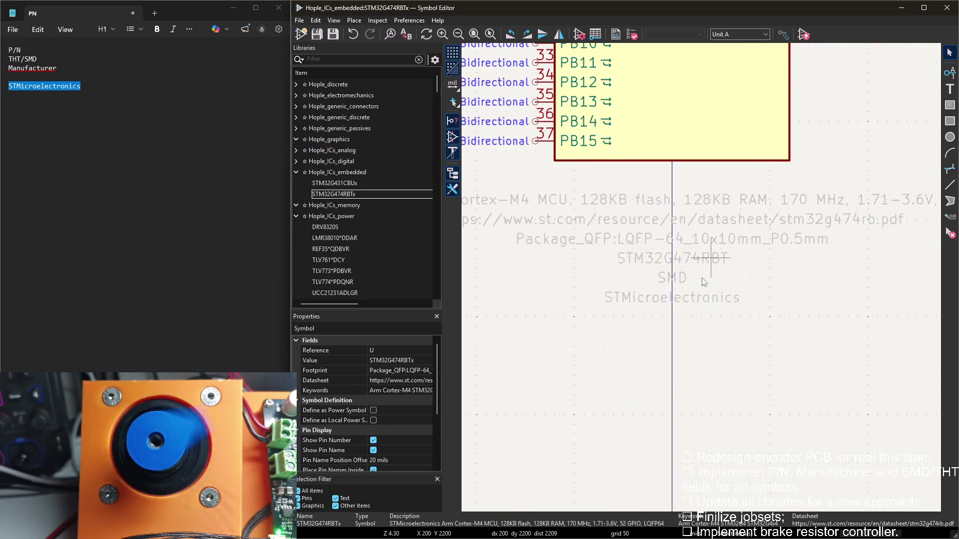
scroll(707, 377, down, 4)
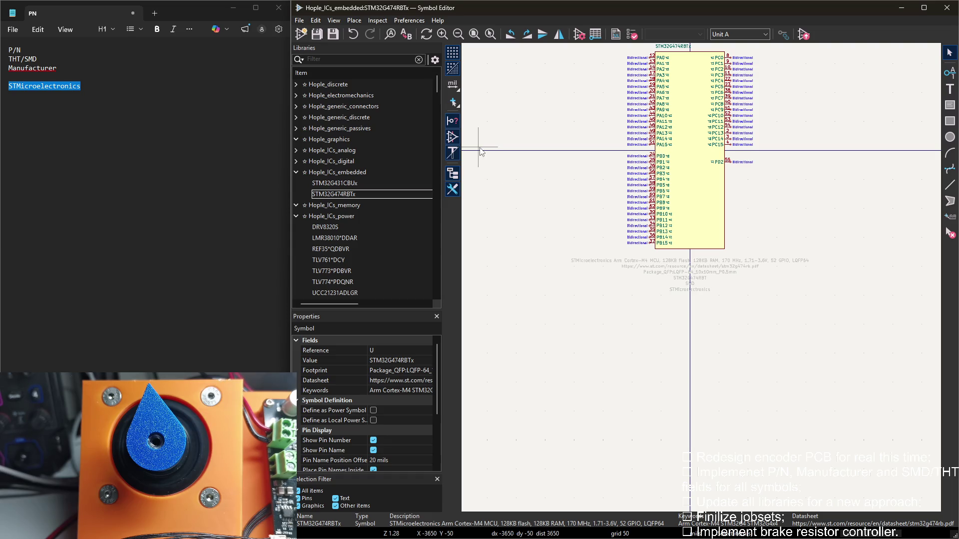
Review STM32G474RBTx's properties, then switch to DRV8320S in Hople_ICs_power and bring up its properties
double_click(535, 146)
scroll(817, 187, down, 1)
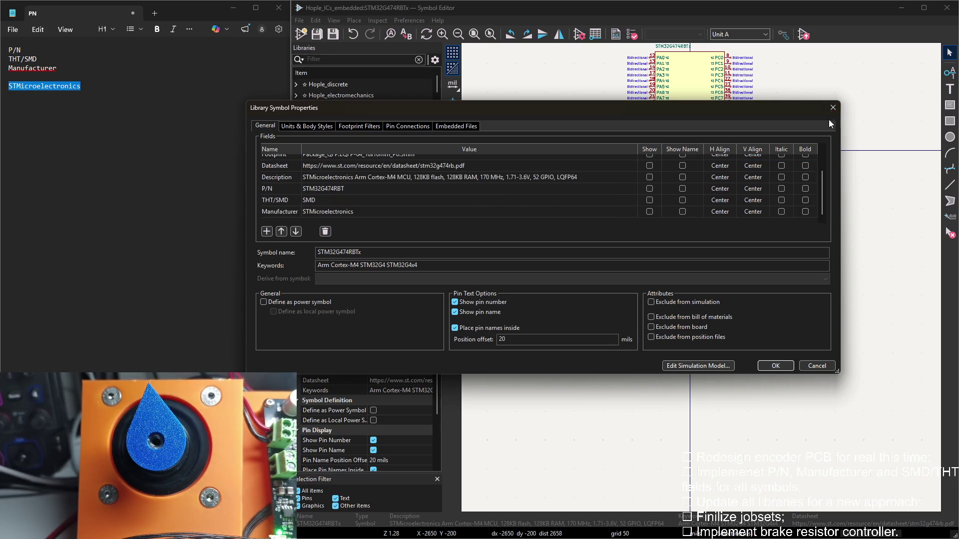
click(833, 108)
click(296, 174)
scroll(326, 205, down, 2)
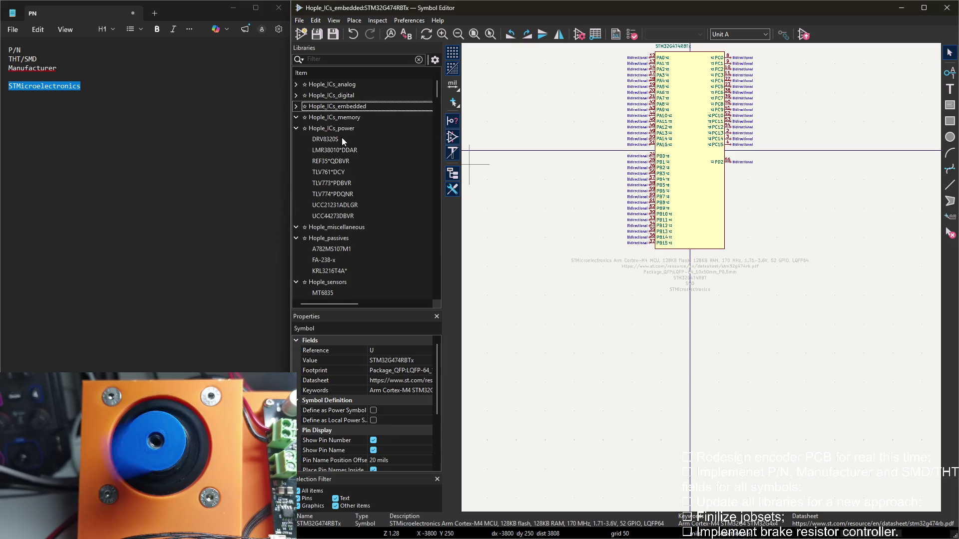
scroll(348, 206, down, 2)
scroll(351, 217, up, 2)
click(326, 139)
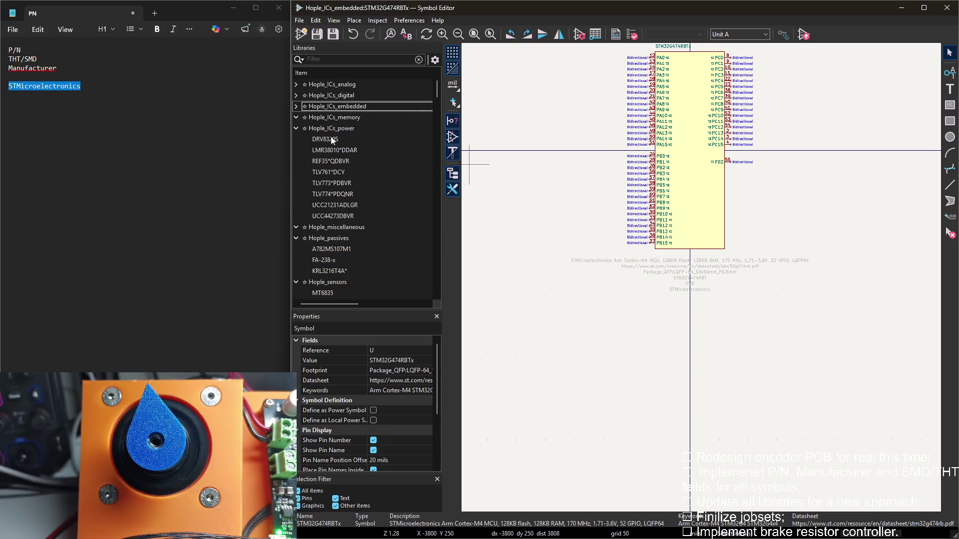
double_click(524, 144)
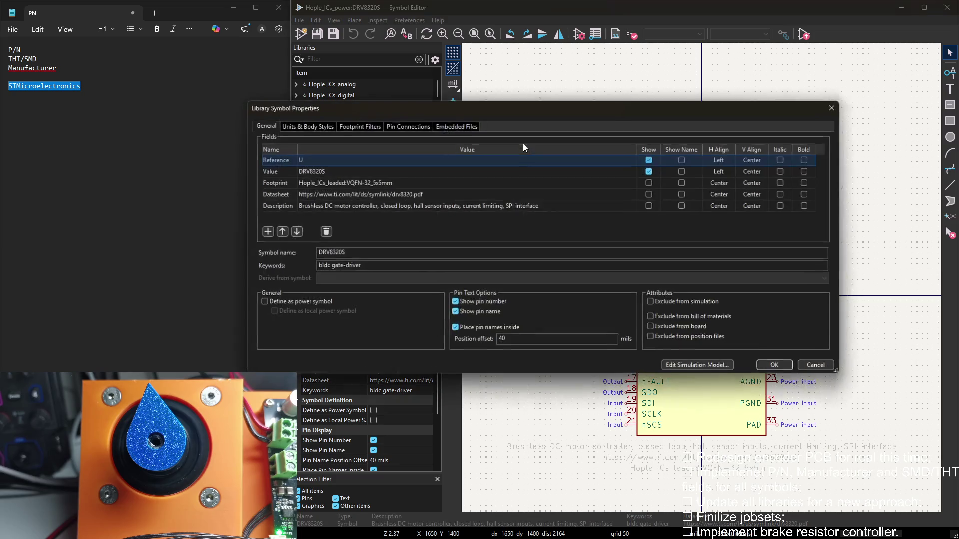
Add an empty field row to DRV8320S and start editing its Value cell
click(266, 230)
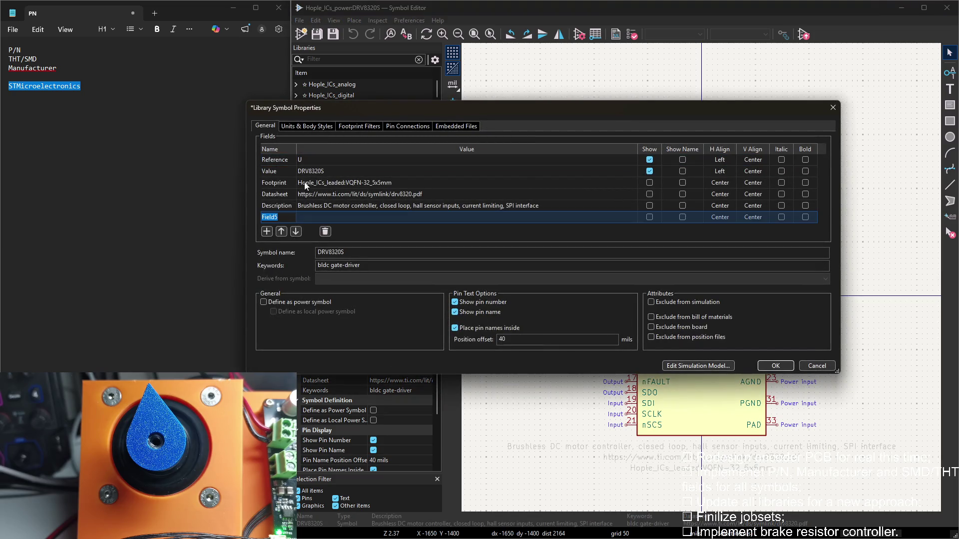
double_click(323, 172)
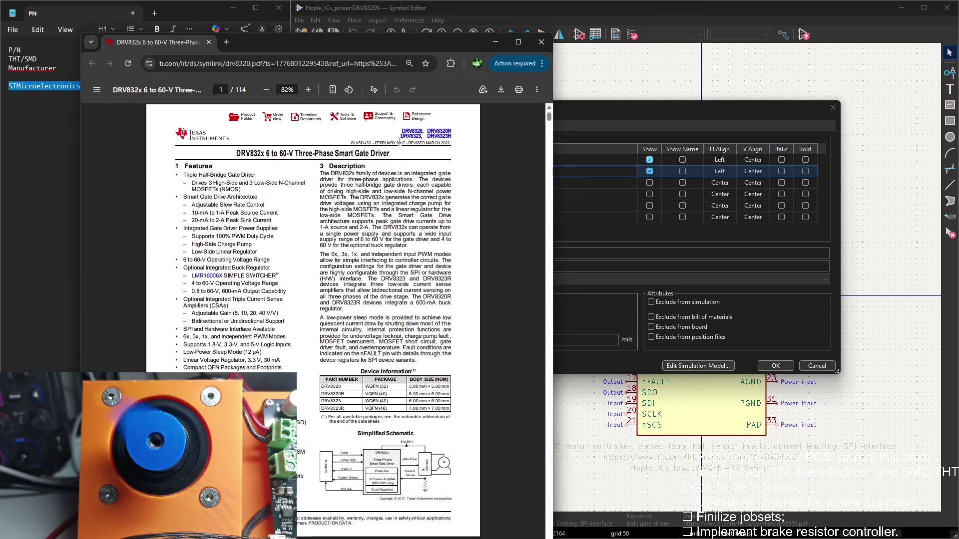
scroll(313, 239, down, 2)
drag(549, 119, 548, 525)
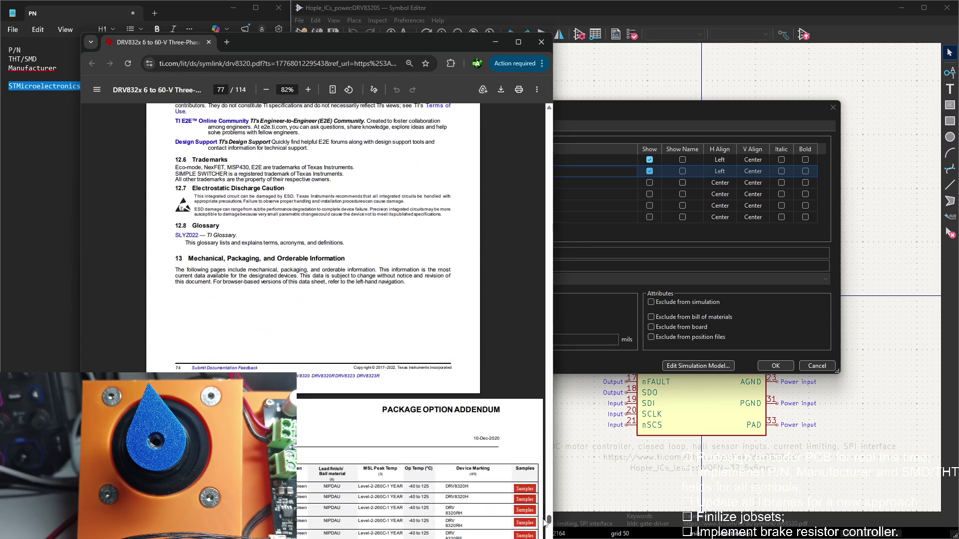
scroll(382, 409, up, 1)
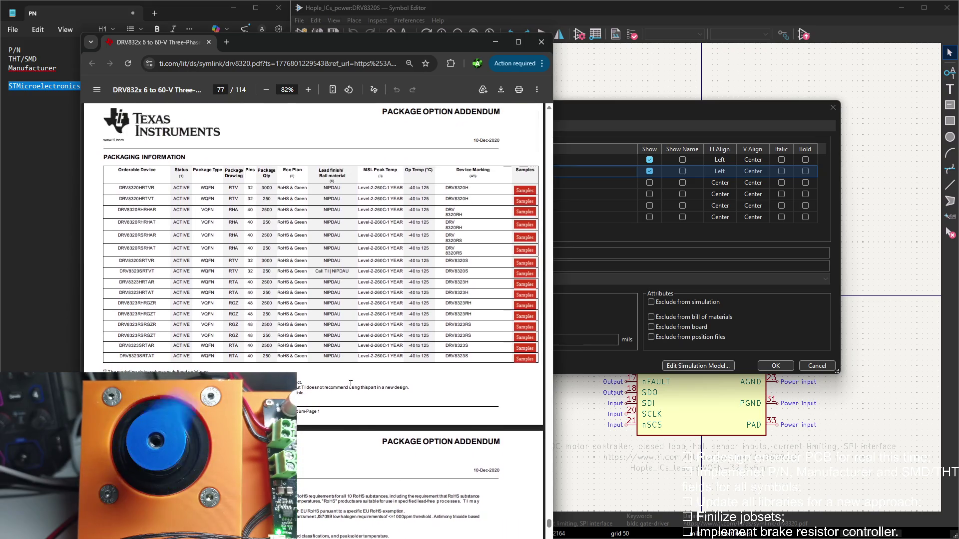
Select the DRV8320S orderable part number in the datasheet's packaging table
double_click(150, 356)
click(150, 357)
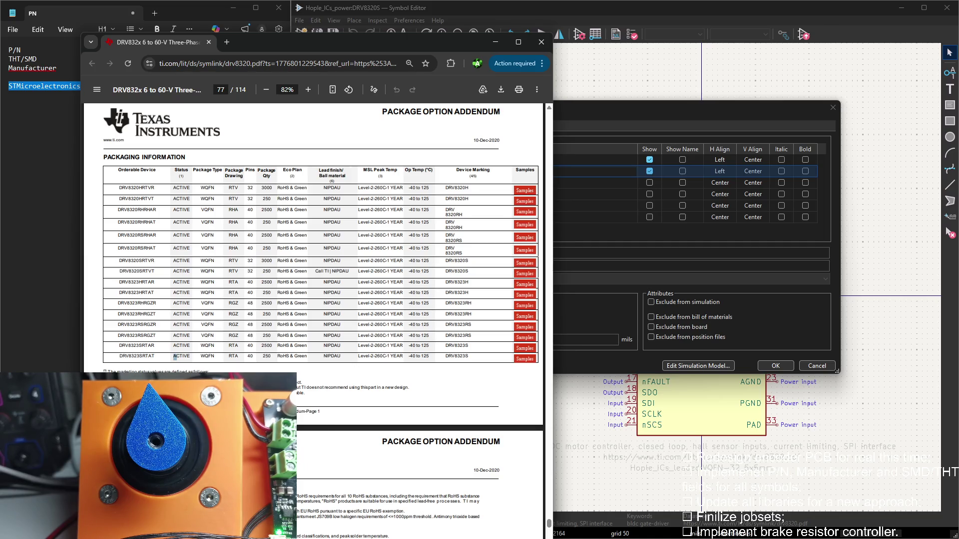
Set the Value to DRV8320SRTV and add a P/N field holding DRV8320SRTV
click(604, 113)
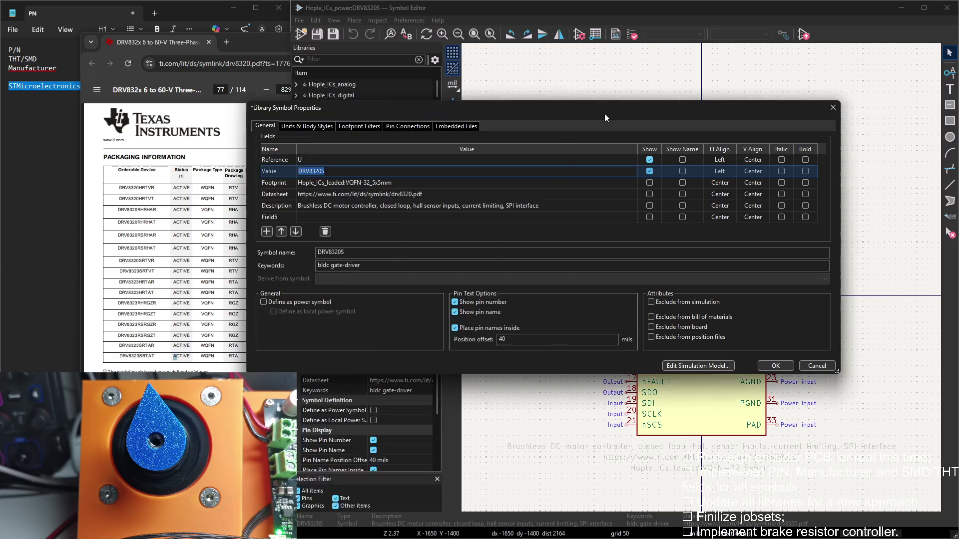
key(BackSpace)
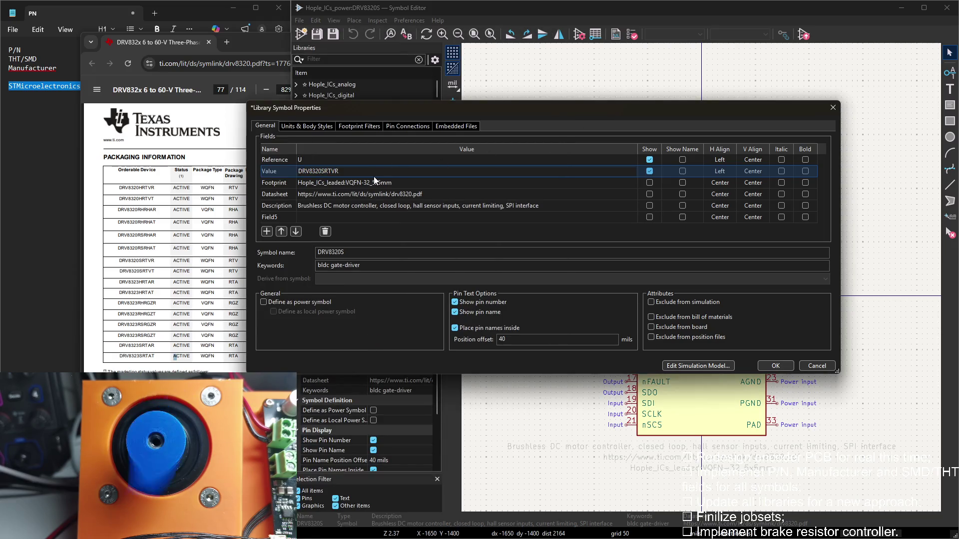
click(284, 216)
text(P/N)
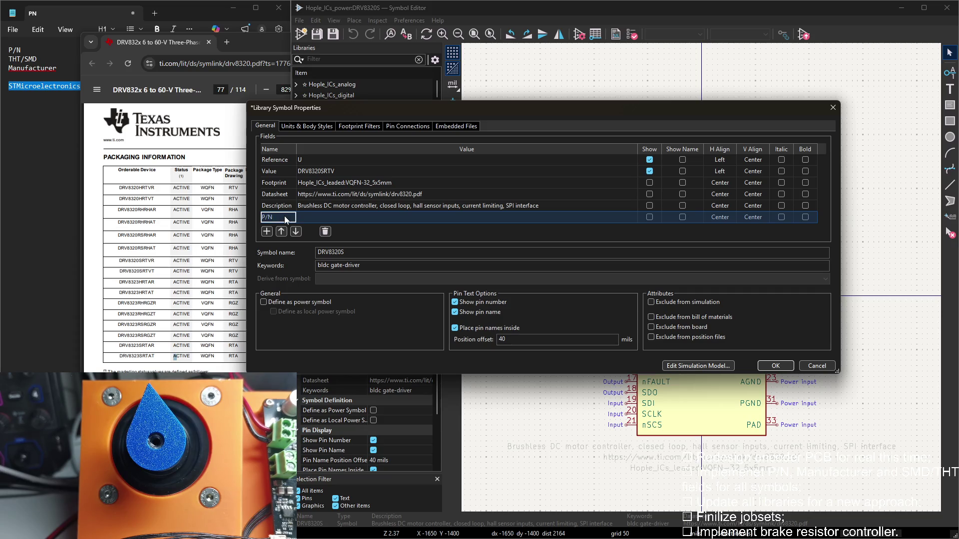
click(313, 216)
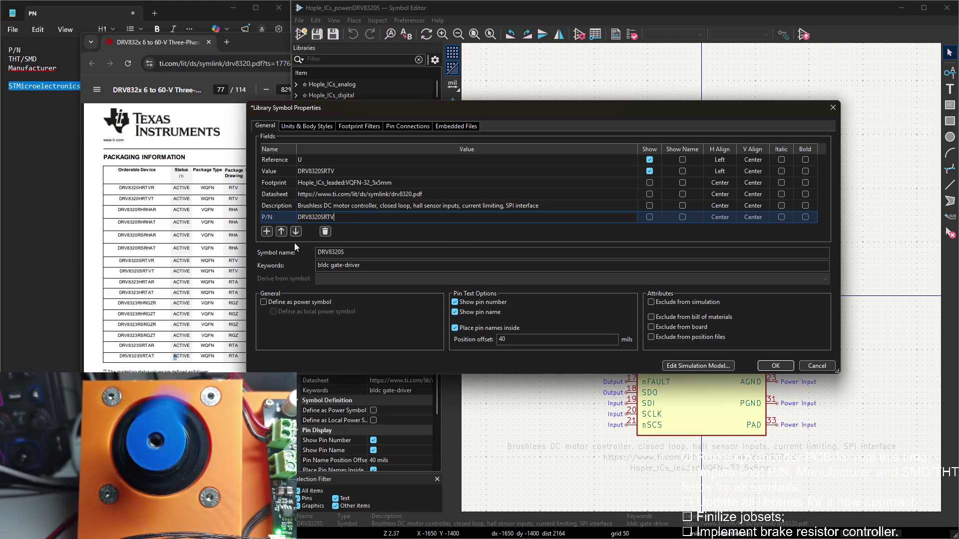
Add a THT/SMD field, its name pasted from the notes, with value SMD
click(267, 232)
click(209, 42)
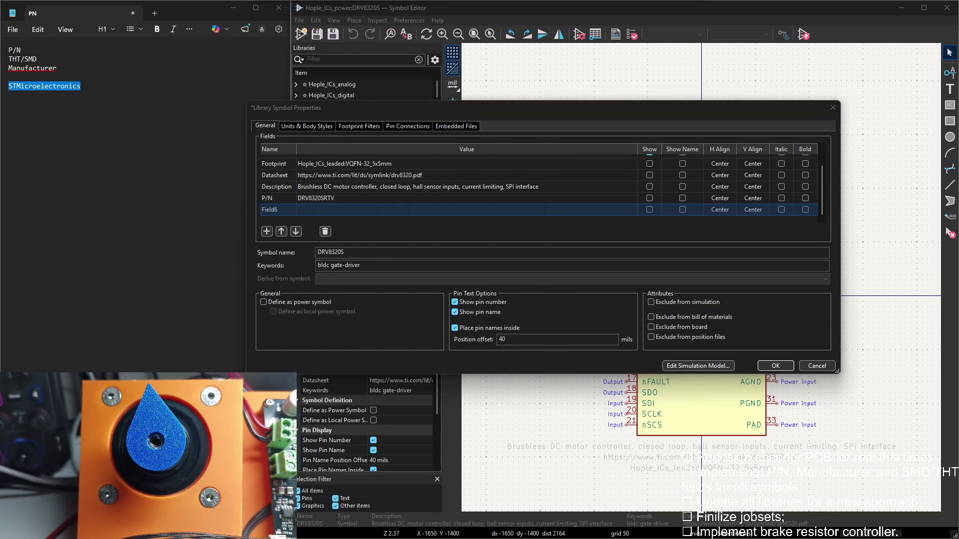
key(alt+Tab)
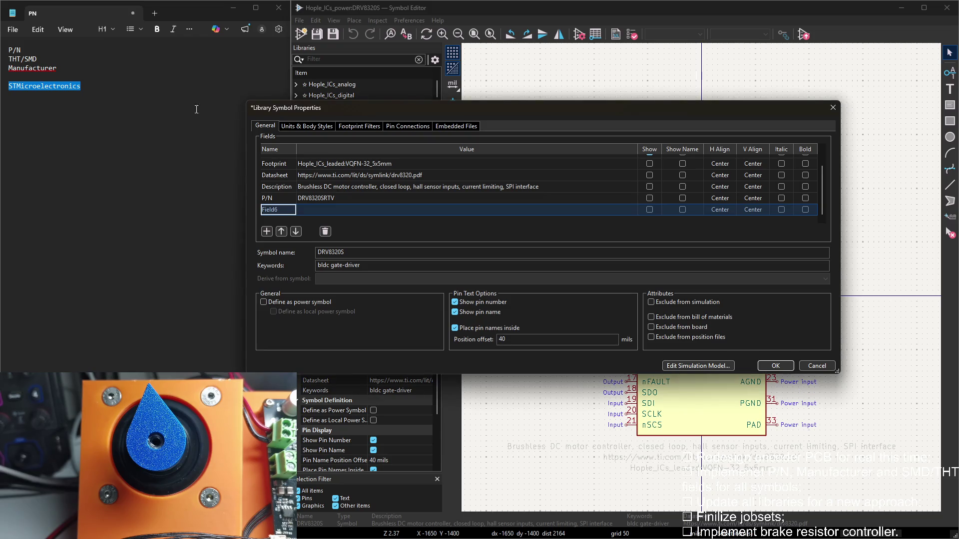
drag(37, 58, 4, 62)
key(ctrl+c)
click(273, 213)
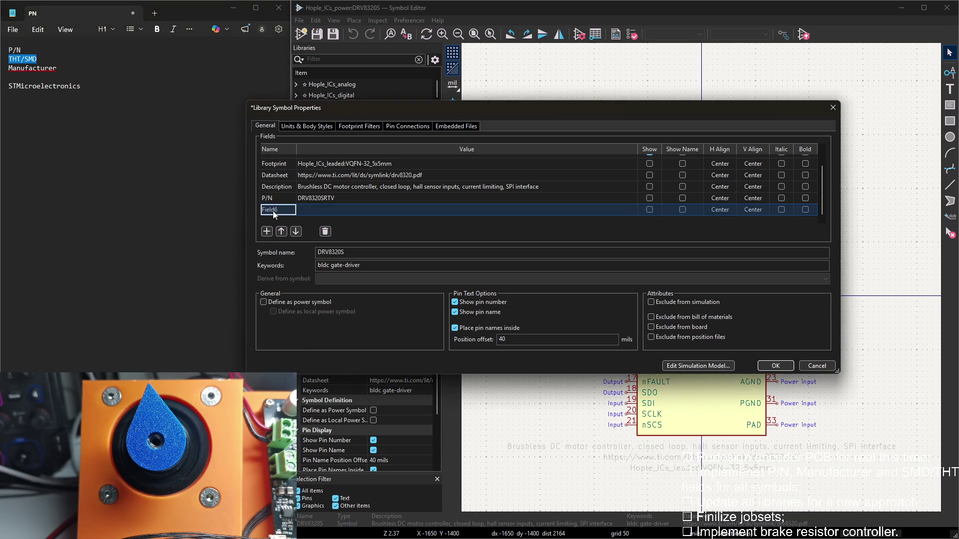
key(ctrl+v)
click(317, 211)
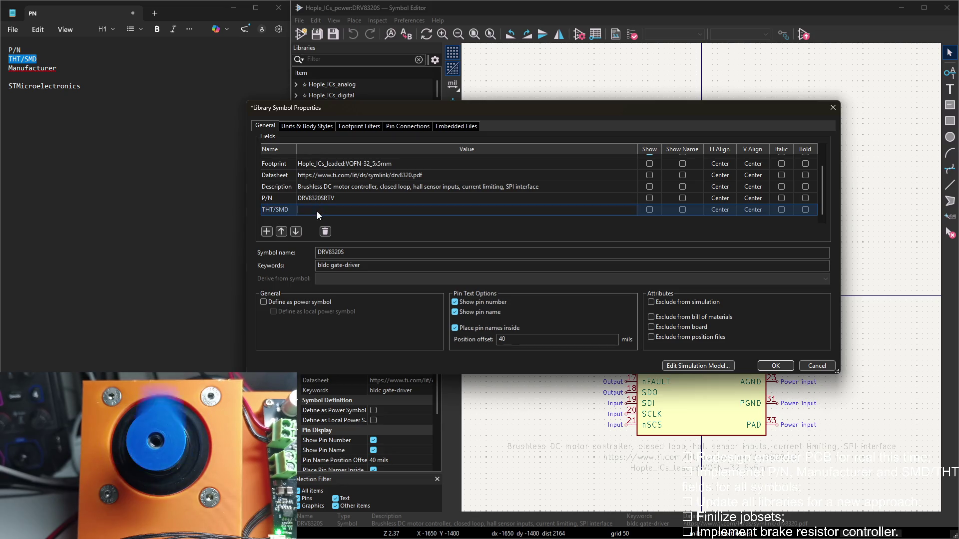
text(SMD)
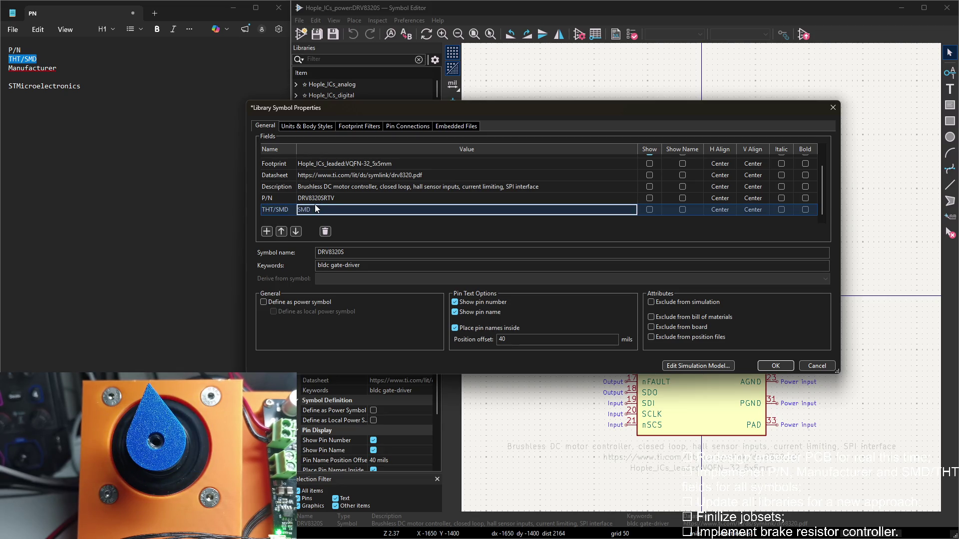
Add a Manufacturer field set to TI and confirm the symbol properties
drag(424, 107, 502, 109)
click(345, 232)
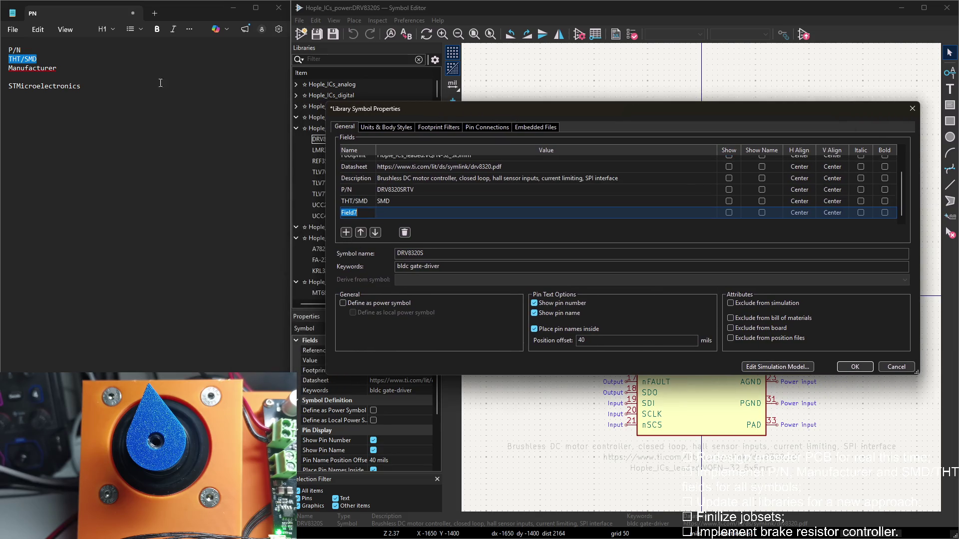
click(54, 67)
key(ctrl+c)
click(418, 217)
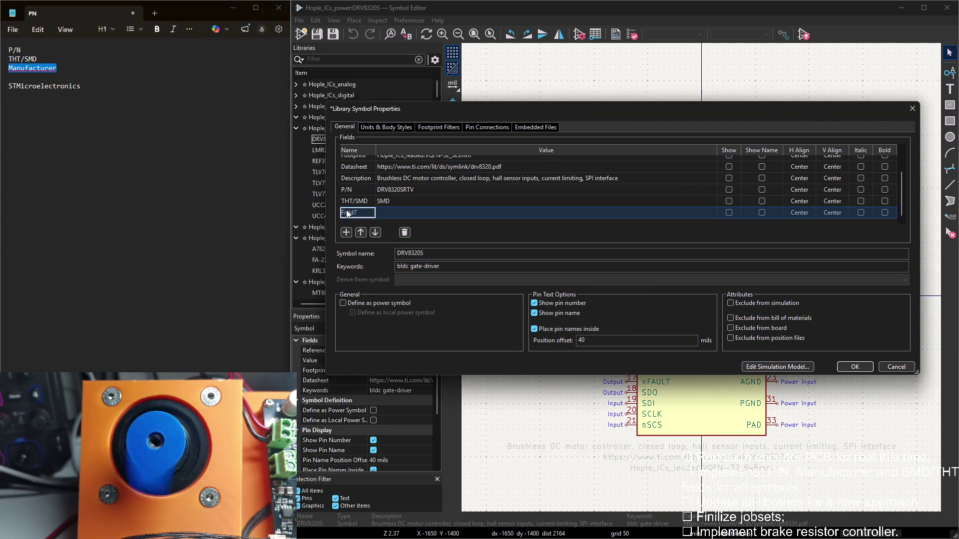
key(ctrl+v)
text(I)
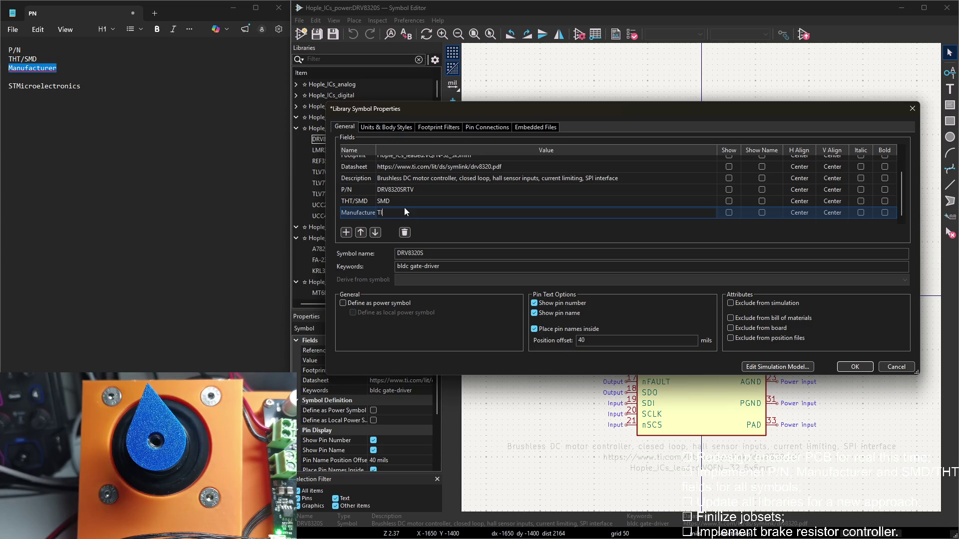
click(852, 367)
Move the overlapping DRV8320SRTV, SMD and TI field texts out below the DRV8320S symbol
mouse_move(750, 300)
mouse_down()
mouse_move(699, 313)
mouse_move(709, 455)
mouse_up()
click(710, 454)
scroll(710, 454, up, 5)
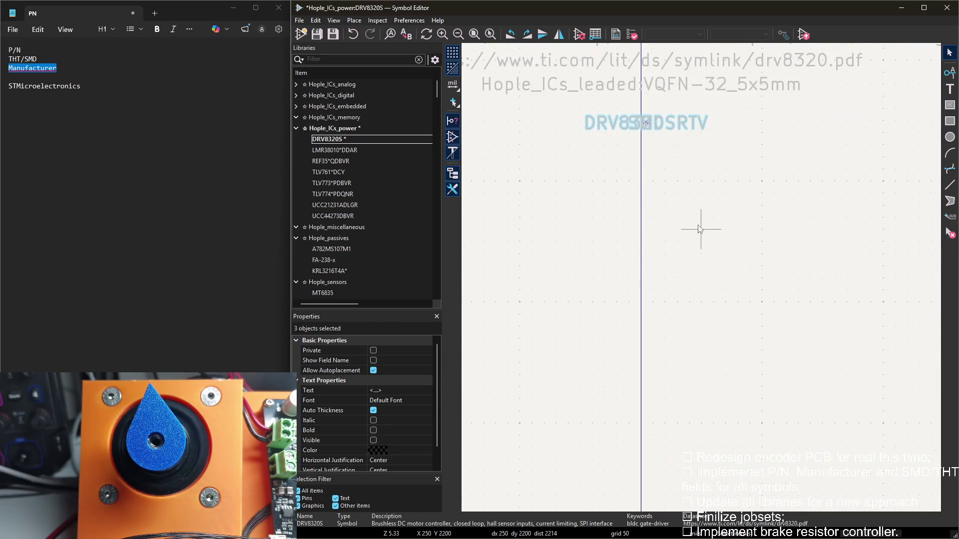
click(696, 274)
drag(636, 135, 634, 215)
drag(632, 132, 638, 244)
Stack DRV8320SRTV, SMD and TI under the footprint text and save the power library
drag(643, 189, 626, 118)
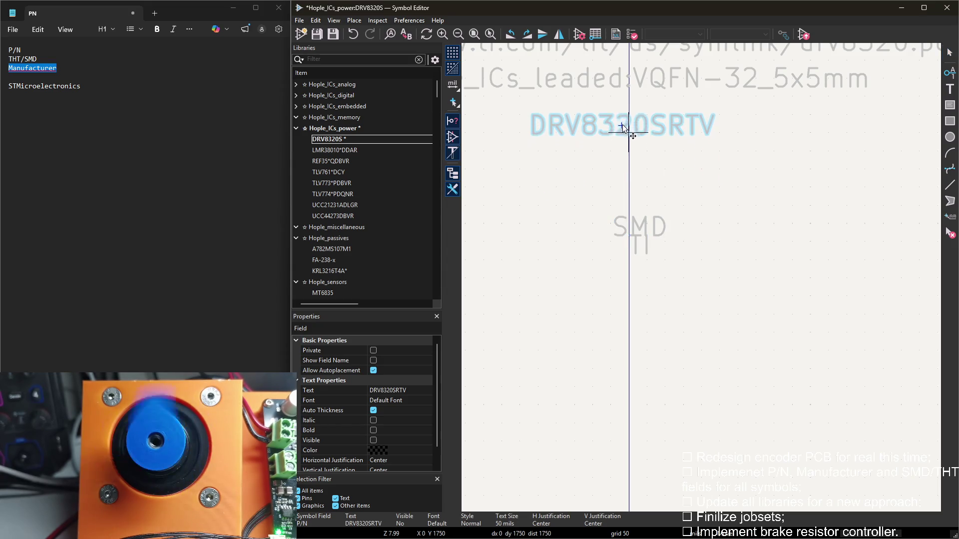
drag(637, 224, 630, 154)
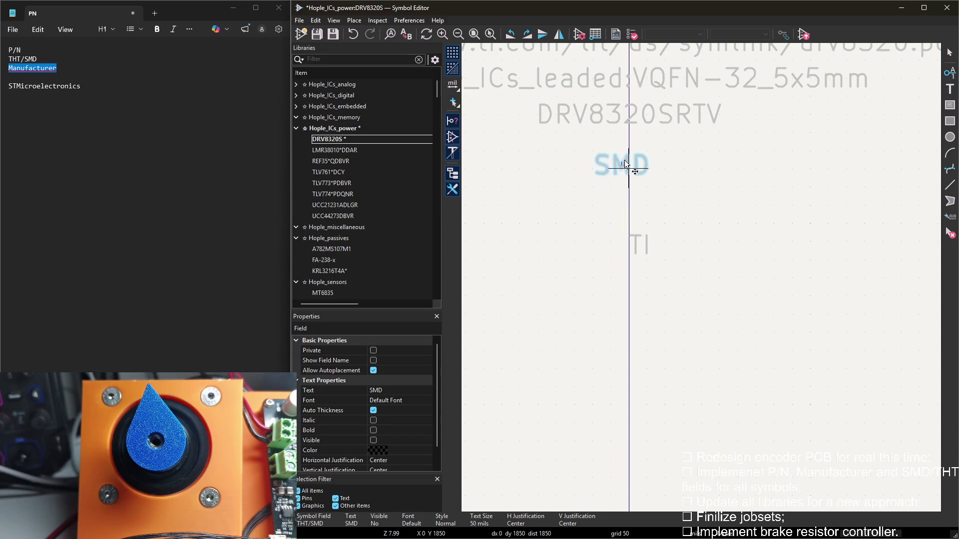
drag(640, 241, 629, 196)
click(634, 193)
key(ctrl+s)
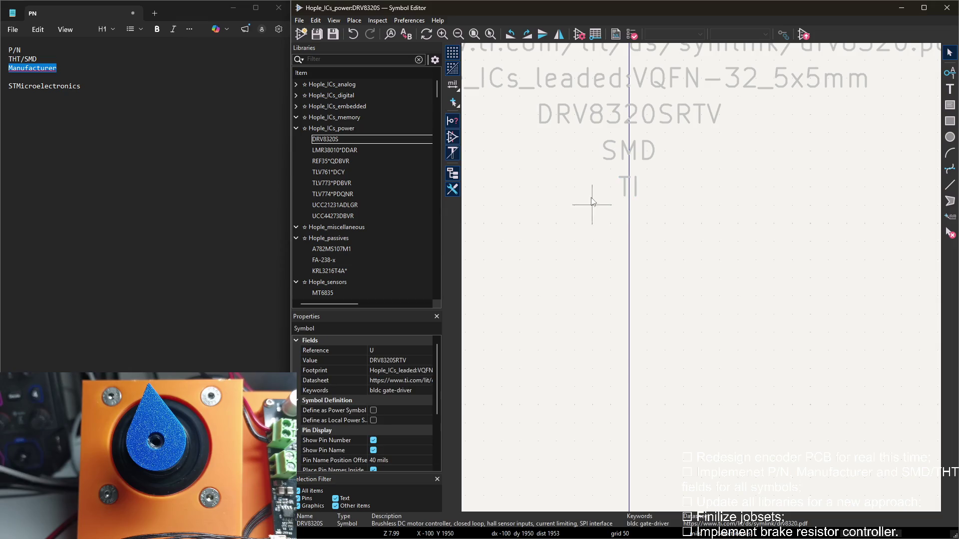
double_click(334, 150)
scroll(610, 204, down, 1)
scroll(611, 203, down, 1)
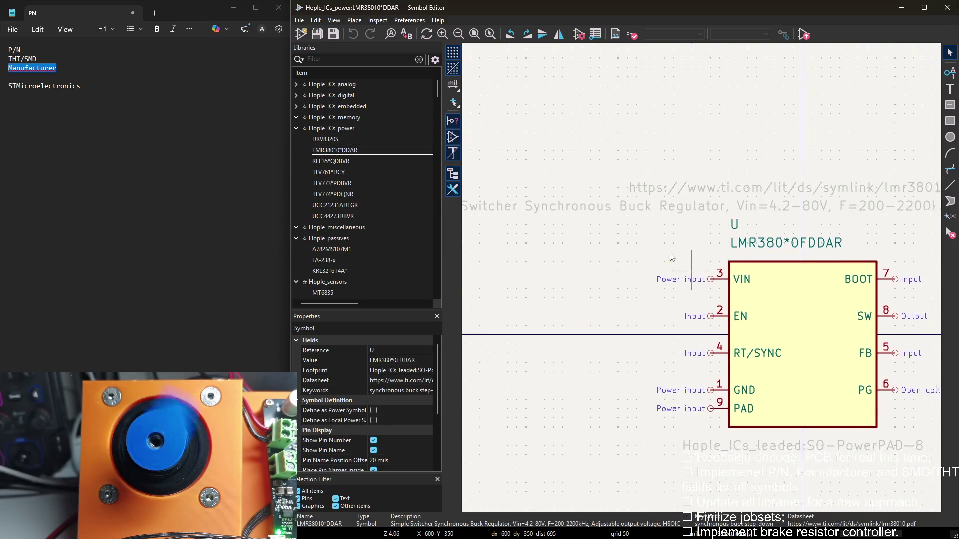
scroll(610, 204, up, 1)
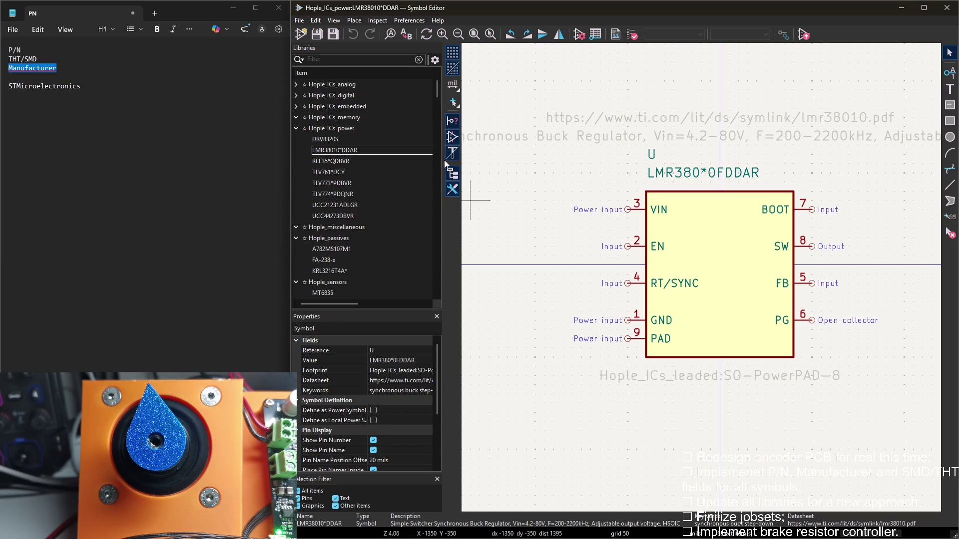
Bring up the LMR38010*DDAR symbol properties
double_click(492, 178)
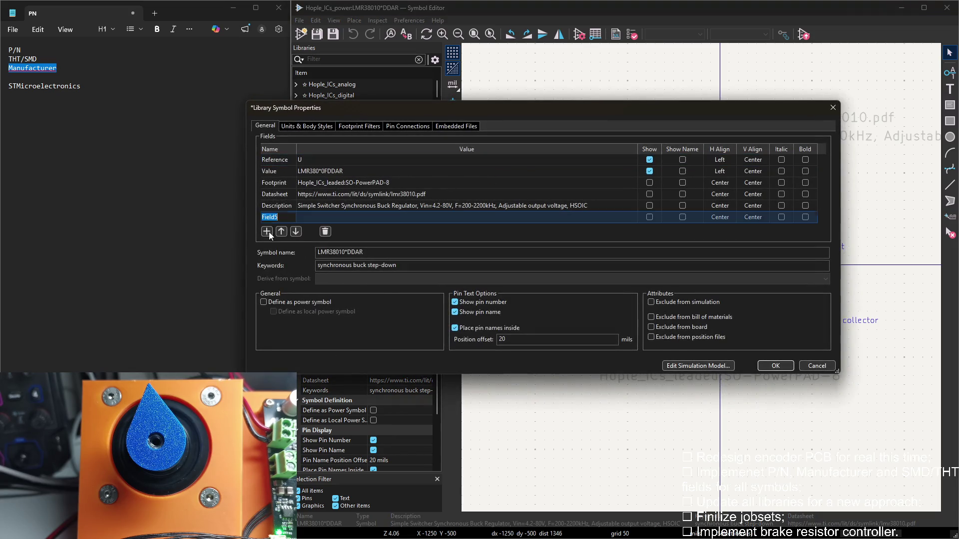
Name the new field P/N from the notes and add a THT/SMD field row
double_click(13, 50)
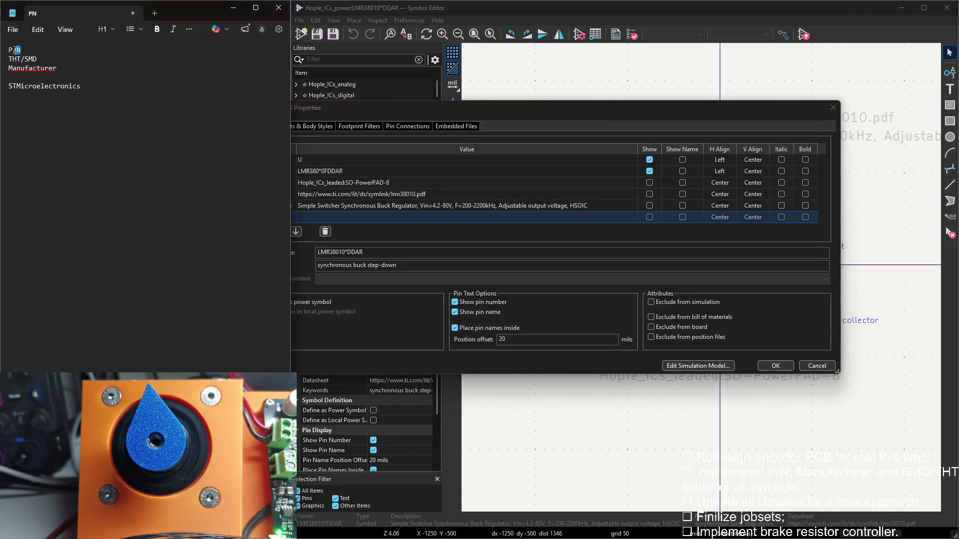
key(ctrl+c)
click(295, 252)
key(ctrl+v)
click(255, 232)
double_click(29, 59)
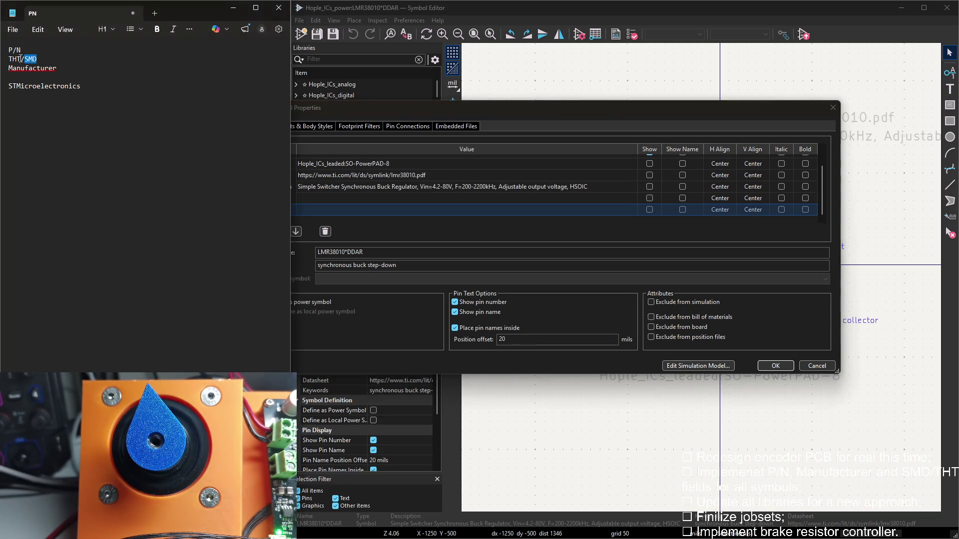
triple_click(28, 59)
click(350, 228)
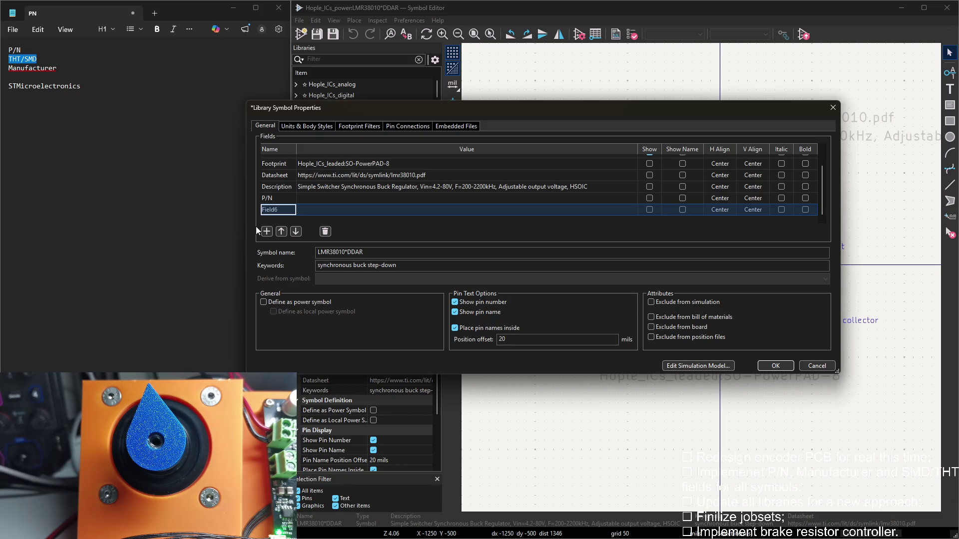
key(alt+Tab)
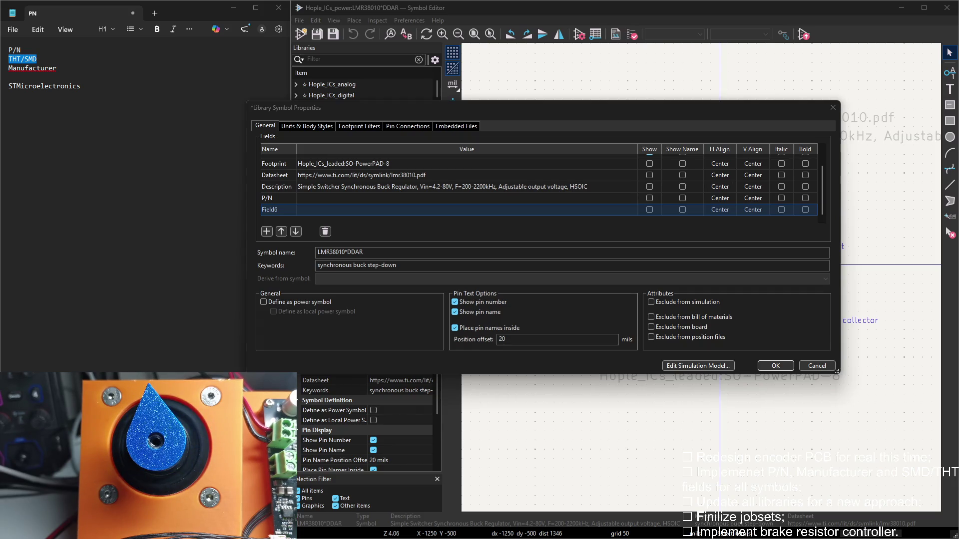
Add a Manufacturer field row, its name copied from the notes
double_click(272, 211)
double_click(61, 68)
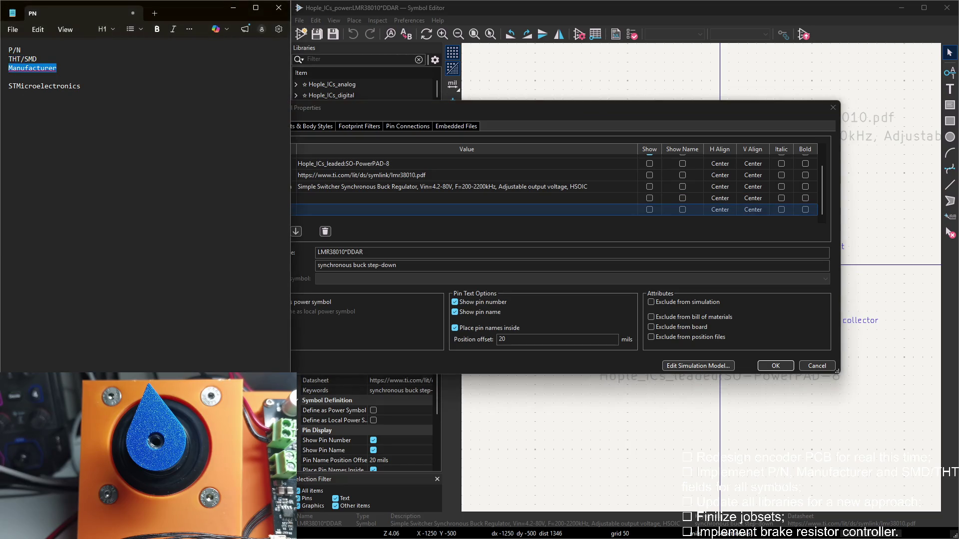
click(430, 201)
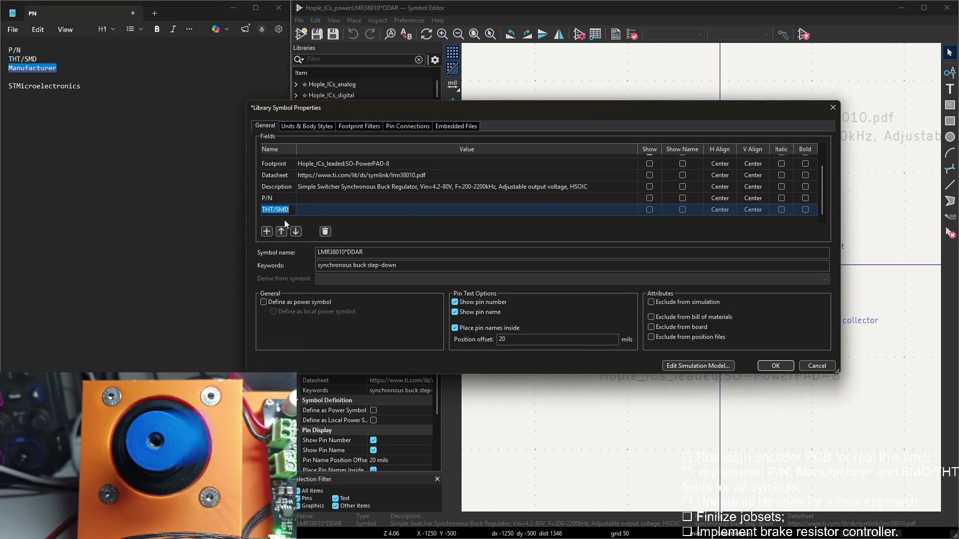
click(272, 227)
scroll(403, 207, up, 3)
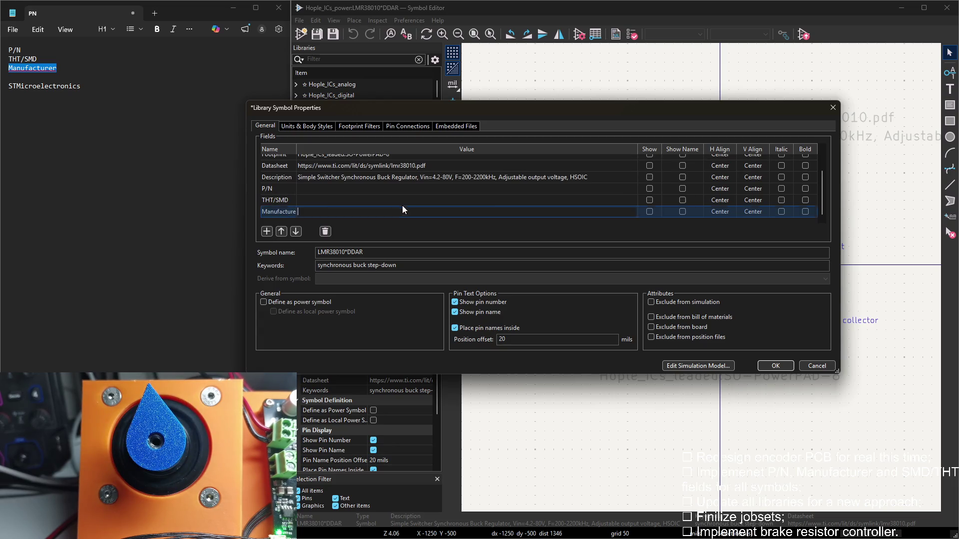
Fill P/N LMR380 from the Value text, THT/SMD SMD and Manufacturer TI, then confirm the properties
click(337, 170)
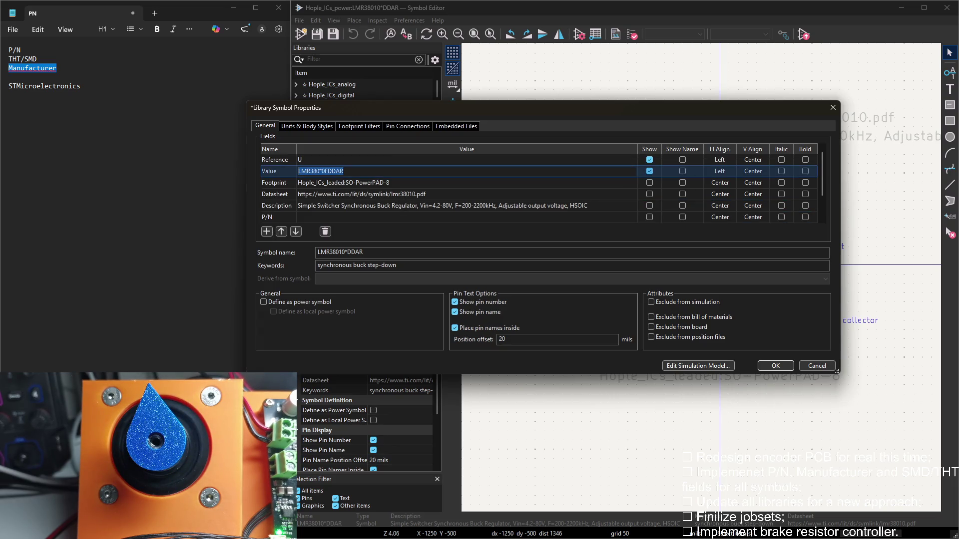
key(alt+Tab)
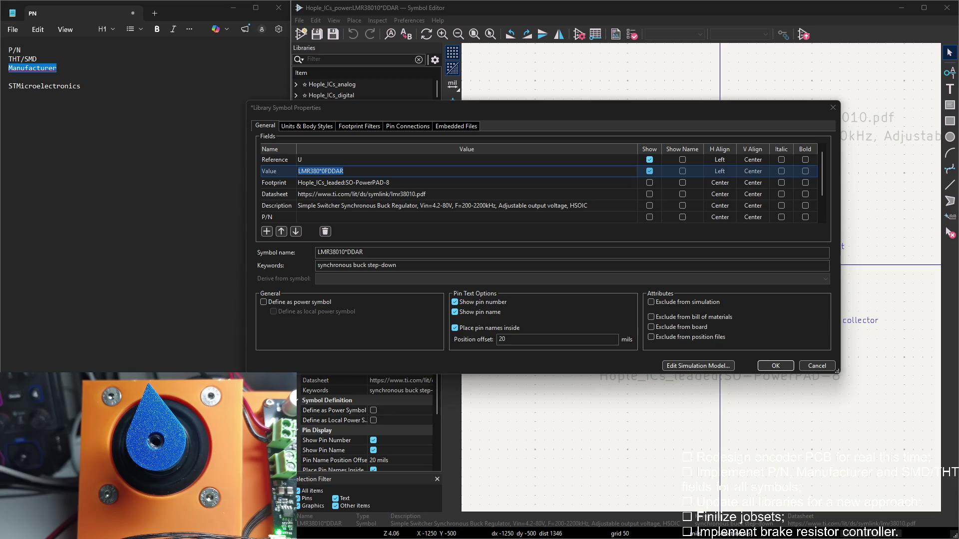
click(323, 172)
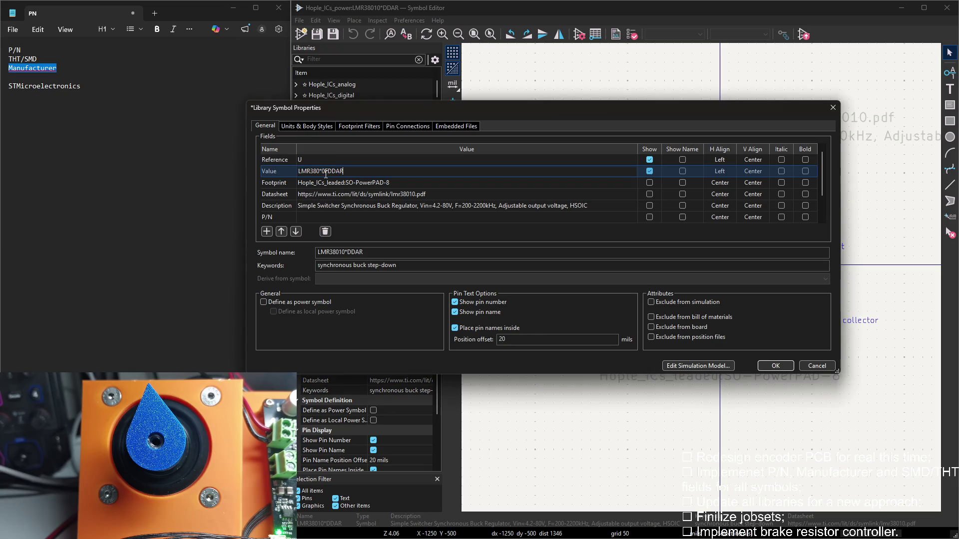
key(ctrl+c)
click(310, 218)
key(ctrl+v)
click(315, 197)
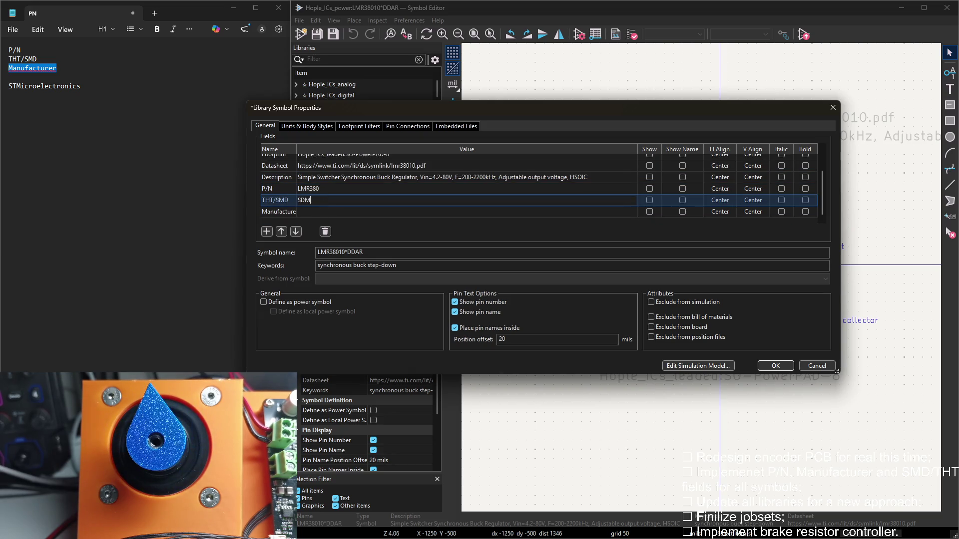
text(SMD)
key(Return)
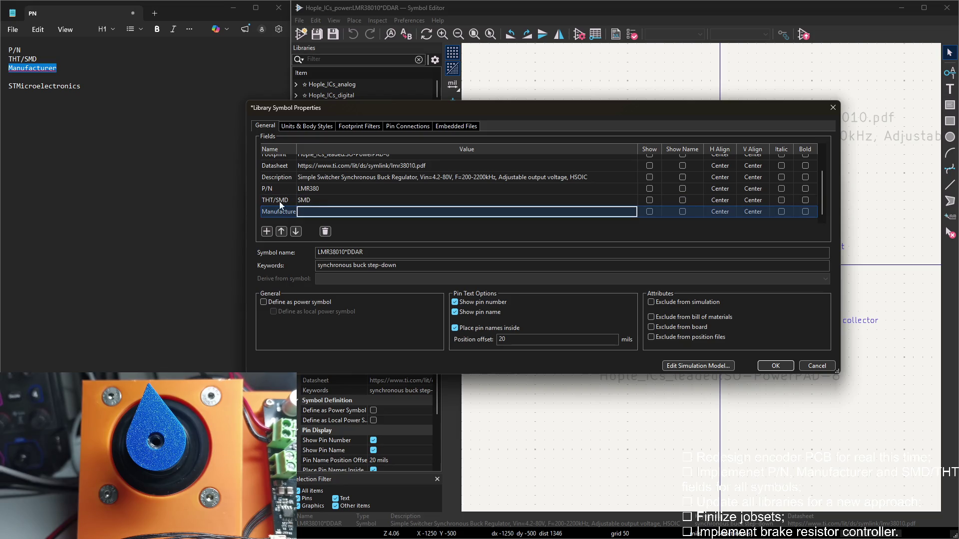
click(296, 212)
click(308, 216)
key(Return)
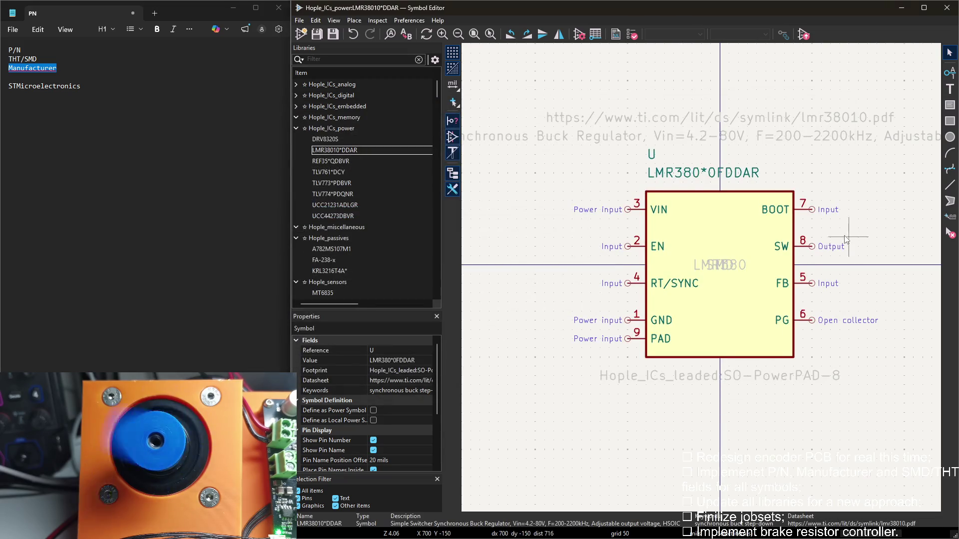
Move the overlapping LMR380, SMD and TI fields out below the symbol
drag(694, 243, 691, 367)
click(691, 367)
scroll(691, 367, up, 1)
scroll(685, 345, up, 2)
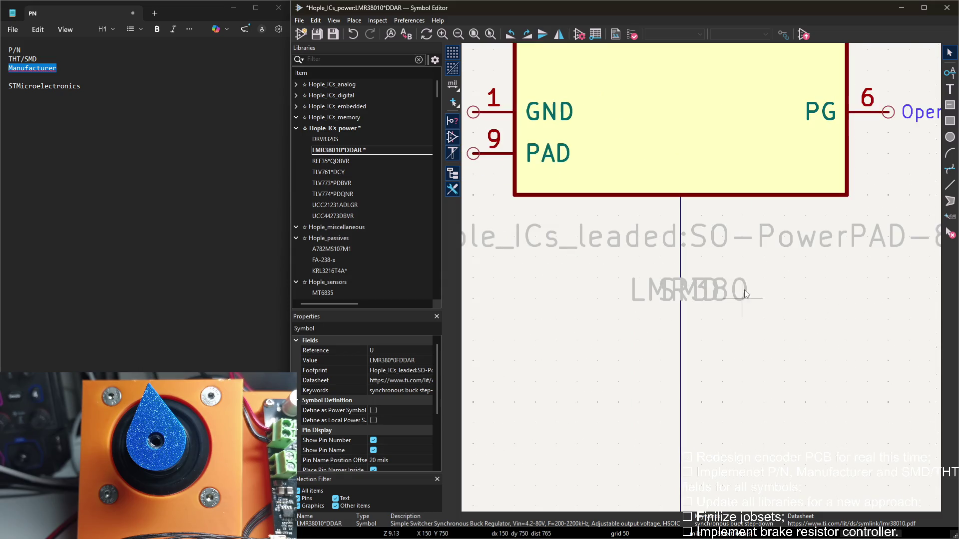
drag(682, 323, 689, 349)
drag(700, 299, 693, 386)
scroll(693, 386, down, 3)
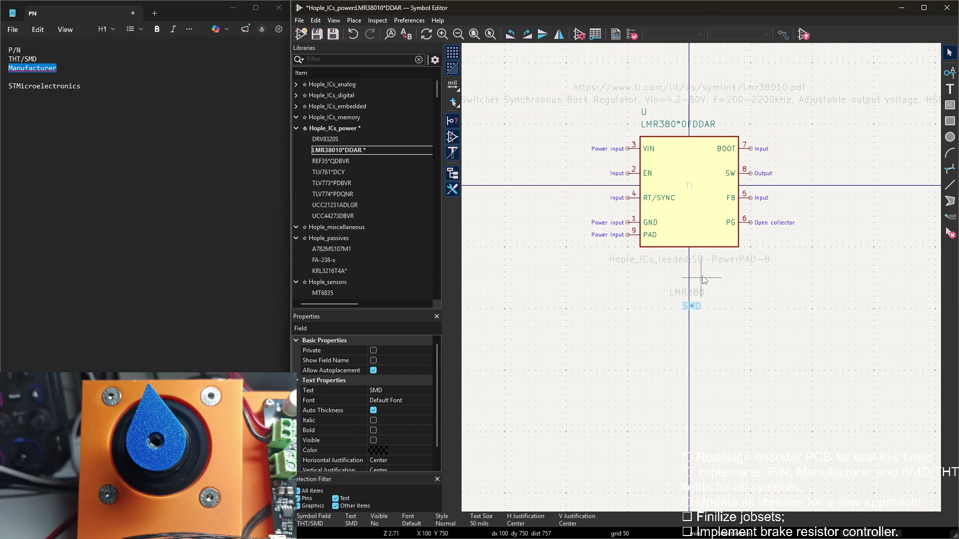
scroll(702, 248, up, 1)
scroll(701, 272, up, 2)
Stack LMR380, SMD and TI under the footprint text, save, and switch to REF35*QDBVR
mouse_move(684, 244)
mouse_down()
mouse_move(669, 219)
mouse_move(673, 196)
mouse_up()
drag(678, 272, 675, 225)
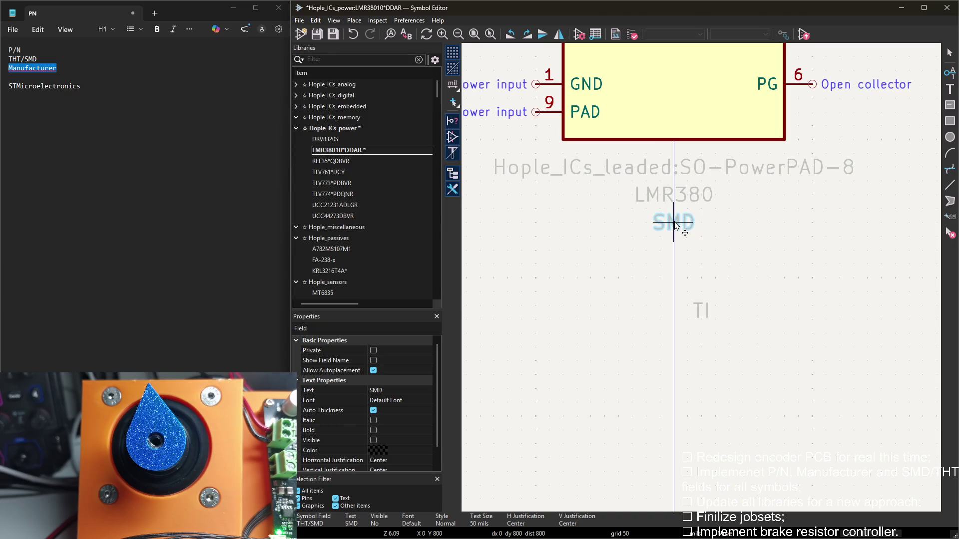
click(696, 265)
drag(697, 311, 676, 259)
click(697, 254)
key(ctrl+s)
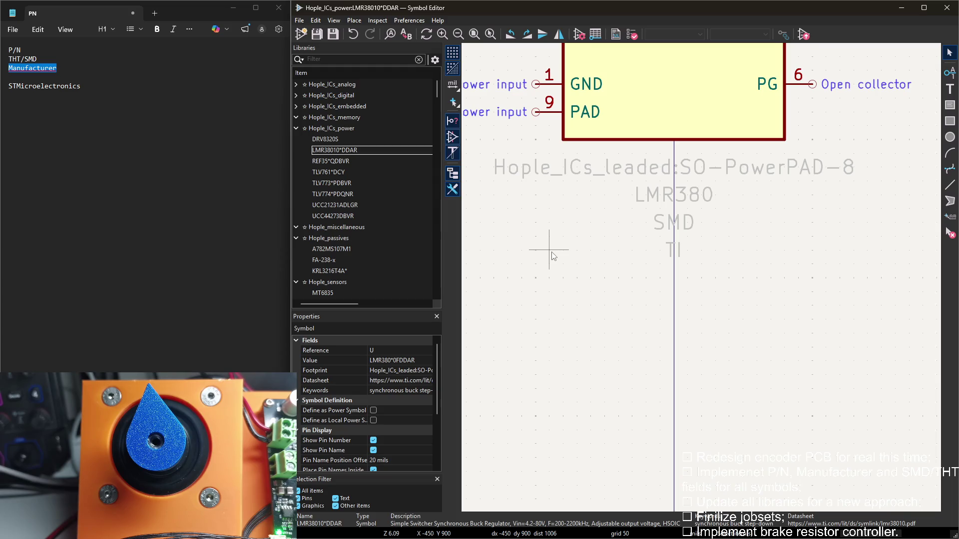
double_click(353, 159)
scroll(593, 191, down, 2)
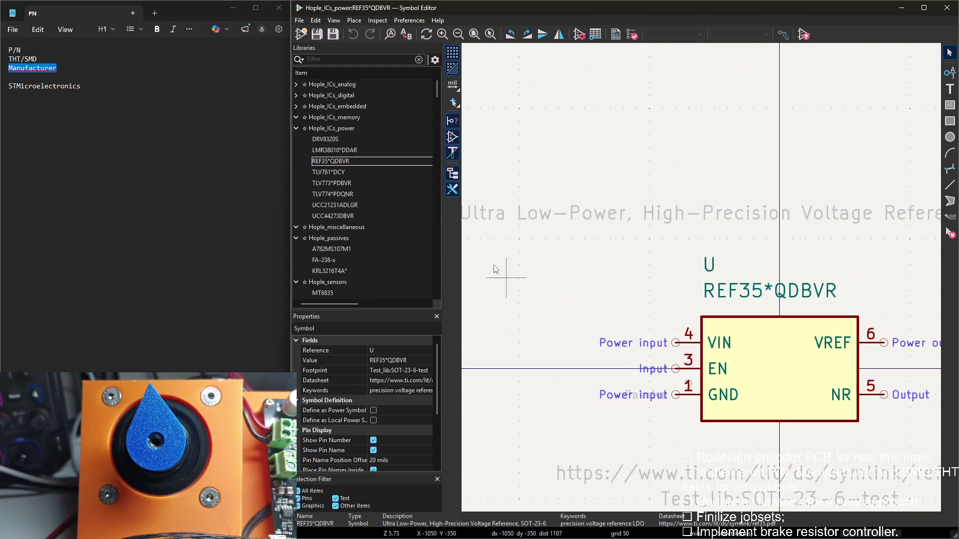
scroll(704, 280, down, 2)
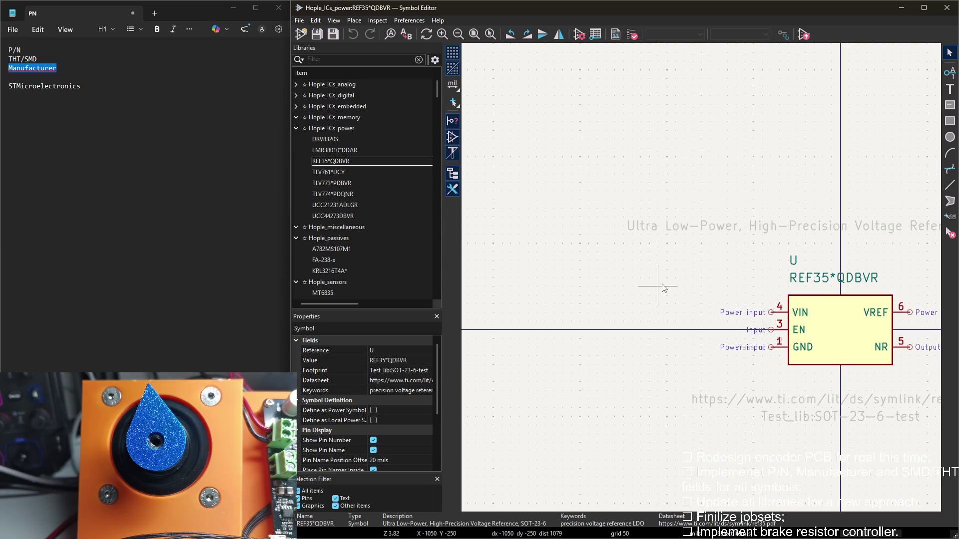
Add a P/N field to REF35*QDBVR holding REF35 copied from the Value text
double_click(662, 283)
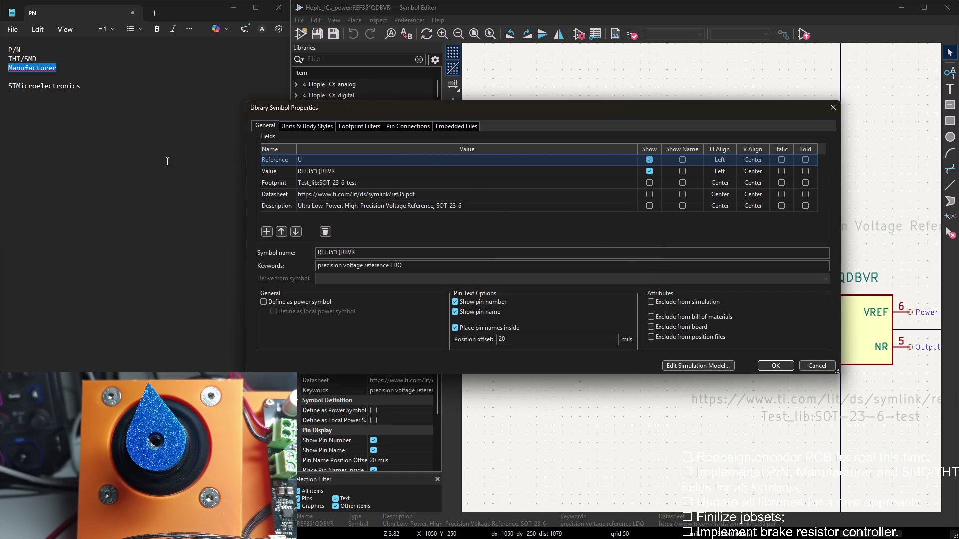
drag(32, 50, 4, 50)
click(461, 245)
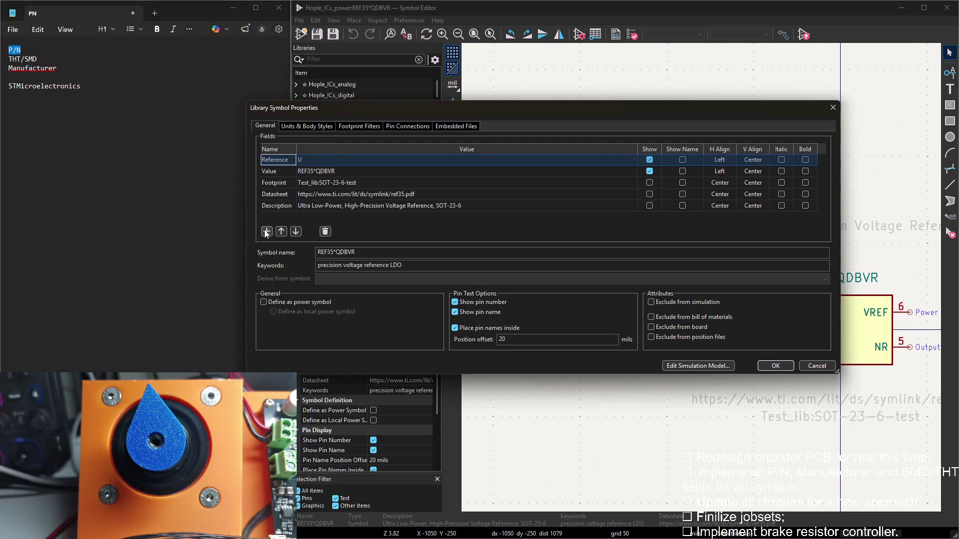
click(266, 231)
click(300, 218)
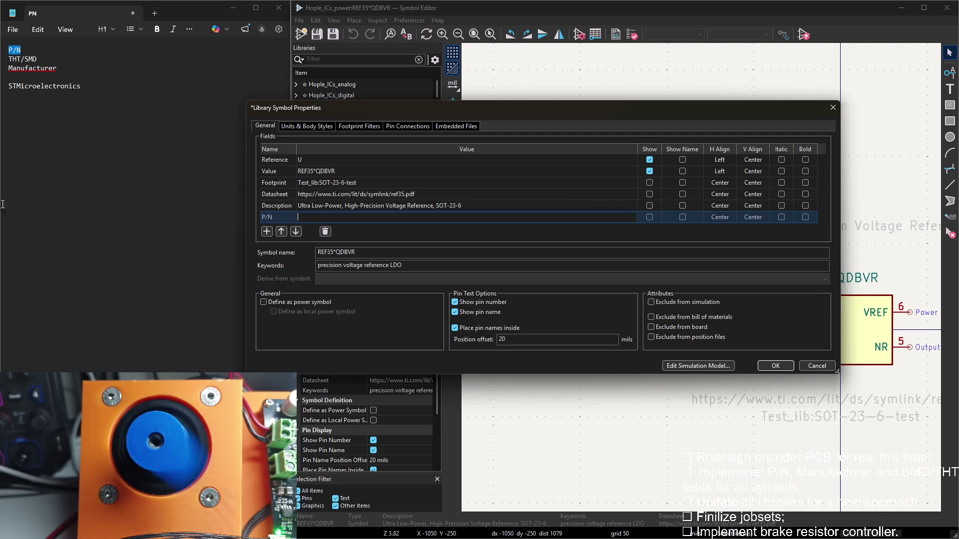
mouse_move(558, 109)
mouse_down()
mouse_move(582, 222)
mouse_move(595, 158)
mouse_up()
click(372, 213)
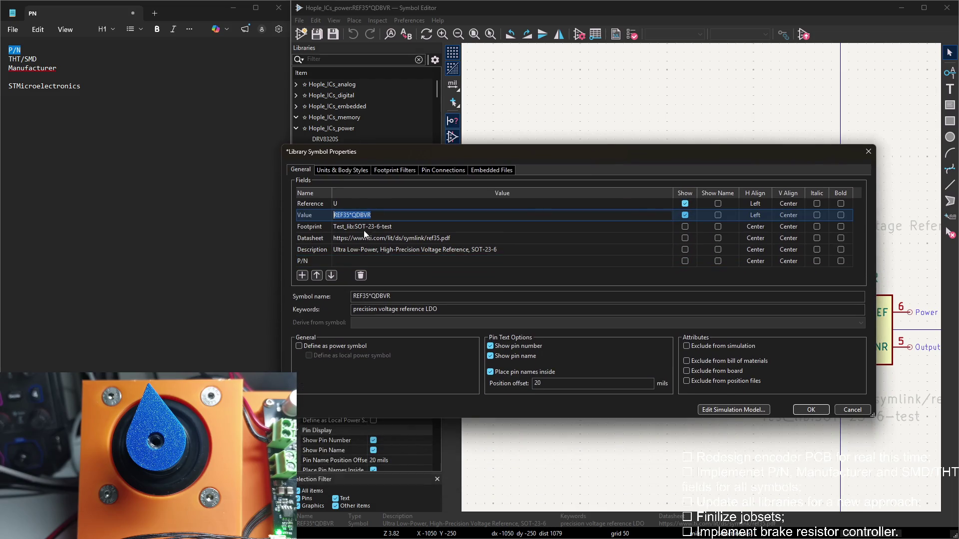
click(349, 260)
text(REF35)
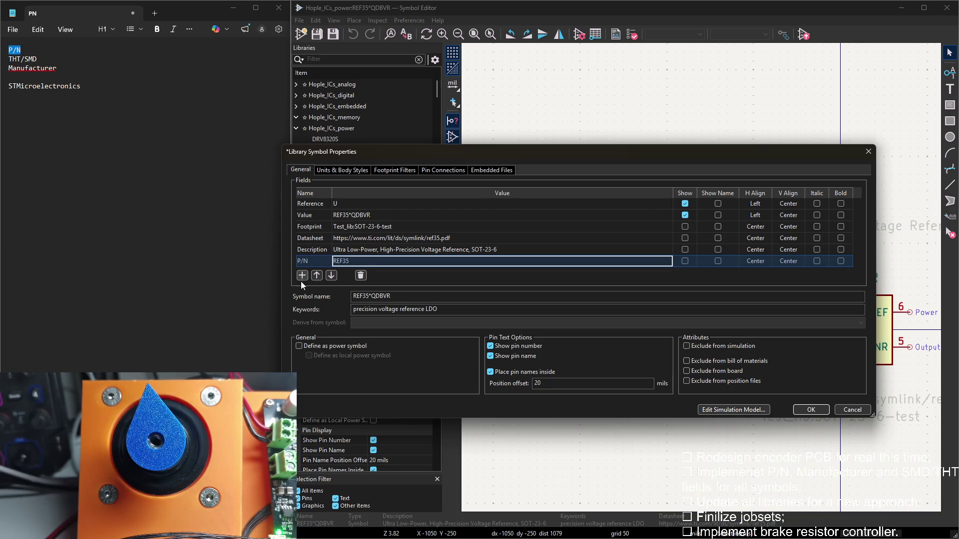
Add a THT/SMD field named from the notes with value SMD
click(302, 276)
drag(37, 59, 9, 58)
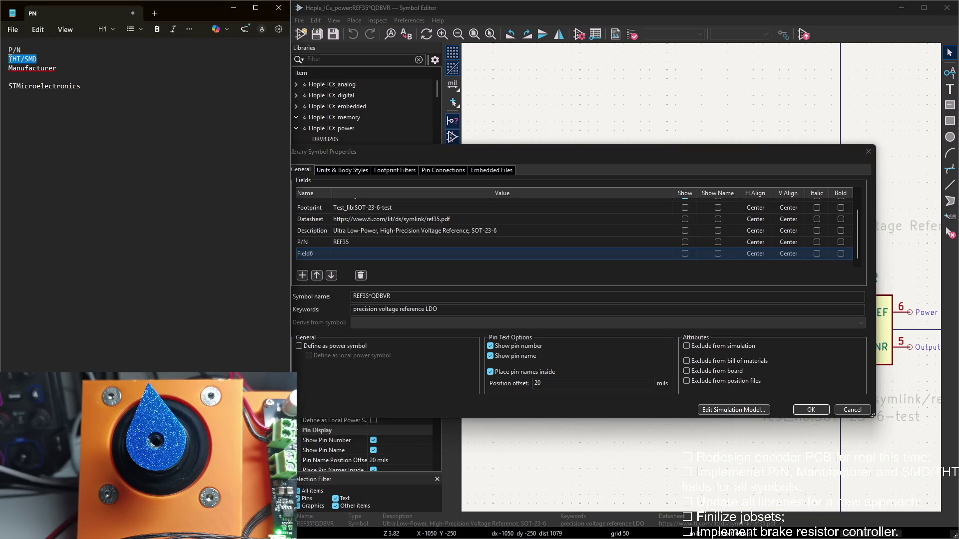
click(342, 252)
key(ctrl+v)
key(Tab)
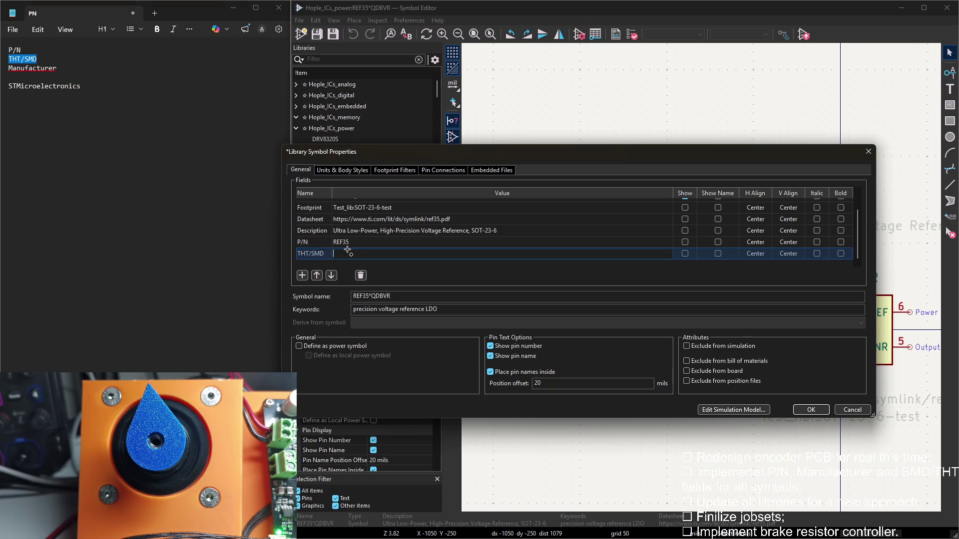
text(SMD)
key(Return)
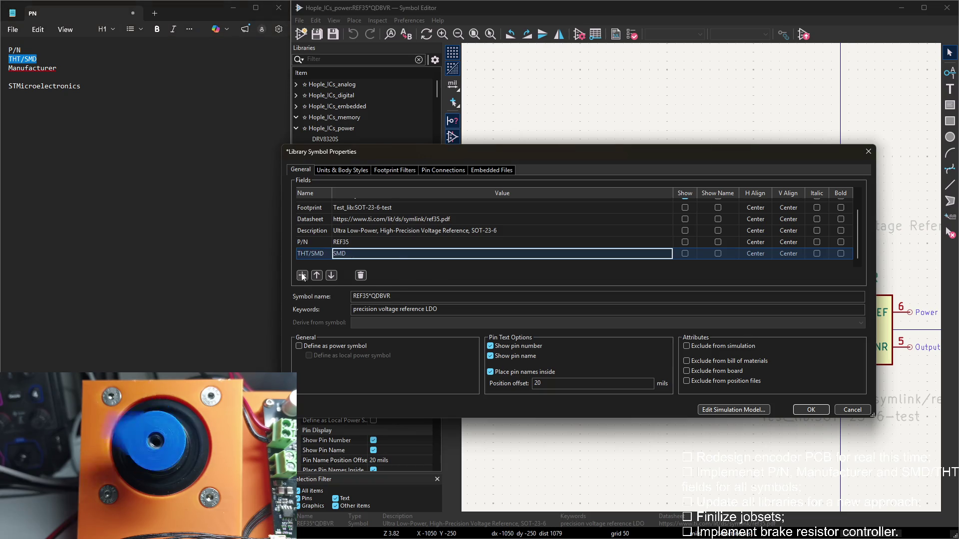
Add a Manufacturer field set to TI and confirm the symbol properties
click(302, 276)
drag(66, 68, 9, 68)
key(ctrl+c)
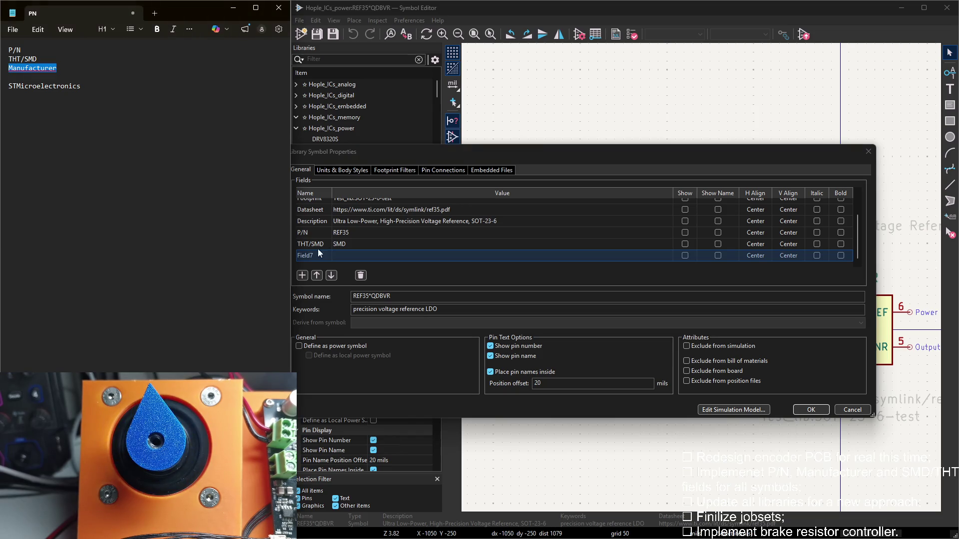
click(347, 255)
key(ctrl+v)
click(817, 410)
scroll(674, 339, up, 2)
Move the overlapping new fields down below the footprint text
click(662, 161)
drag(662, 161, 661, 319)
click(662, 322)
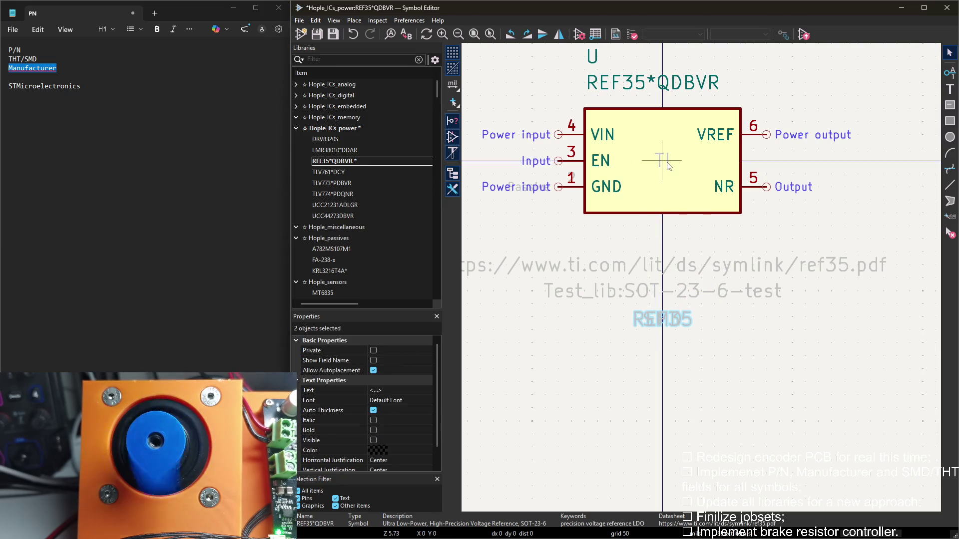
Drag the SMD and TI fields into a centred column beneath the REF35 text
click(678, 322)
mouse_move(674, 322)
mouse_down()
mouse_move(674, 351)
mouse_move(671, 328)
mouse_move(659, 372)
mouse_up()
click(670, 321)
scroll(658, 371, up, 3)
click(672, 247)
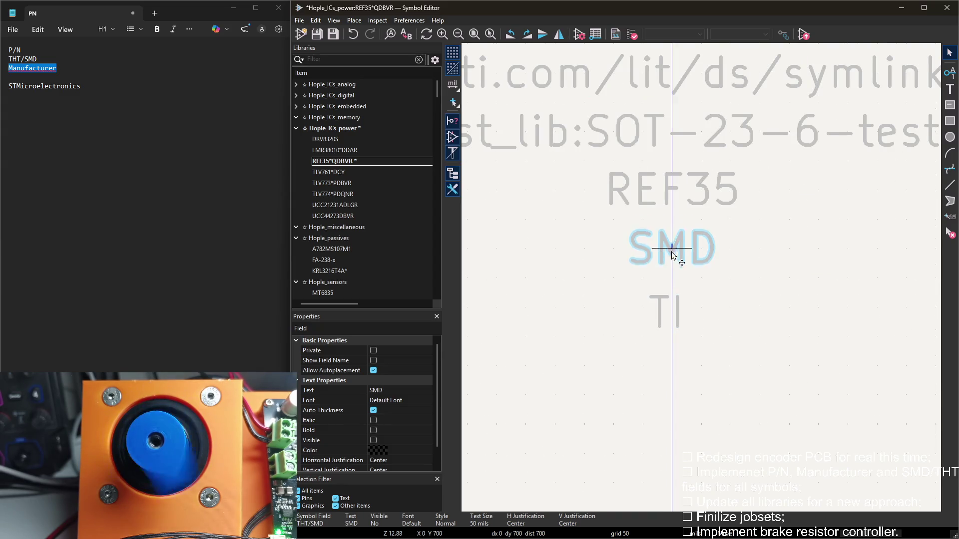
drag(664, 311, 672, 308)
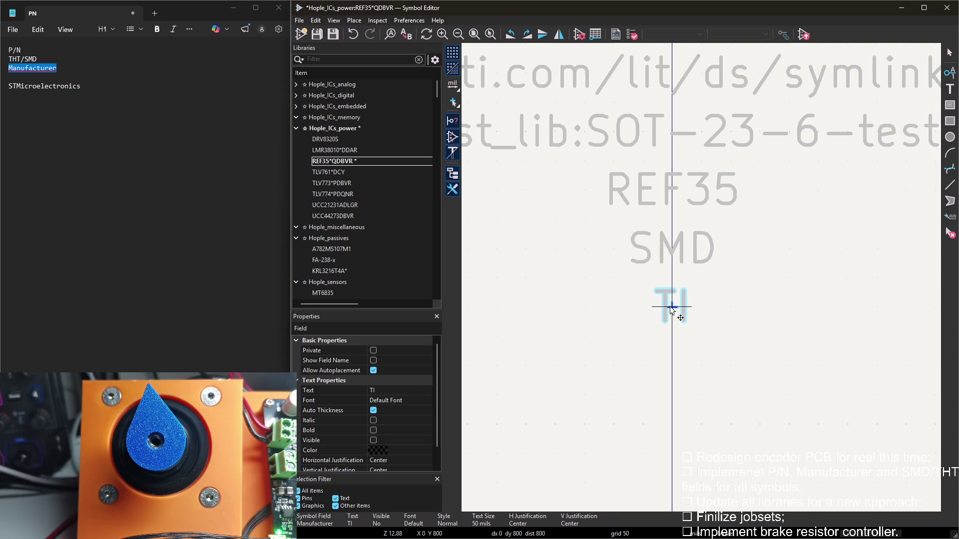
Save REF35*QDBVR and open TLV761*DCY for editing
key(Escape)
key(ctrl+s)
double_click(342, 172)
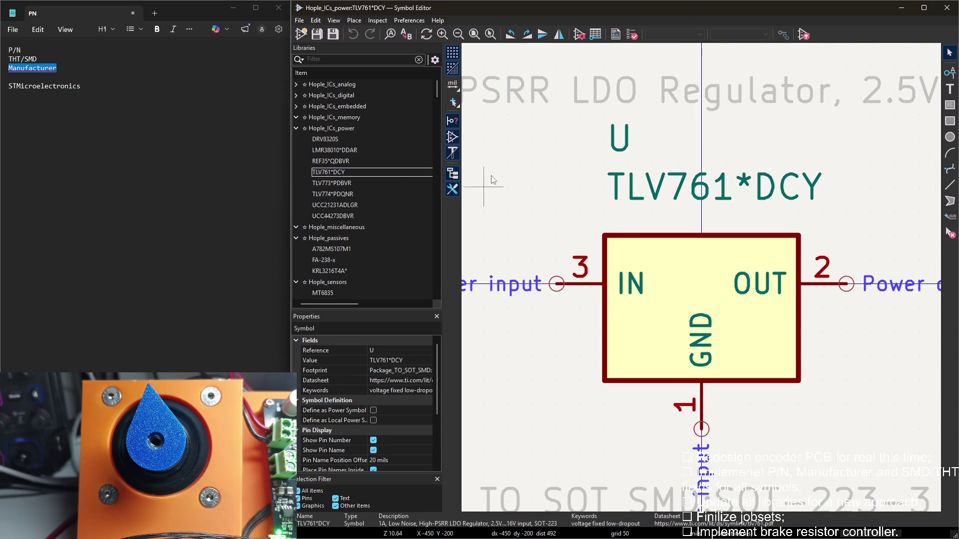
scroll(369, 190, down, 2)
scroll(546, 181, down, 1)
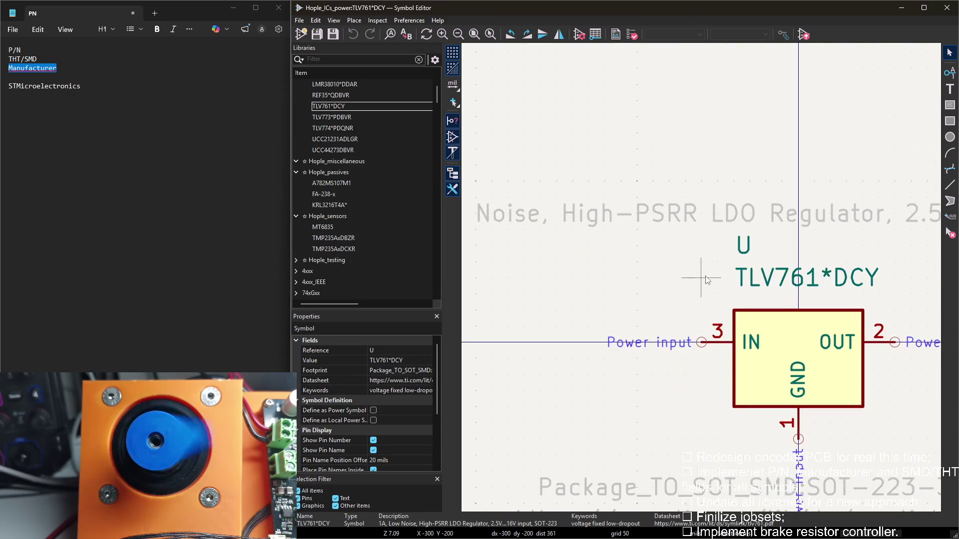
scroll(644, 225, down, 1)
scroll(675, 240, down, 1)
In TLV761*DCY's Symbol Properties, add a P/N field with value TLV761
middle_drag(675, 241, 615, 222)
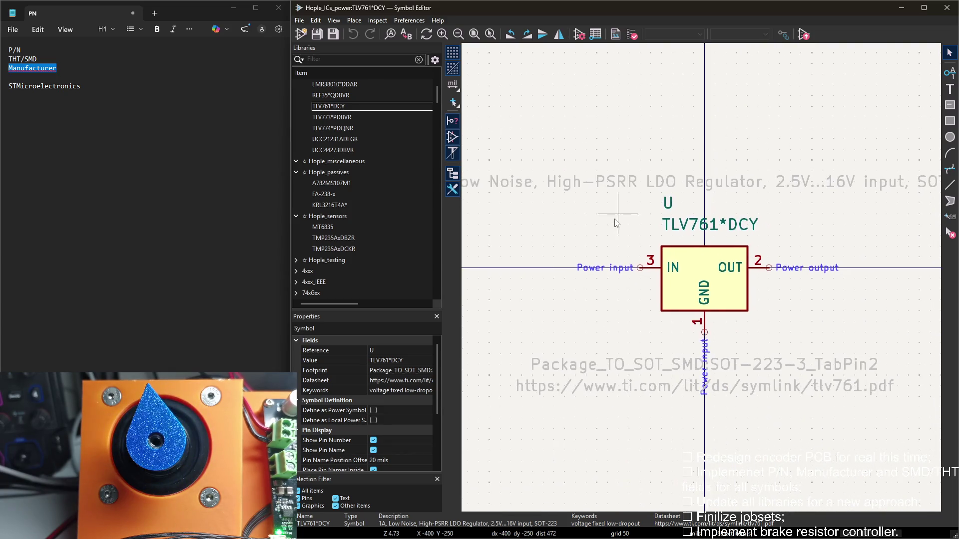
double_click(567, 122)
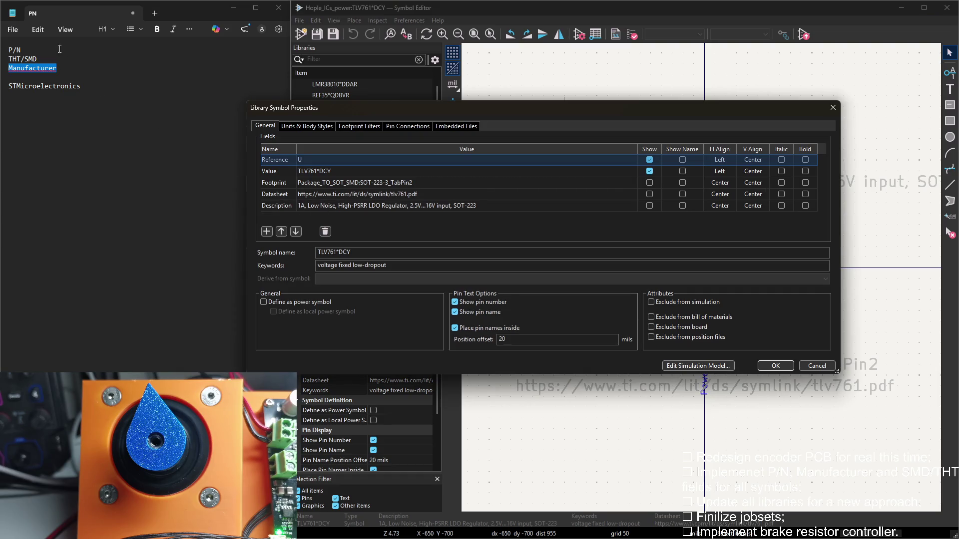
drag(61, 50, 9, 50)
click(389, 225)
click(265, 231)
key(ctrl+v)
click(338, 171)
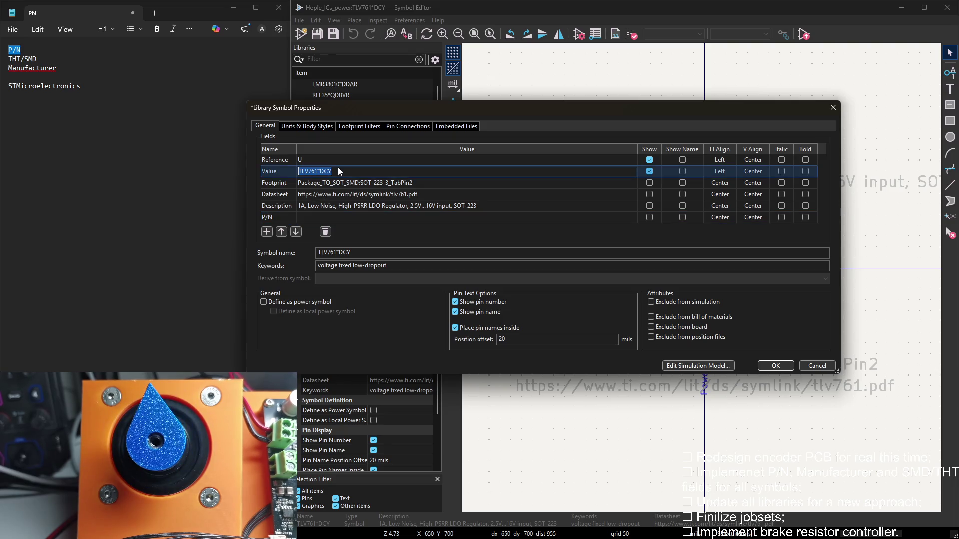
click(315, 218)
key(ctrl+v)
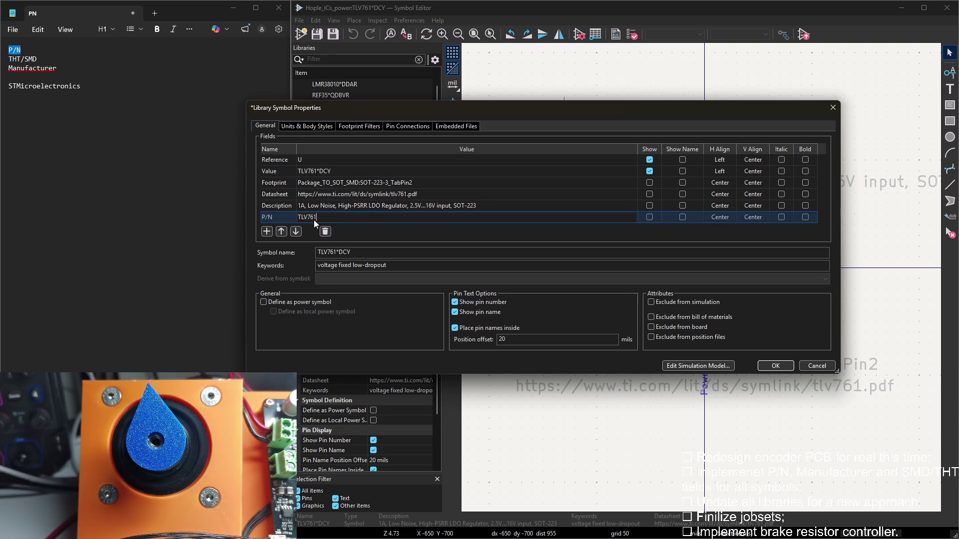
text(1)
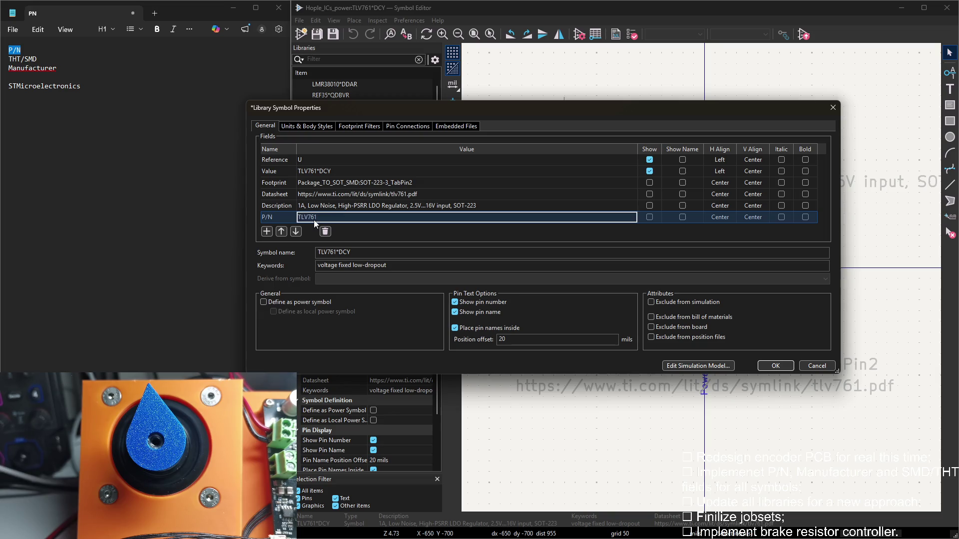
key(Return)
Add a THT/SMD field set to SMD, pasting the name from the notes
click(266, 233)
drag(9, 59, 36, 59)
click(353, 213)
key(ctrl+v)
key(Tab)
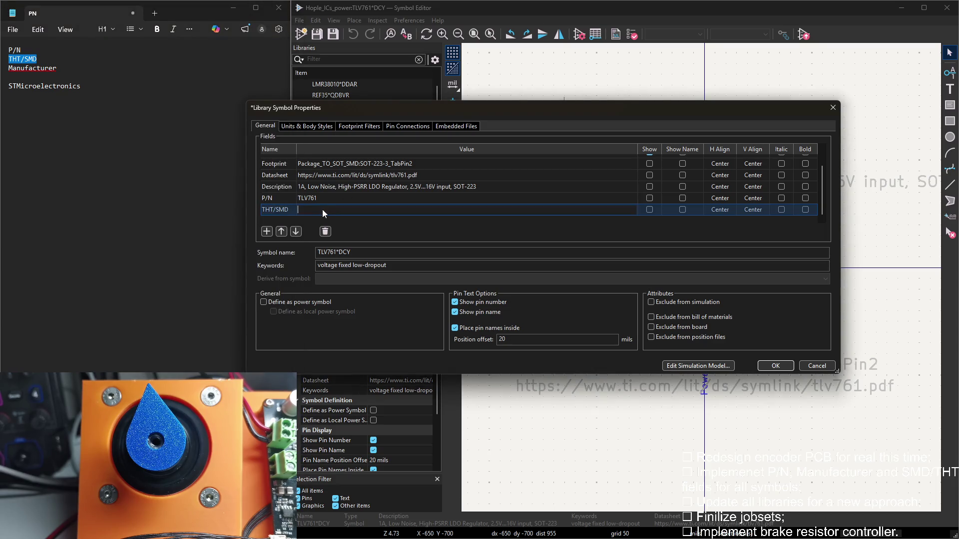
Add a Manufacturer field set to TI and confirm the properties
click(266, 232)
drag(56, 69, 17, 69)
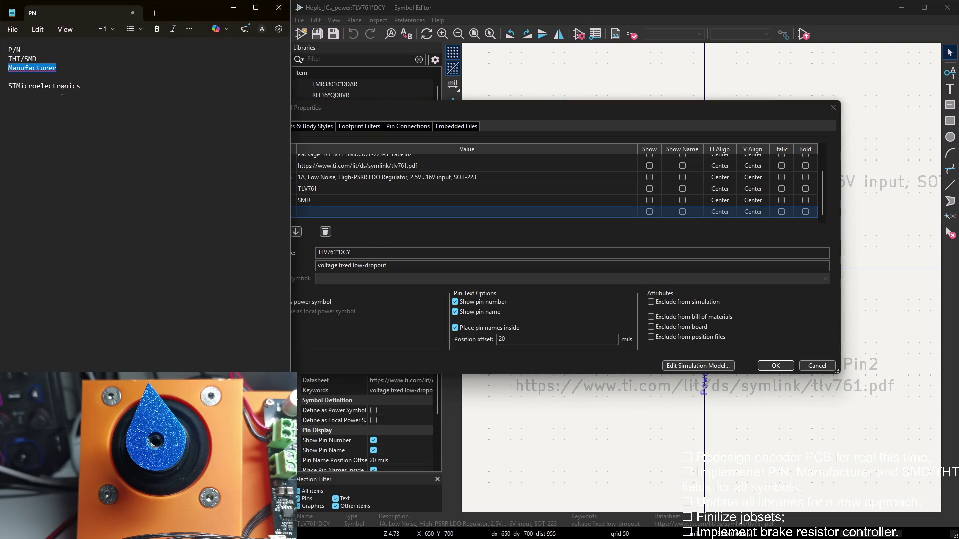
key(ctrl+c)
click(345, 234)
key(ctrl+v)
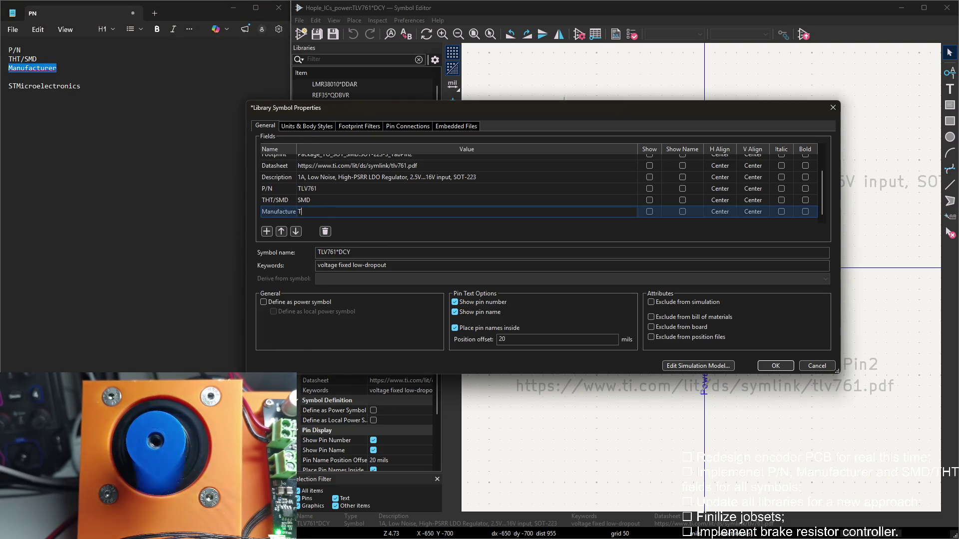
click(324, 215)
click(775, 366)
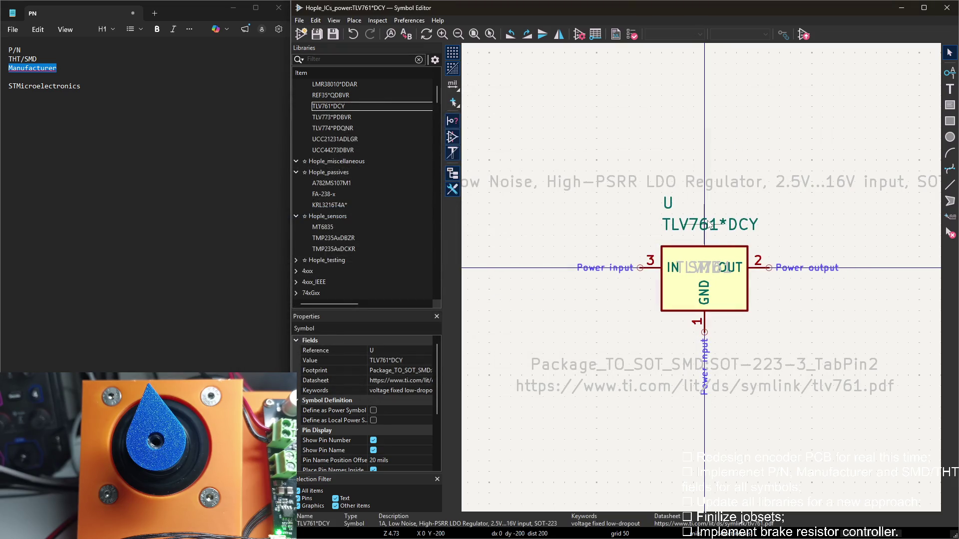
shift+scroll(674, 270, down, 2)
Drag TLV761, SMD and TI into a column below the symbol and save with Ctrl+S
click(704, 210)
scroll(704, 208, up, 3)
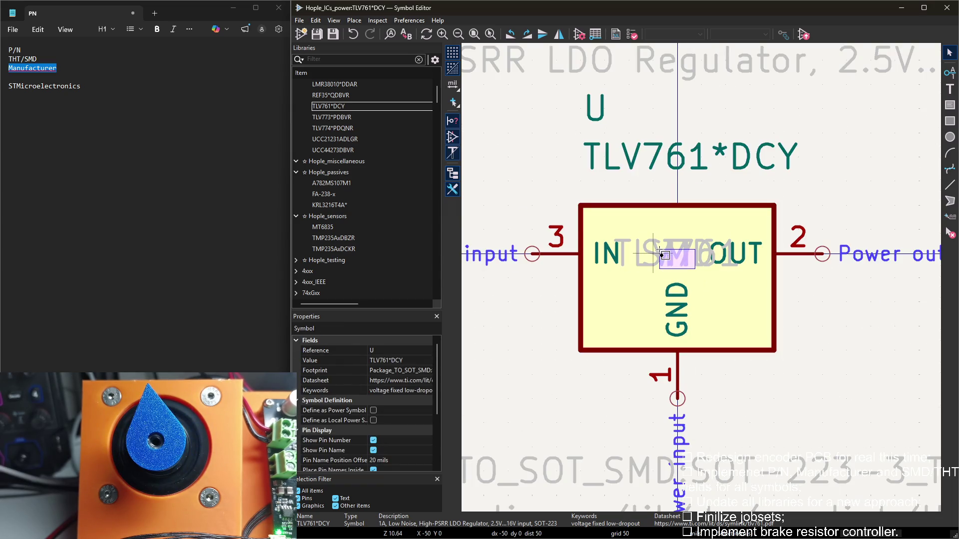
scroll(678, 268, down, 5)
scroll(696, 327, up, 5)
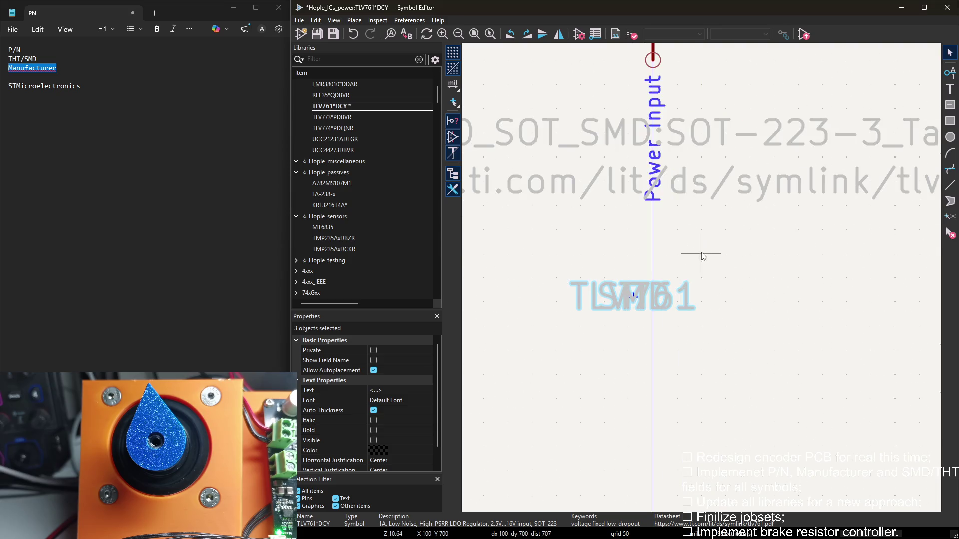
drag(700, 257, 653, 233)
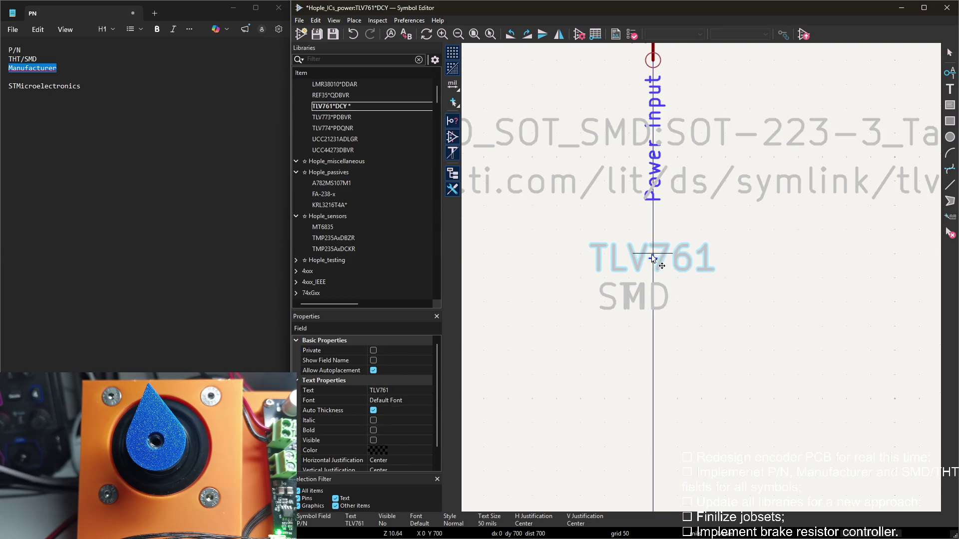
mouse_move(653, 298)
mouse_down()
mouse_move(650, 285)
mouse_move(658, 357)
mouse_up()
click(650, 285)
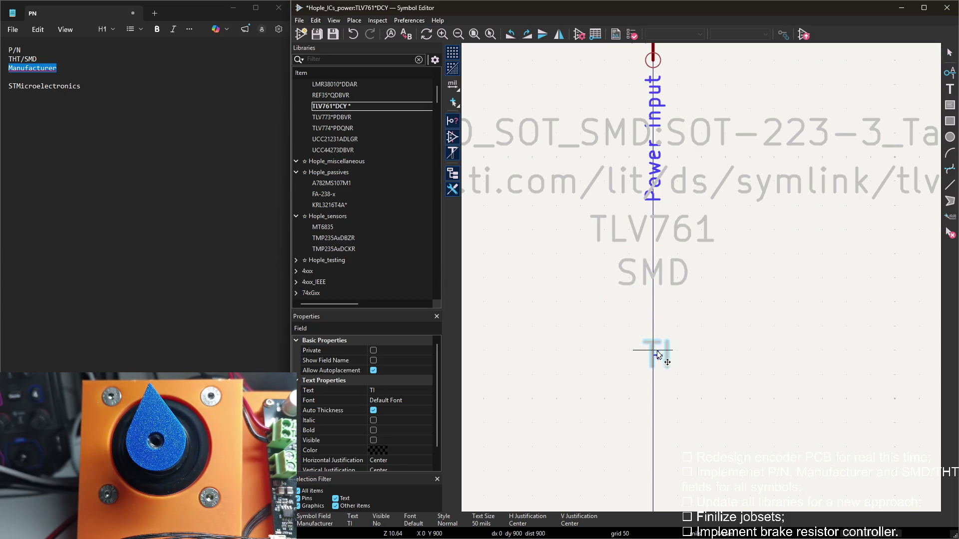
drag(649, 282, 653, 278)
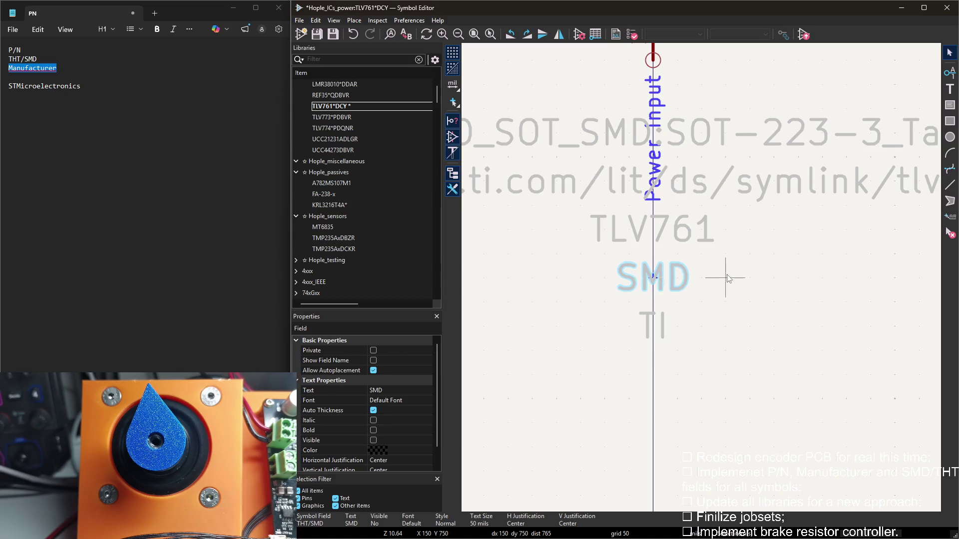
key(Escape)
key(ctrl+s)
In TLV773*PDBVR's properties, add three fields named P/N, THT/SMD and Manufacturer
double_click(338, 116)
double_click(555, 187)
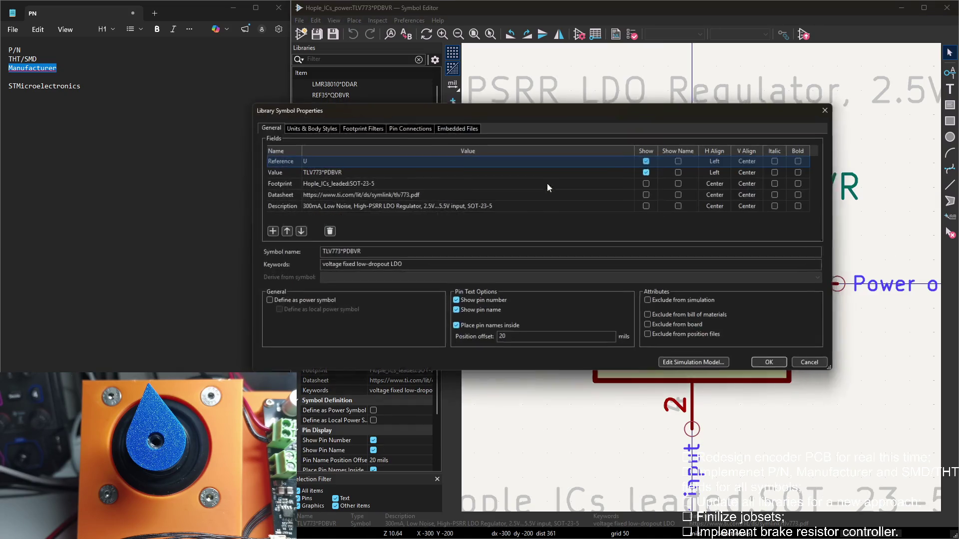
click(265, 230)
double_click(14, 50)
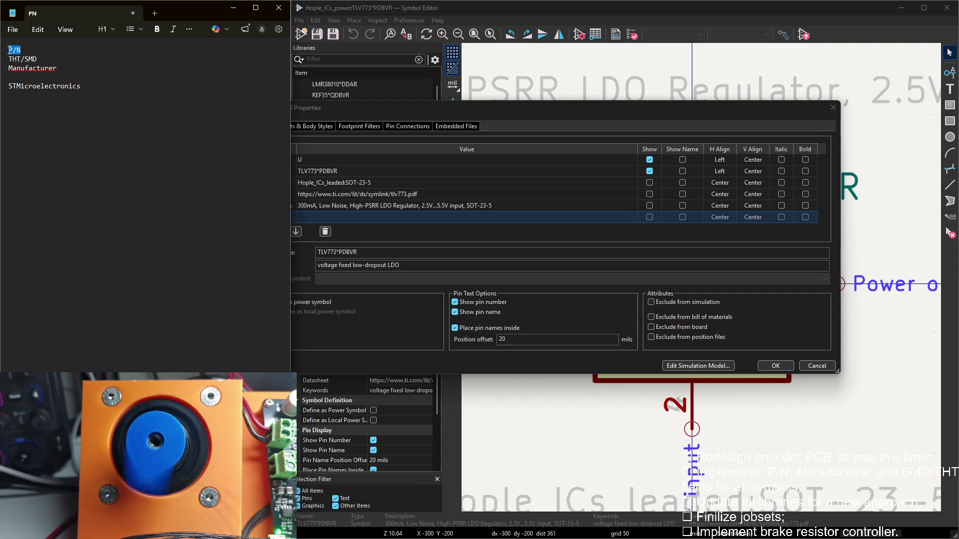
click(268, 214)
click(265, 231)
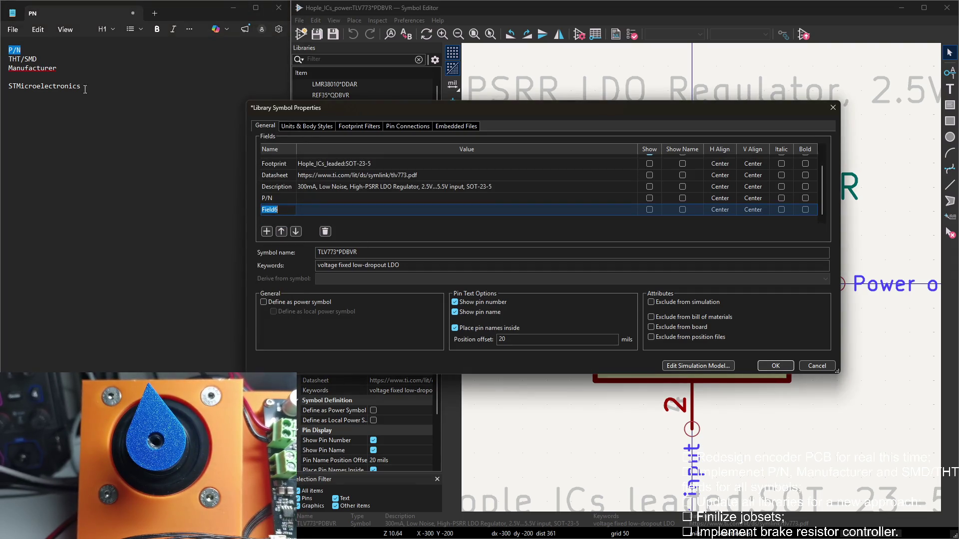
drag(37, 59, 9, 60)
click(279, 211)
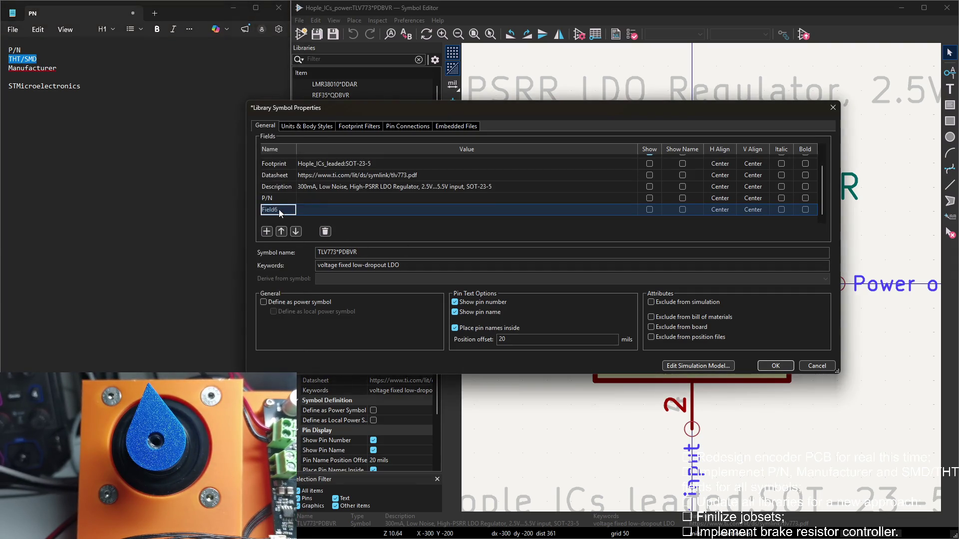
click(266, 231)
drag(60, 67, 13, 68)
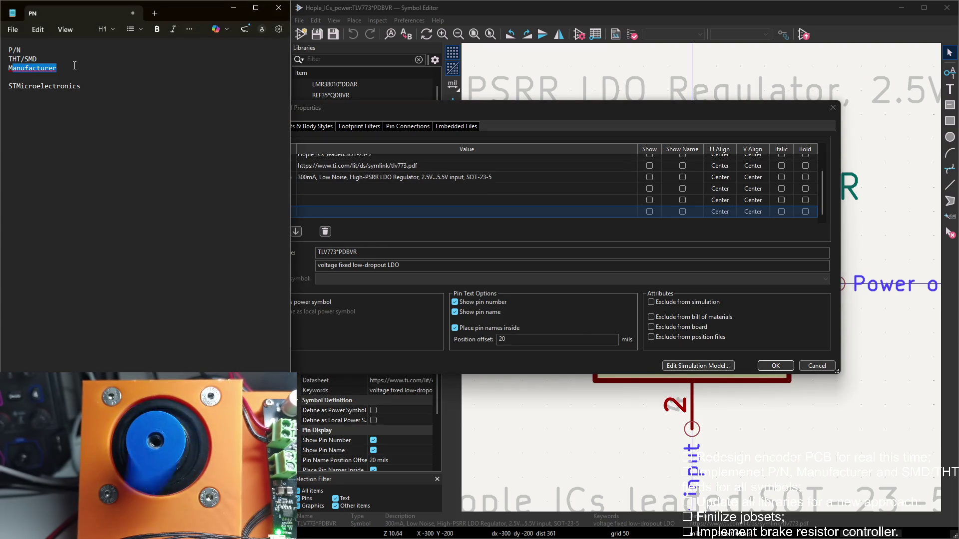
click(281, 215)
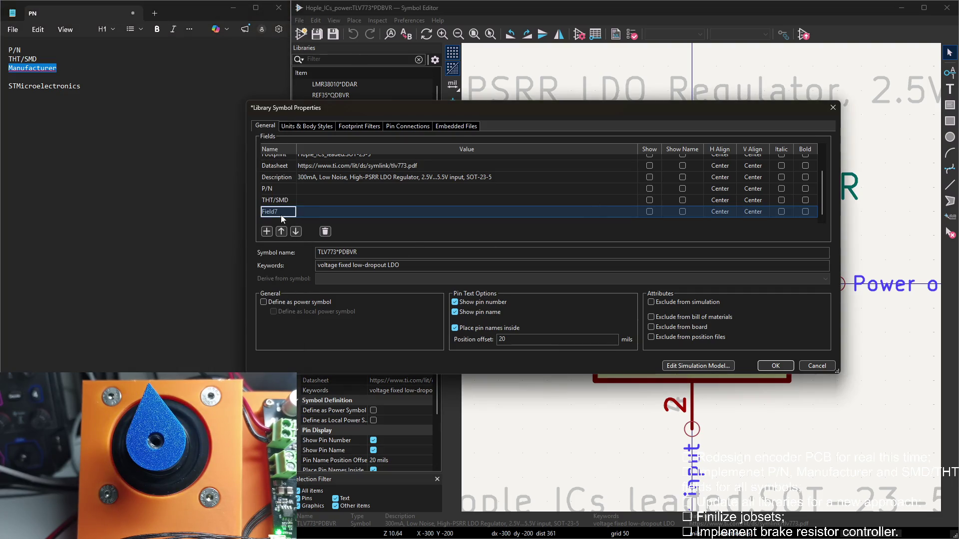
Set P/N to TLV773 by pasting the part value and trimming the PDBVR suffix
click(317, 207)
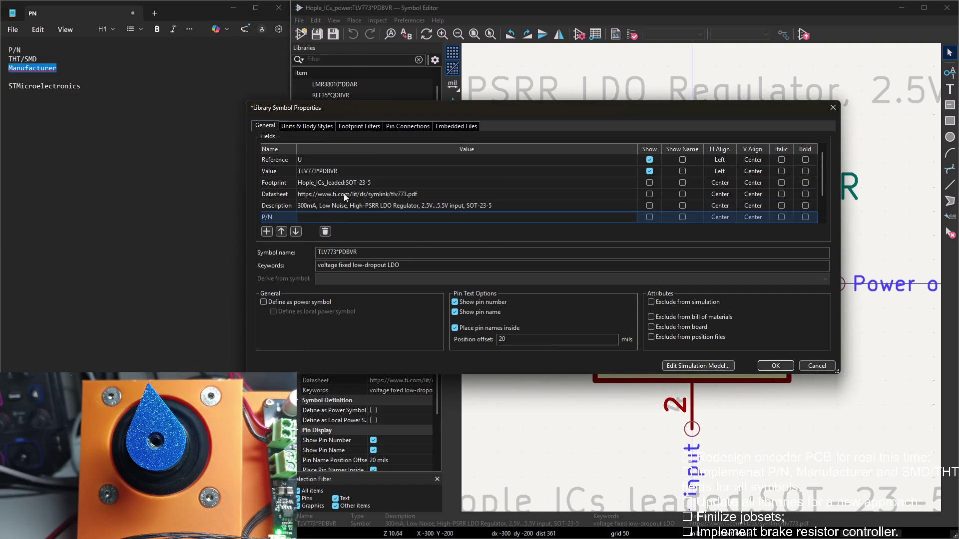
click(337, 171)
key(ctrl+c)
click(318, 217)
key(ctrl+v)
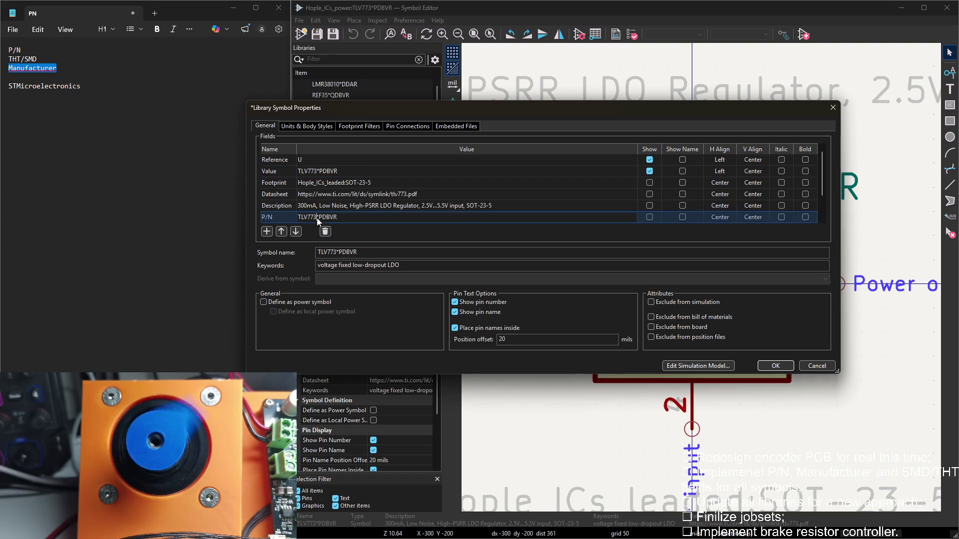
drag(338, 218, 319, 218)
key(BackSpace)
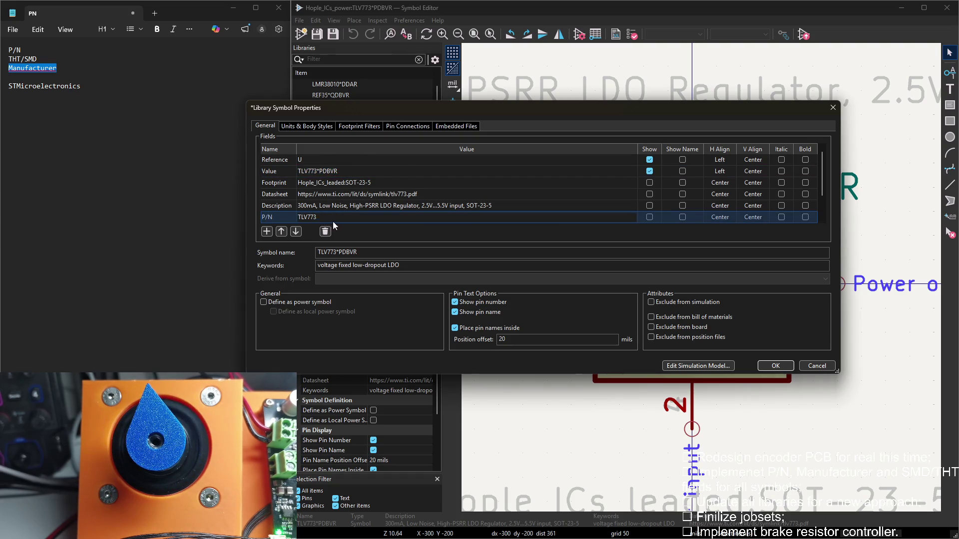
key(Return)
Set THT/SMD to SMD and Manufacturer to TI, then confirm the fields
click(303, 202)
key(Return)
click(325, 212)
text(TI)
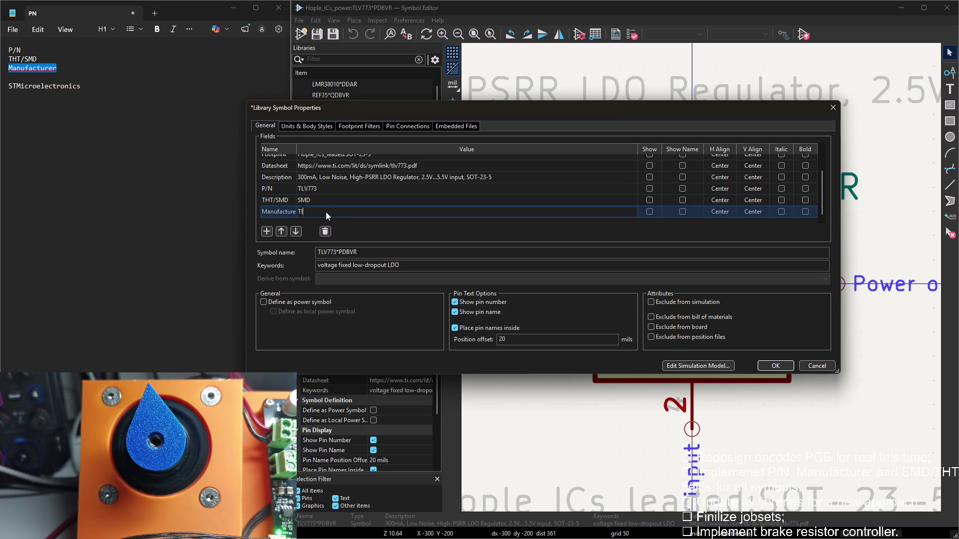
click(776, 365)
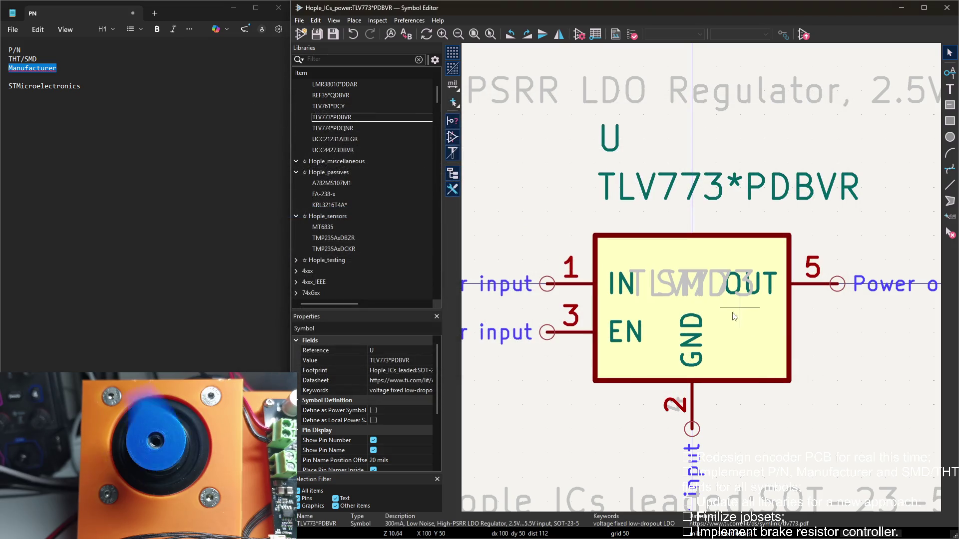
scroll(710, 274, down, 2)
Move the new fields below the symbol and place TLV773 at the top of the column
mouse_move(710, 275)
mouse_down()
mouse_move(697, 285)
mouse_move(707, 297)
mouse_move(707, 242)
mouse_up()
key(m)
scroll(698, 314, down, 3)
scroll(702, 328, up, 5)
click(663, 311)
mouse_move(664, 310)
mouse_down()
mouse_move(679, 346)
mouse_move(600, 385)
mouse_up()
Line SMD and TI up under TLV773, then open TLV774*PDQNR for editing
mouse_move(697, 390)
mouse_down()
mouse_move(718, 295)
mouse_move(702, 354)
mouse_move(702, 310)
mouse_up()
drag(600, 372, 702, 381)
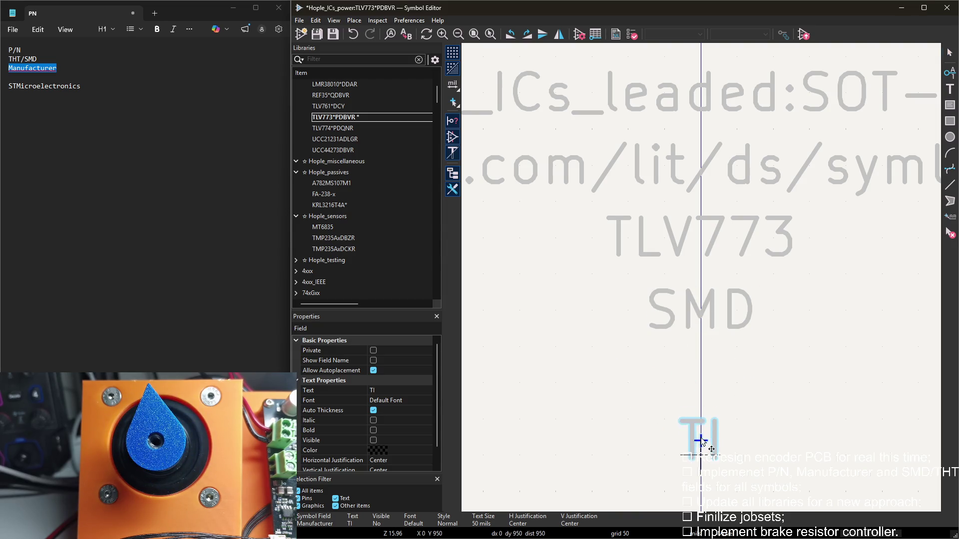
click(768, 366)
scroll(702, 278, down, 3)
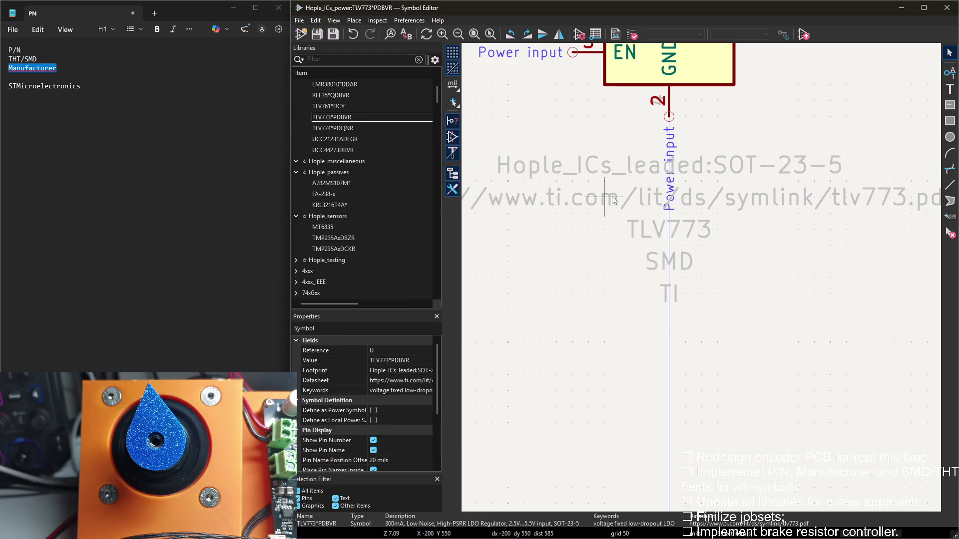
double_click(352, 128)
In TLV774*PDQNR's properties, add a P/N field with value TLV774
double_click(501, 171)
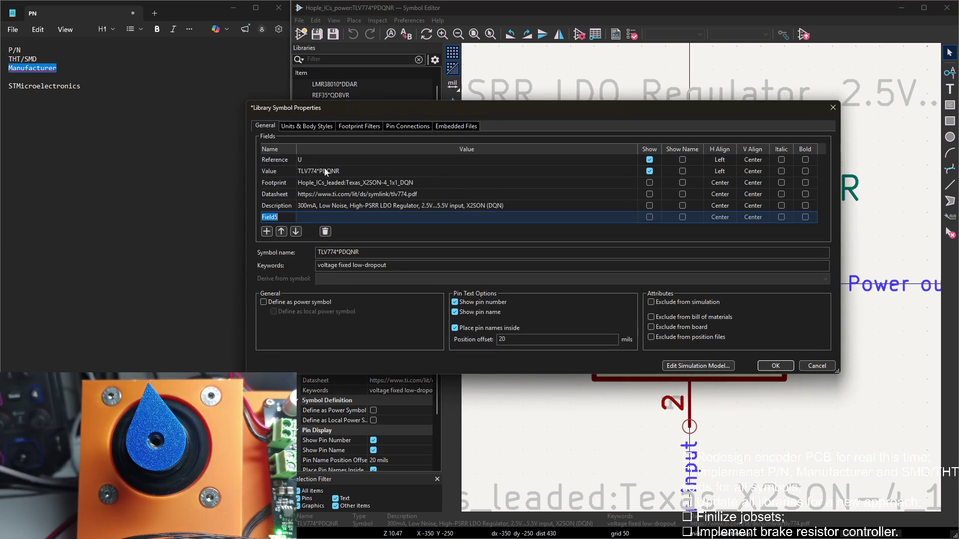
click(266, 231)
click(272, 217)
text(P/)
text(n)
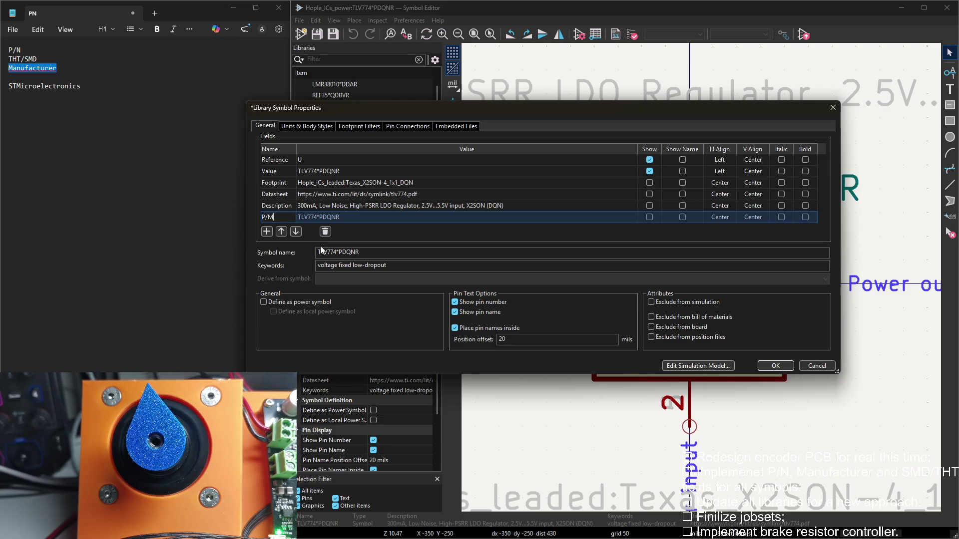
key(Up)
key(Down)
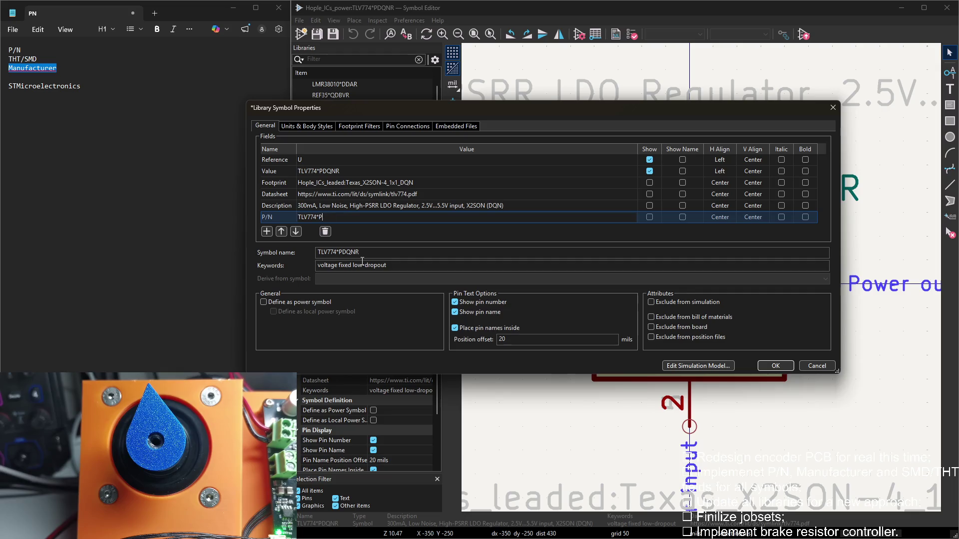
key(ctrl+a)
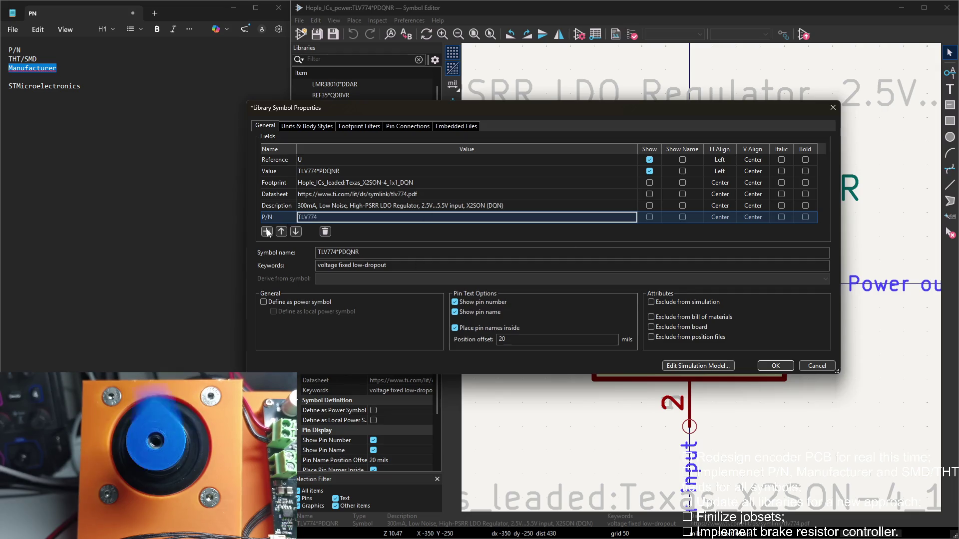
Add a THT/SMD field named from the notes and set it to SMD
click(266, 231)
click(26, 58)
double_click(26, 59)
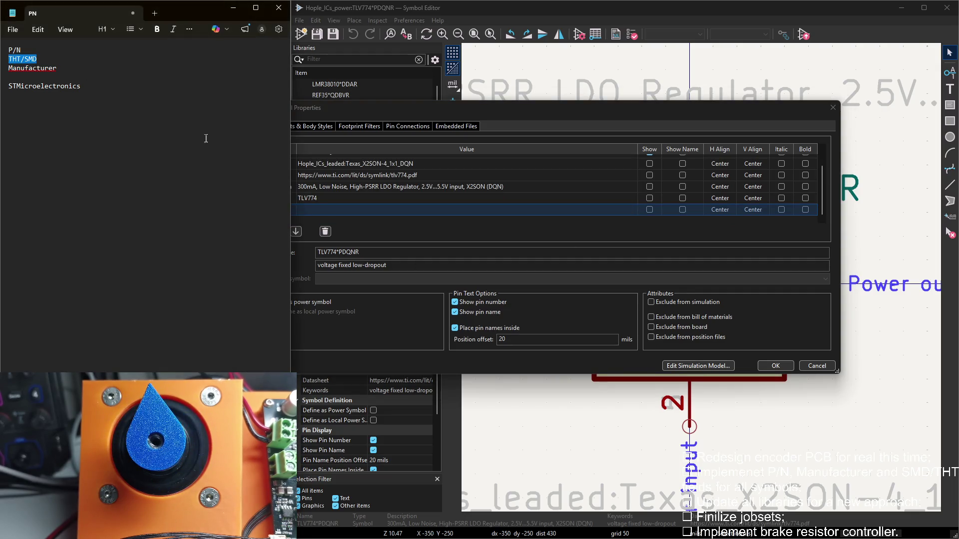
key(ctrl+c)
click(321, 209)
key(ctrl+v)
key(Tab)
key(ctrl+a)
Add a Manufacturer field set to TI and apply the properties
double_click(9, 68)
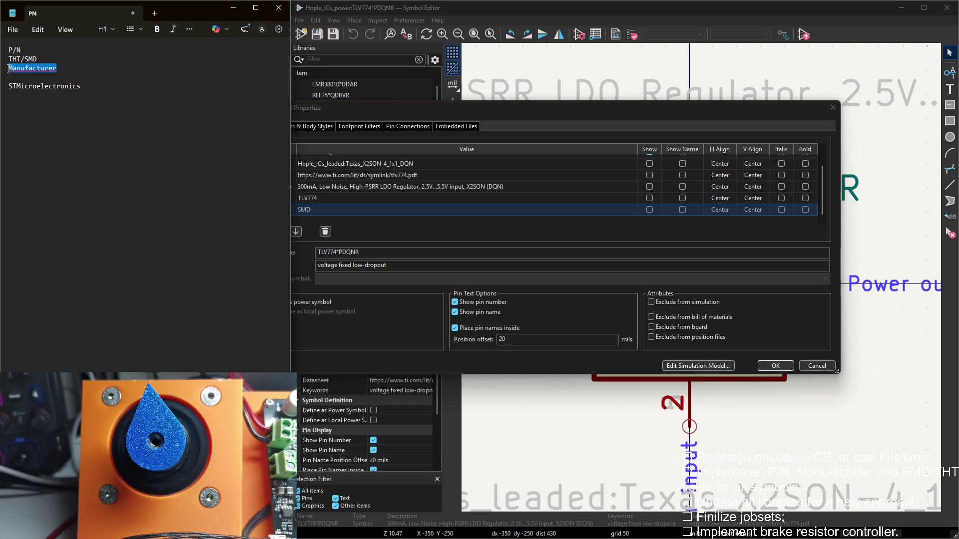
key(ctrl+c)
click(369, 230)
click(266, 231)
key(ctrl+v)
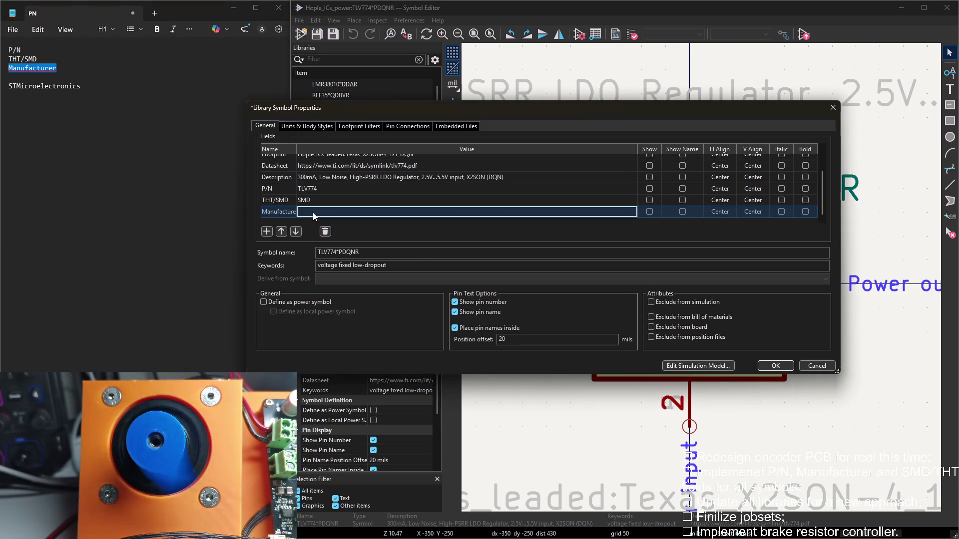
key(Tab)
text(TI)
click(314, 211)
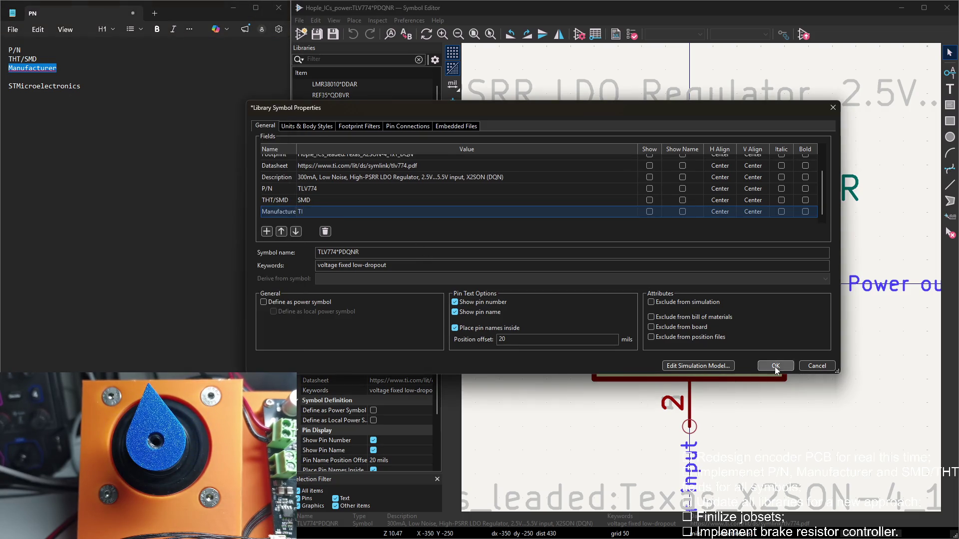
click(776, 365)
Stack TLV774, SMD and TI below the symbol, then open UCC21231ADLGR
drag(684, 291, 731, 308)
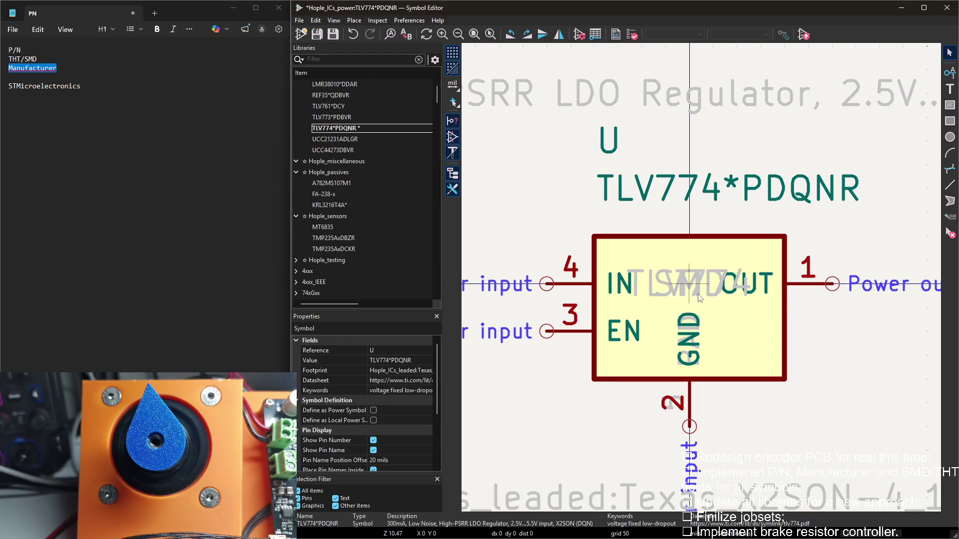
scroll(704, 285, down, 3)
scroll(702, 331, up, 2)
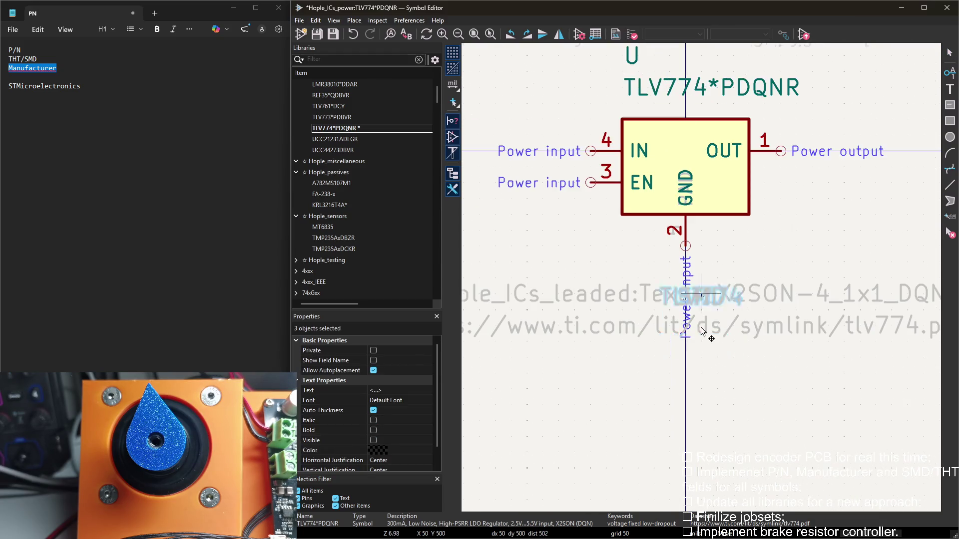
click(697, 403)
scroll(695, 274, up, 2)
middle_drag(702, 278, 777, 332)
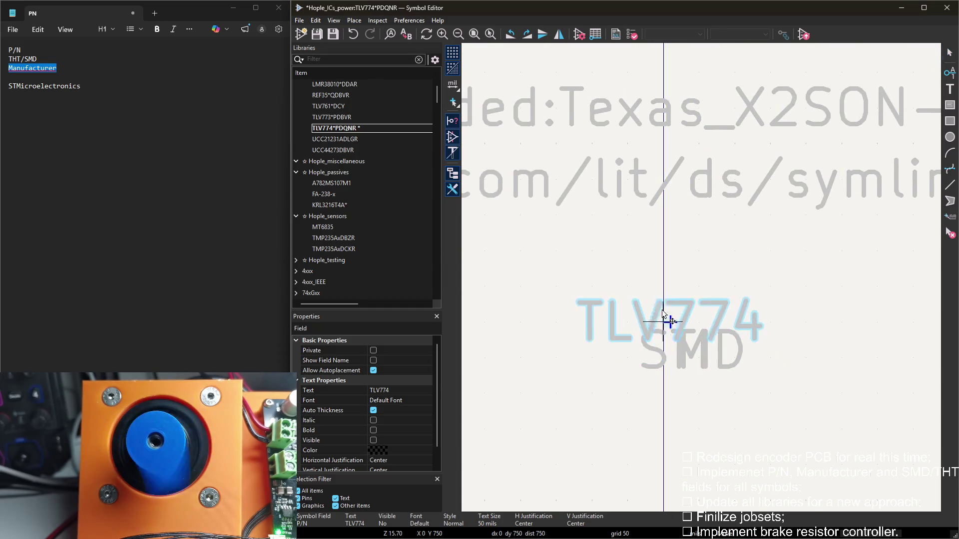
mouse_move(695, 347)
mouse_down()
mouse_move(672, 327)
mouse_move(659, 396)
mouse_up()
click(663, 395)
scroll(728, 240, down, 2)
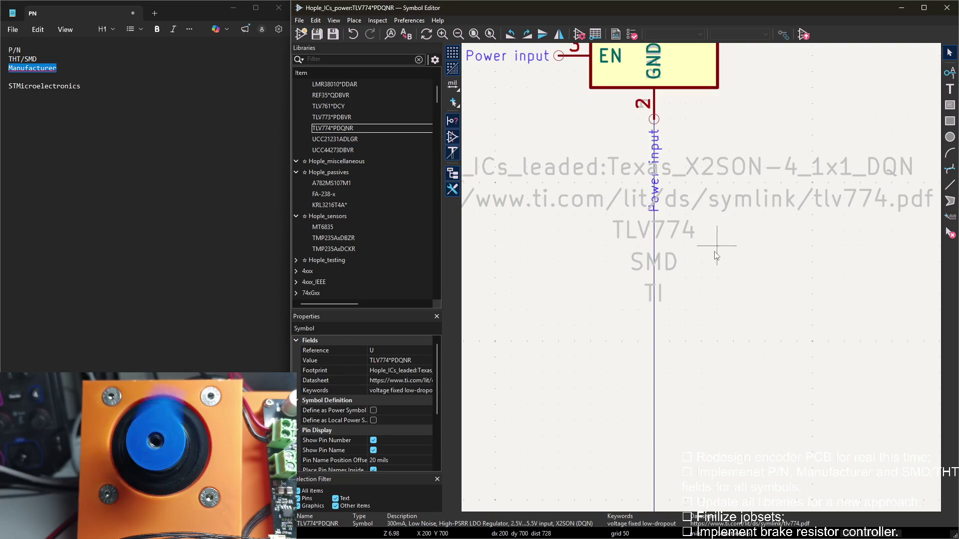
scroll(688, 179, down, 2)
scroll(483, 148, up, 1)
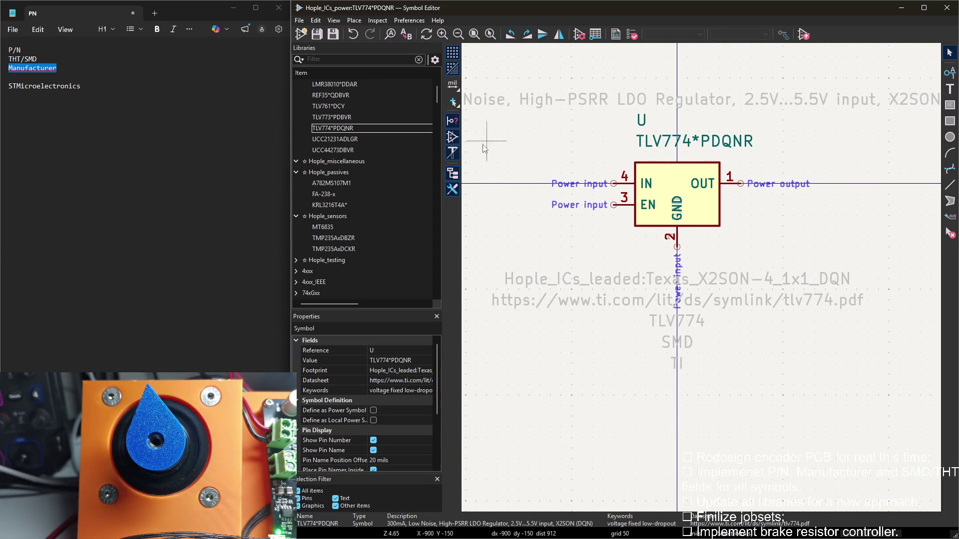
click(359, 140)
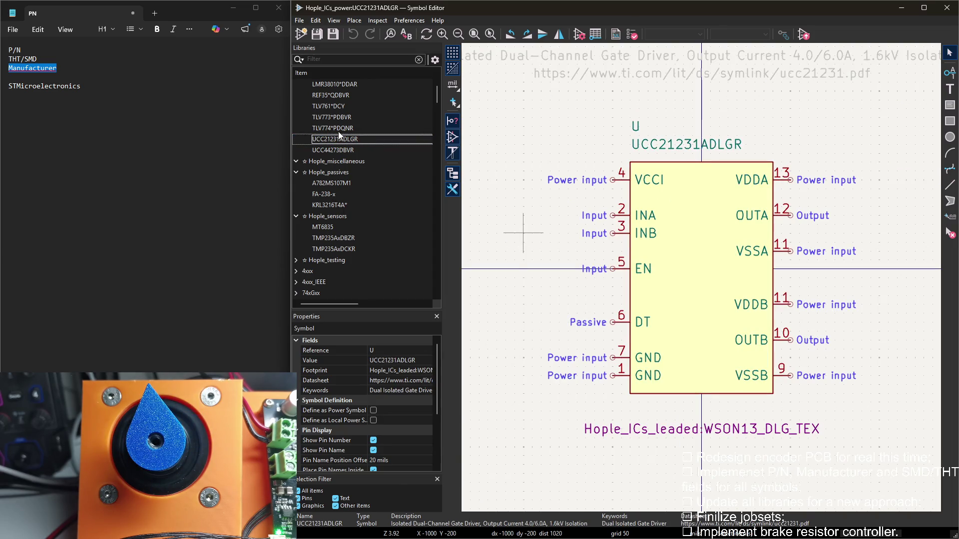
In UCC21231ADLGR's Symbol Properties, add a new field named P/N
middle_drag(536, 126, 558, 175)
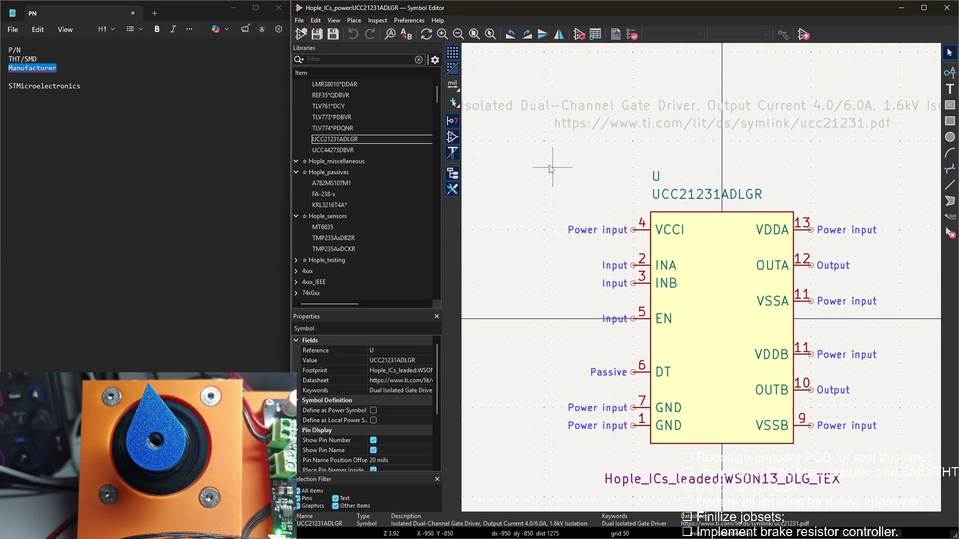
double_click(550, 169)
click(266, 231)
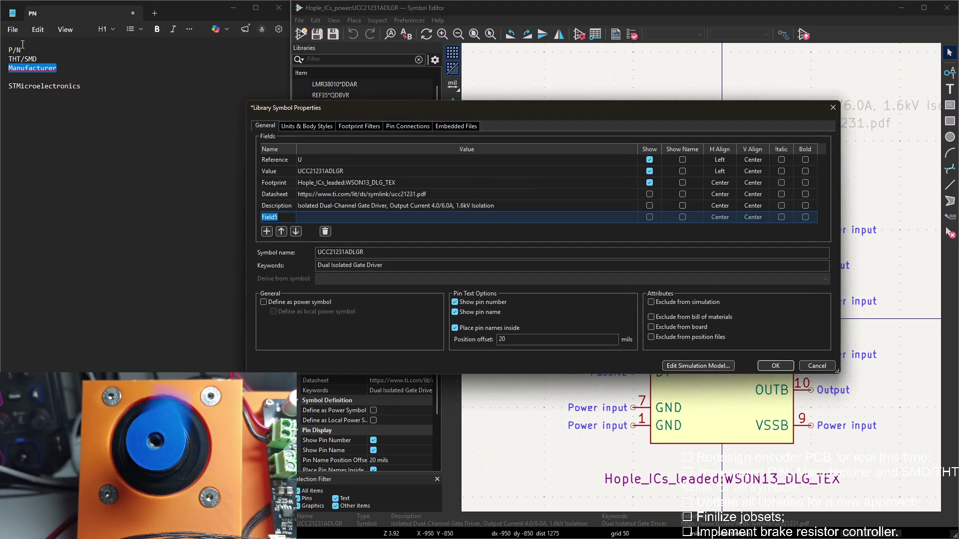
click(278, 217)
key(ctrl+v)
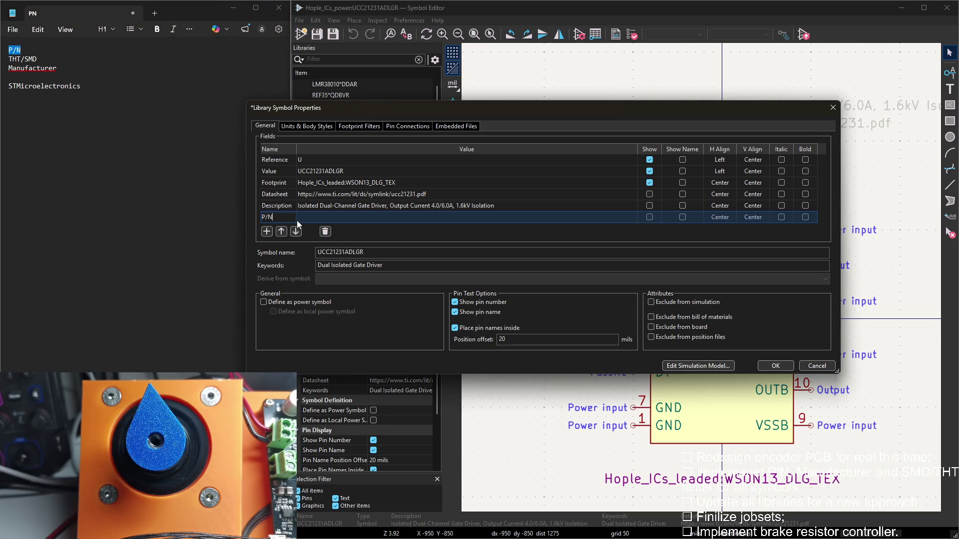
Add THT/SMD and Manufacturer fields, pasting both names from the notes
click(267, 232)
drag(43, 59, 8, 59)
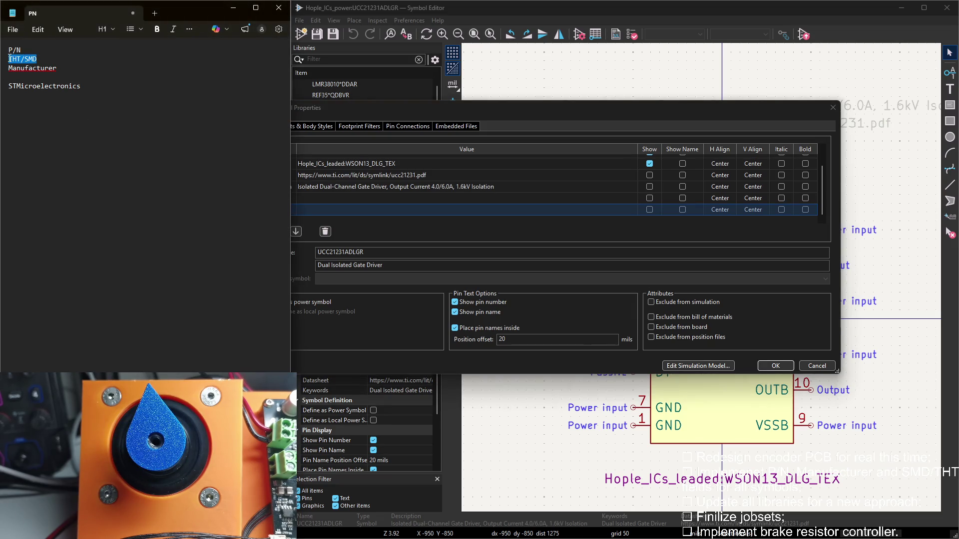
click(278, 209)
key(ctrl+v)
click(267, 232)
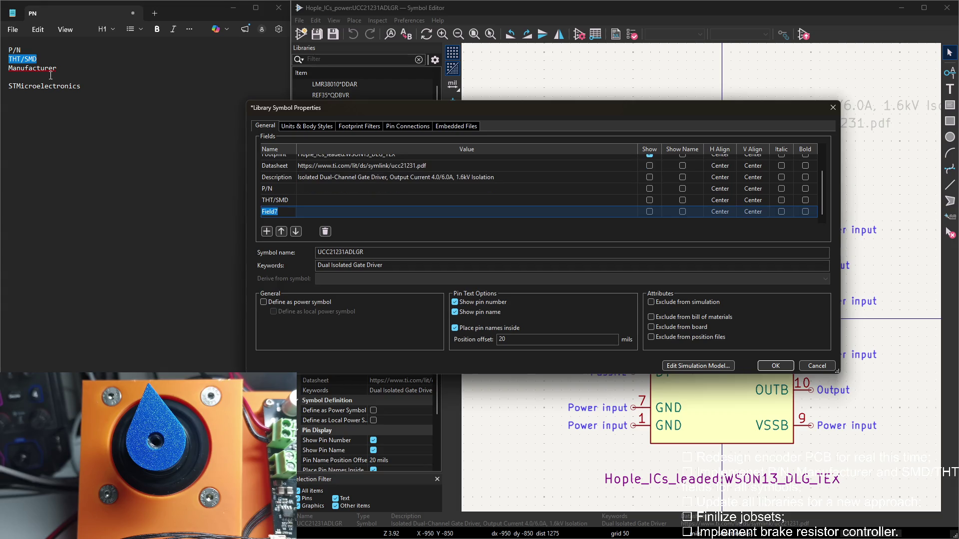
double_click(45, 69)
key(ctrl+c)
click(281, 211)
key(ctrl+v)
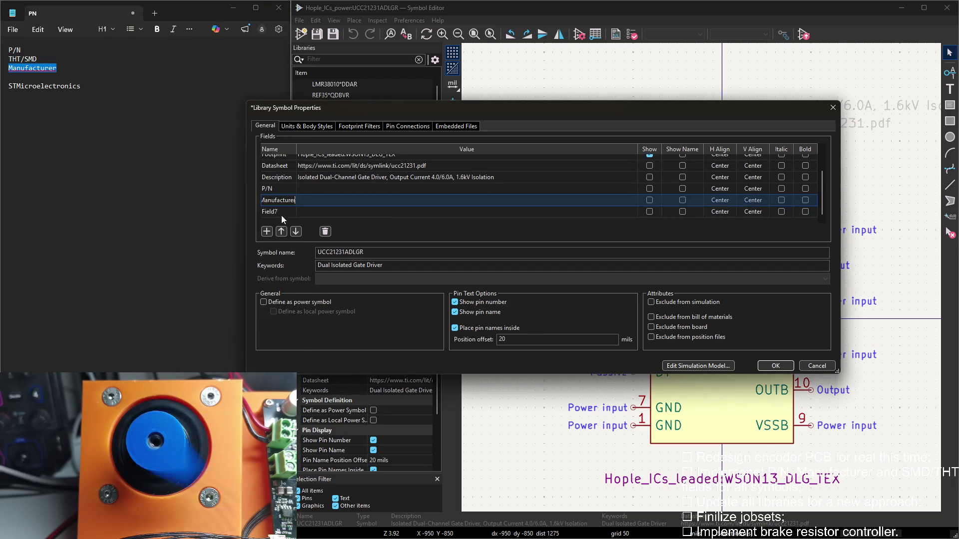
click(280, 213)
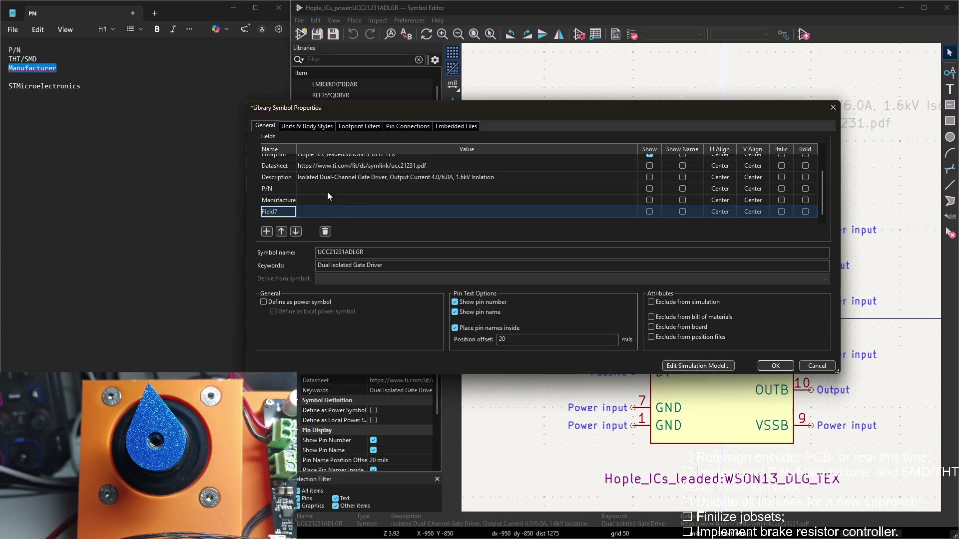
Dismiss the duplicate-name error and correct the Manufacturer field name
double_click(23, 58)
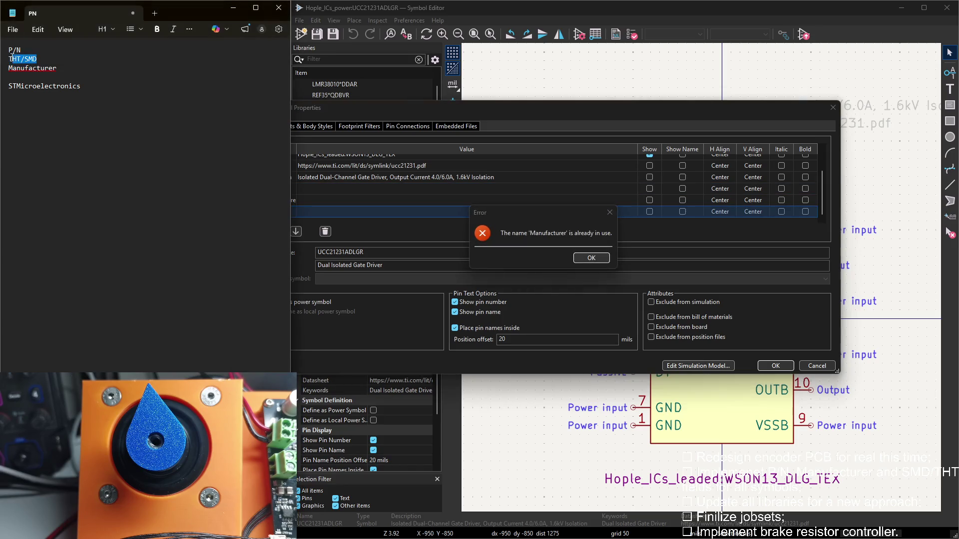
click(591, 257)
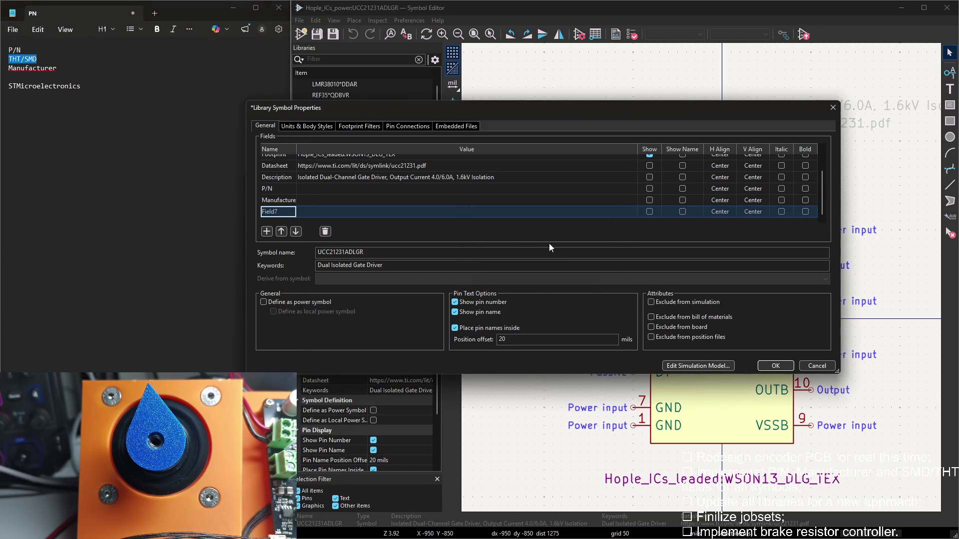
click(275, 204)
double_click(23, 68)
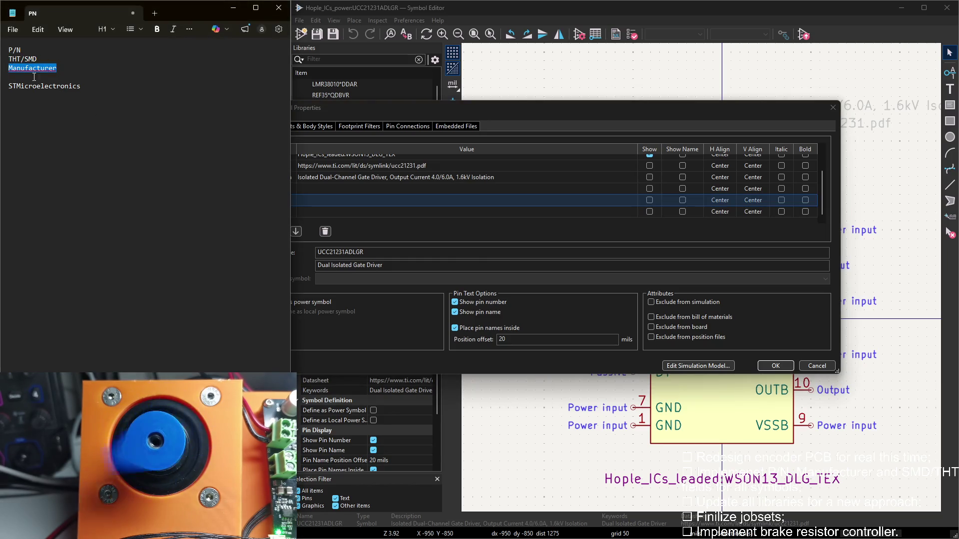
click(283, 212)
click(314, 191)
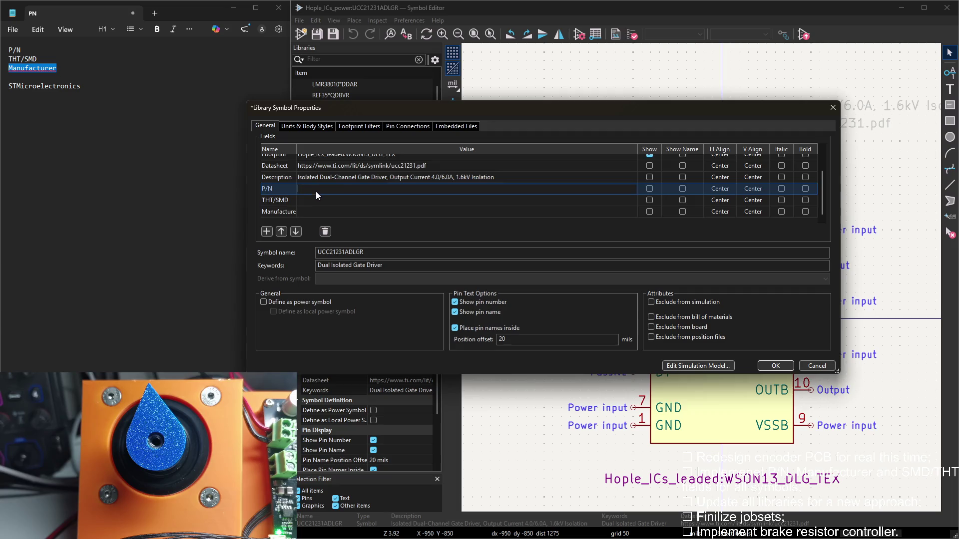
click(332, 170)
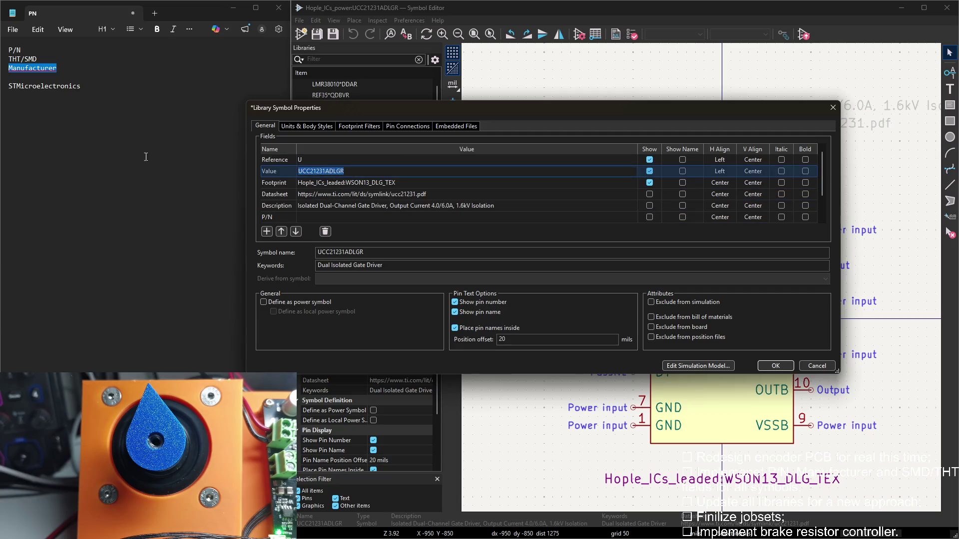
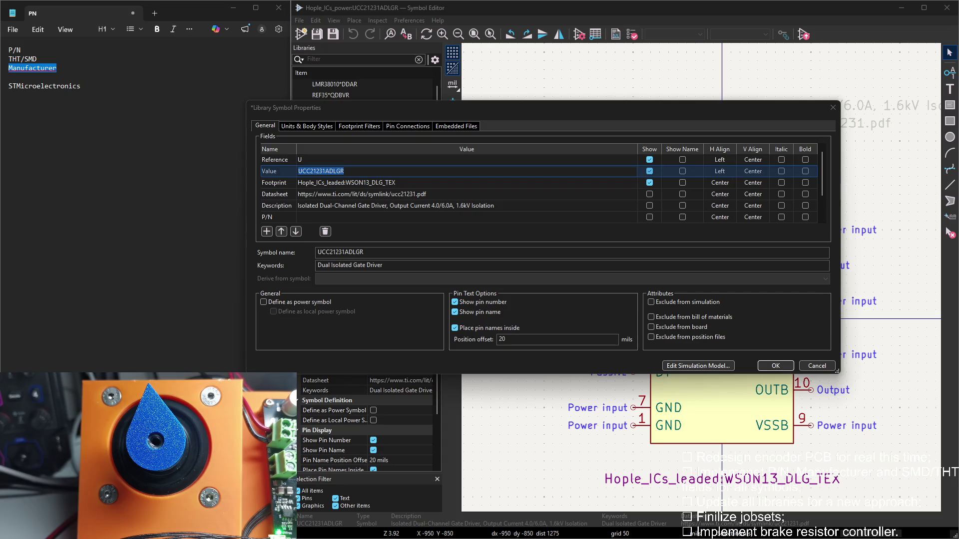
Fill P/N with UCC21231ADLGR, THT/SMD with SMD, Manufacturer with TI and confirm the properties
click(305, 217)
text(UCC21231ADLGR)
click(305, 200)
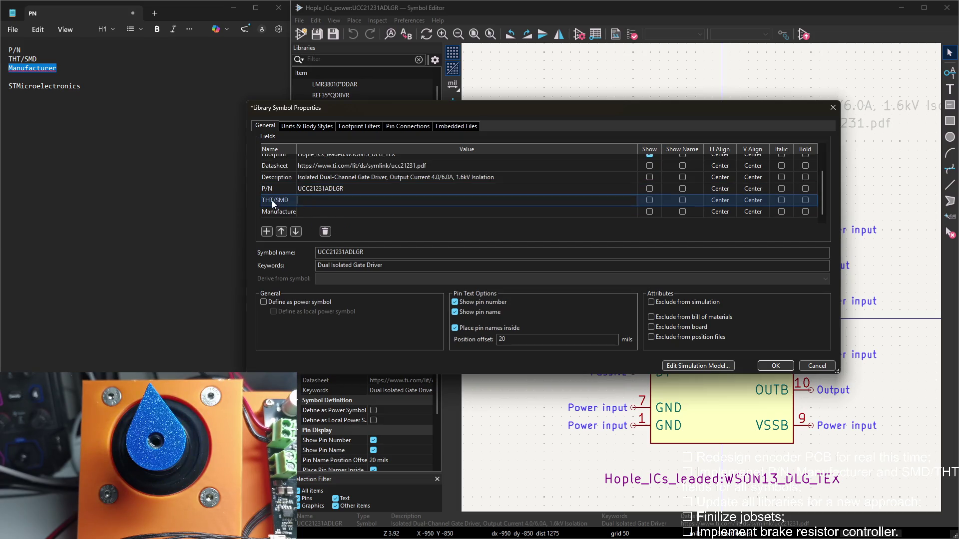
text(SMD)
key(Return)
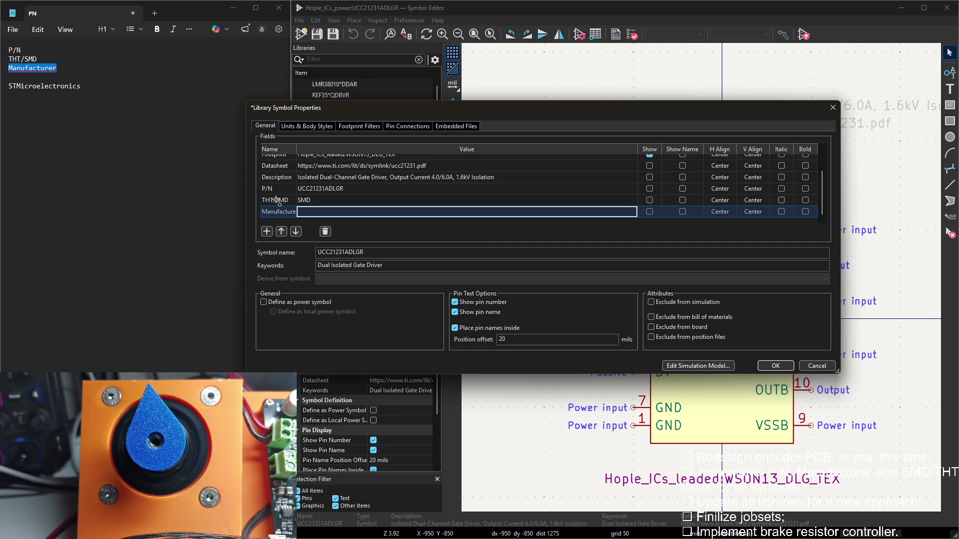
text(TI)
click(431, 221)
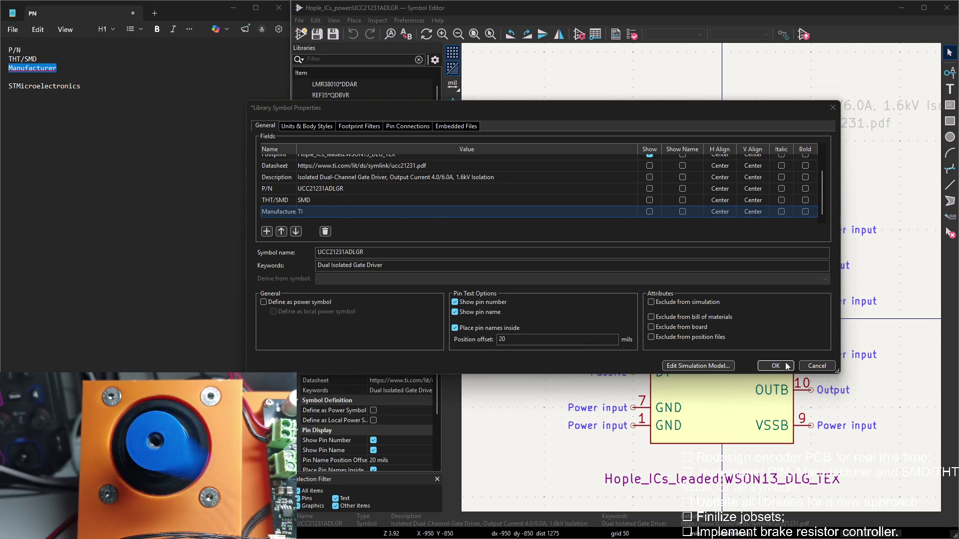
click(788, 365)
Move the part-number field text below the UCC21231ADLGR symbol
click(697, 210)
drag(698, 210, 697, 435)
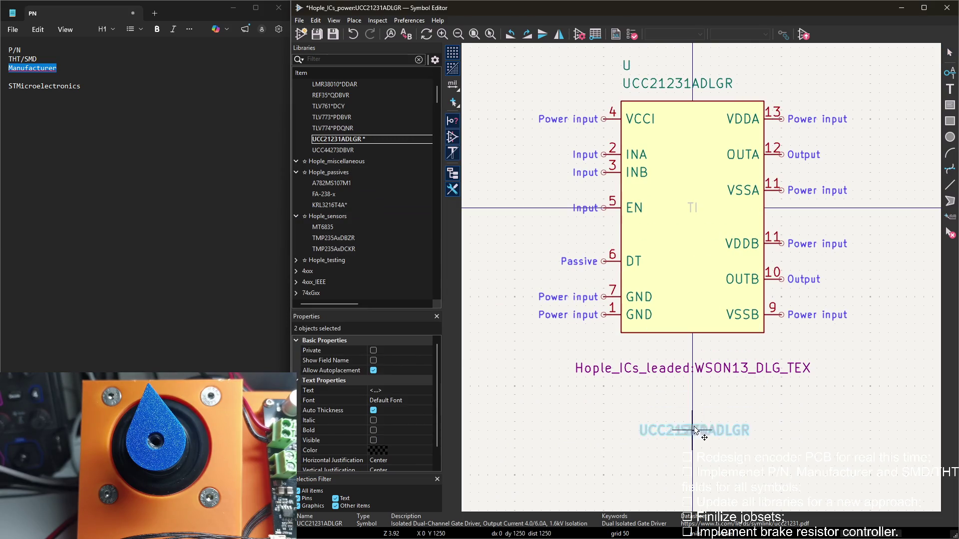
scroll(697, 434, up, 2)
click(660, 340)
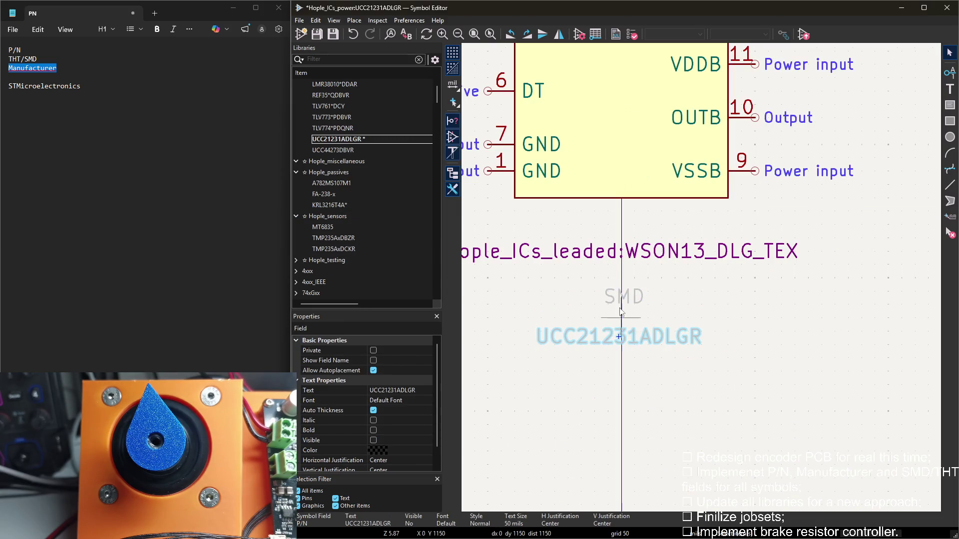
mouse_move(634, 300)
mouse_down()
mouse_move(648, 336)
mouse_move(621, 312)
mouse_up()
shift+scroll(620, 311, up, 2)
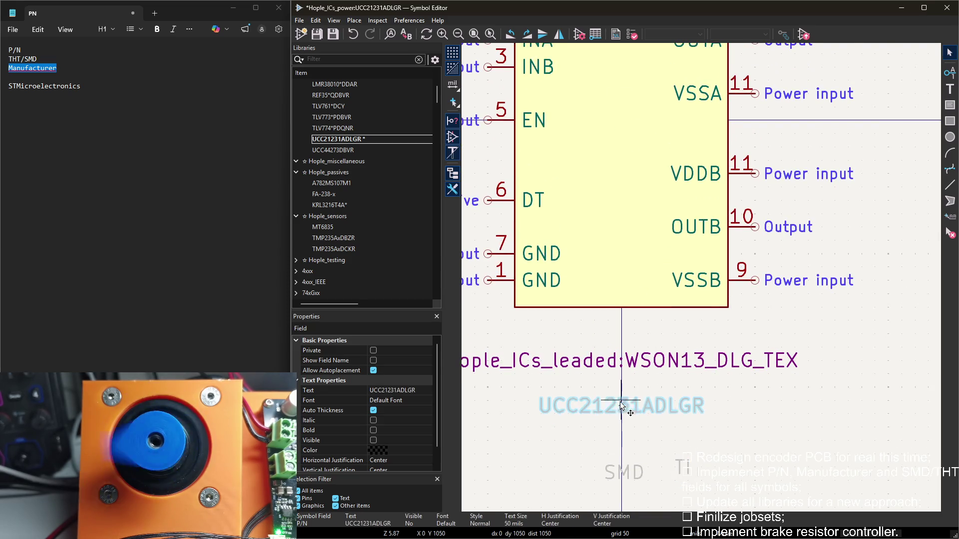
click(633, 389)
Stack the SMD and TI texts under the part number and save the library
drag(621, 471, 619, 438)
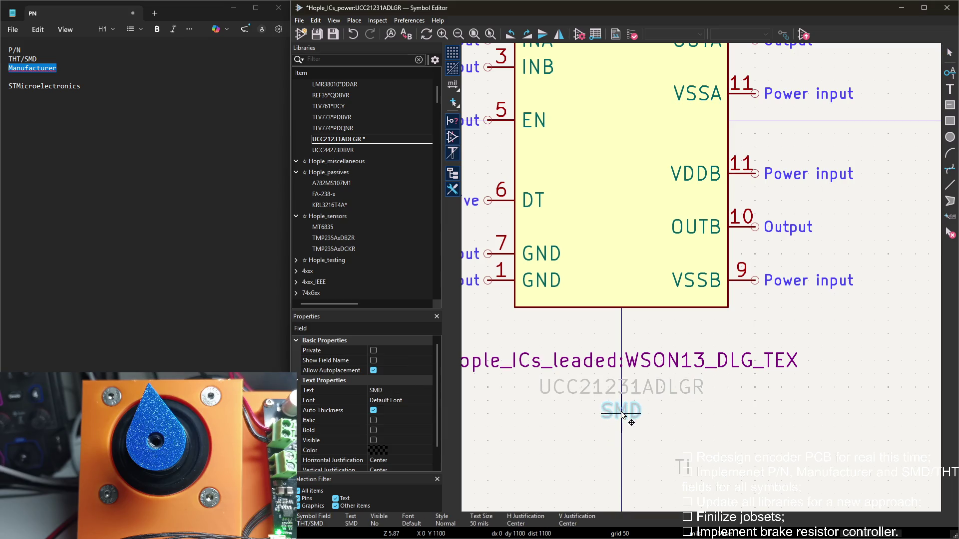
drag(663, 459, 659, 452)
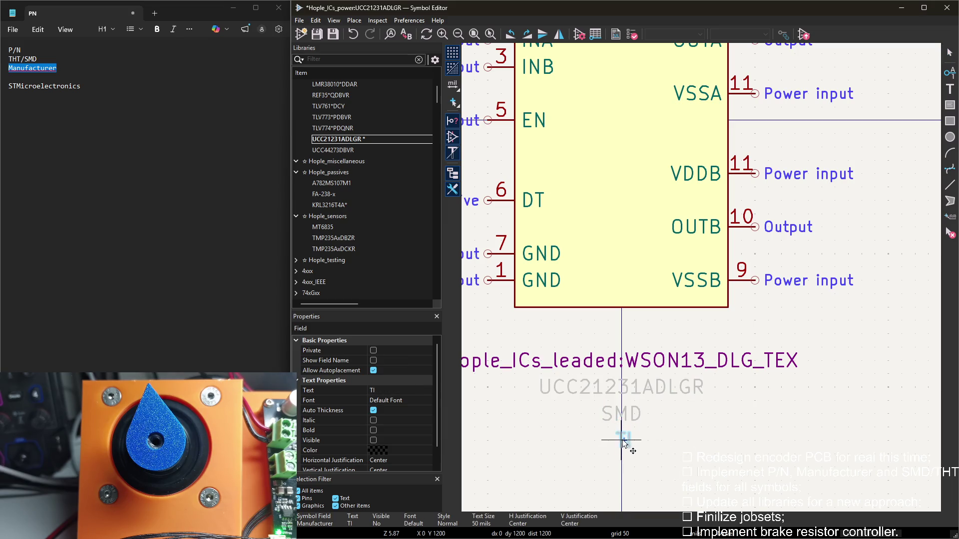
click(621, 443)
key(ctrl+s)
key(Home)
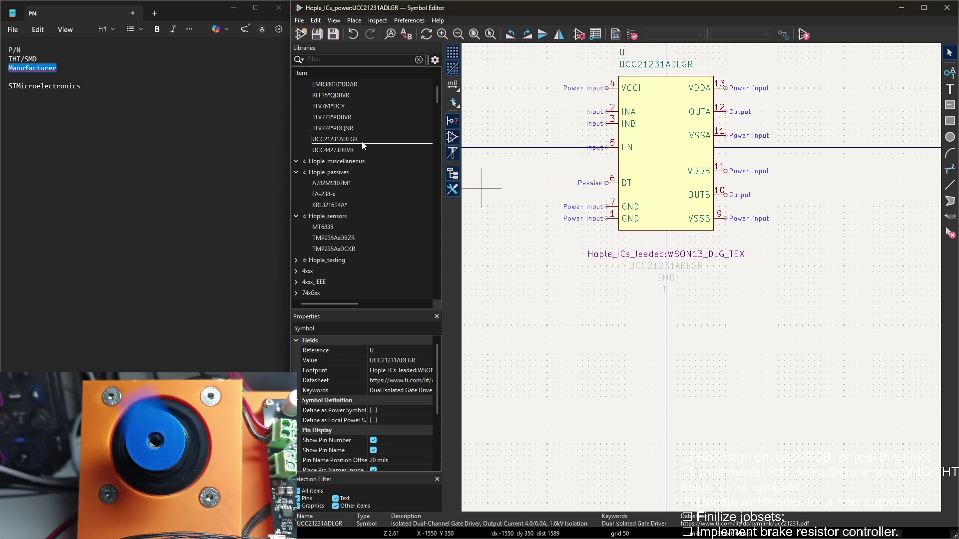
double_click(354, 149)
Add a new field named P/N to the UCC44273DBVR symbol properties
double_click(528, 117)
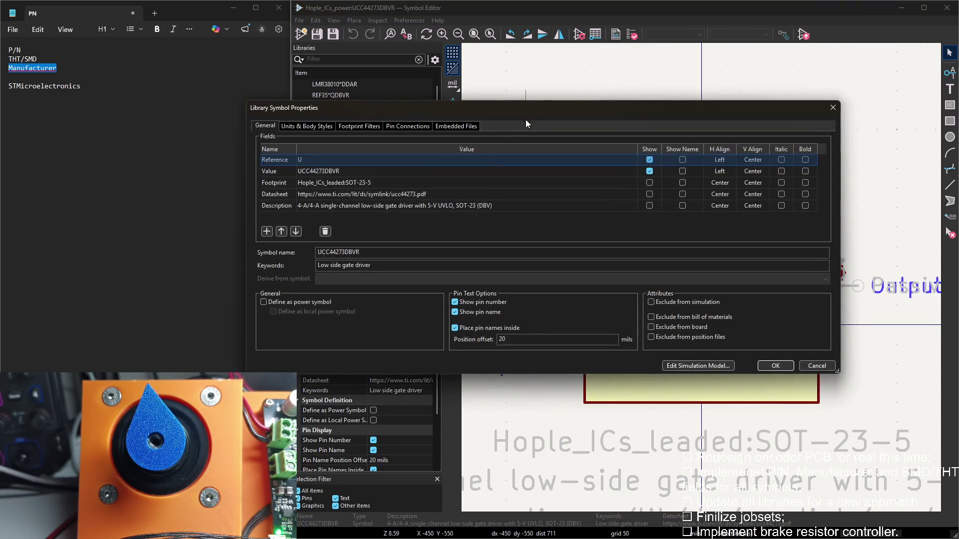
click(266, 231)
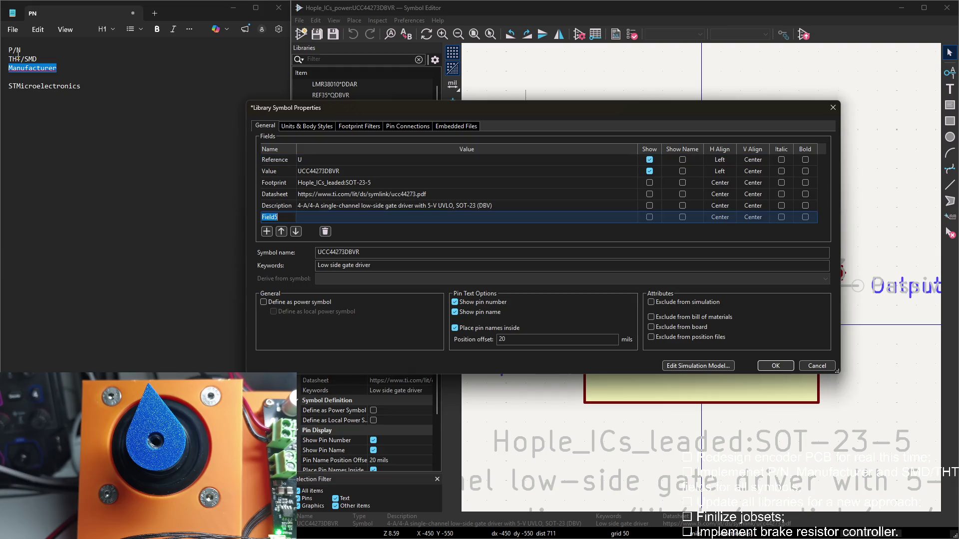
drag(9, 49, 23, 50)
key(ctrl+c)
click(343, 226)
click(289, 218)
key(ctrl+v)
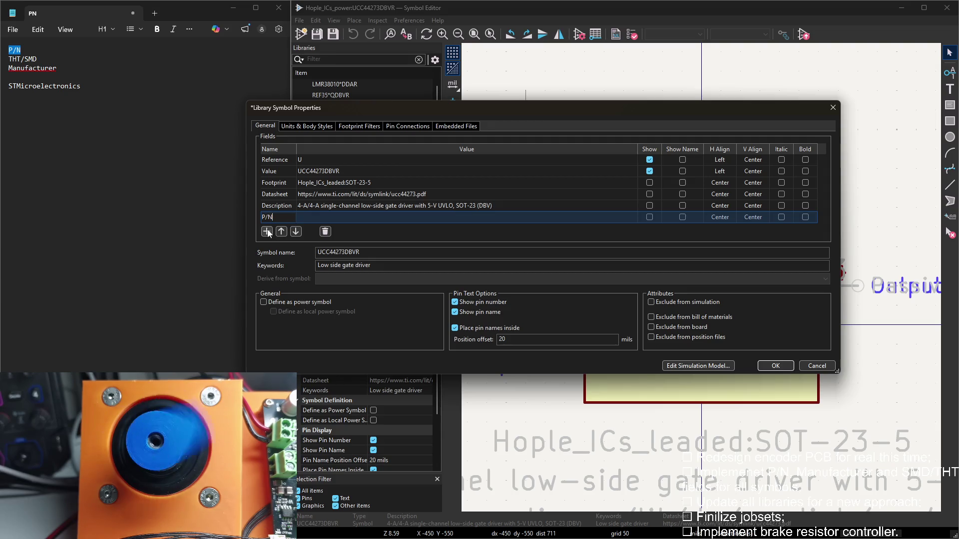
click(327, 171)
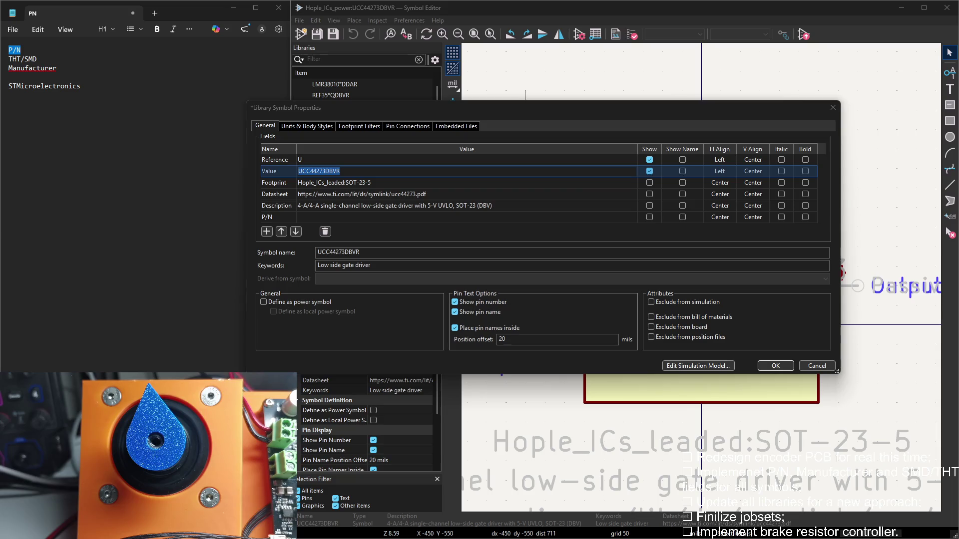
Add a THT/SMD field and set the P/N value to UCC44273DBVR
drag(37, 59, 7, 62)
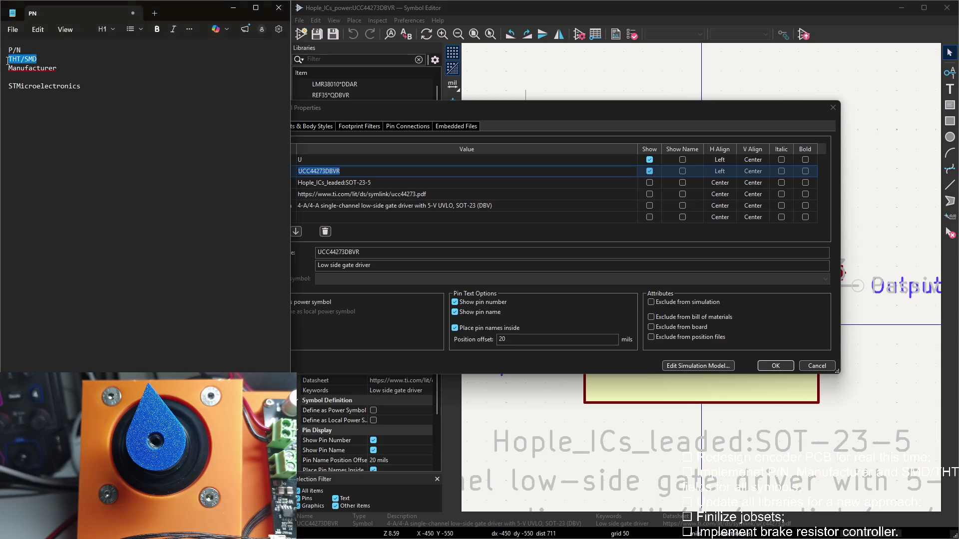
click(356, 239)
click(266, 231)
scroll(325, 177, up, 2)
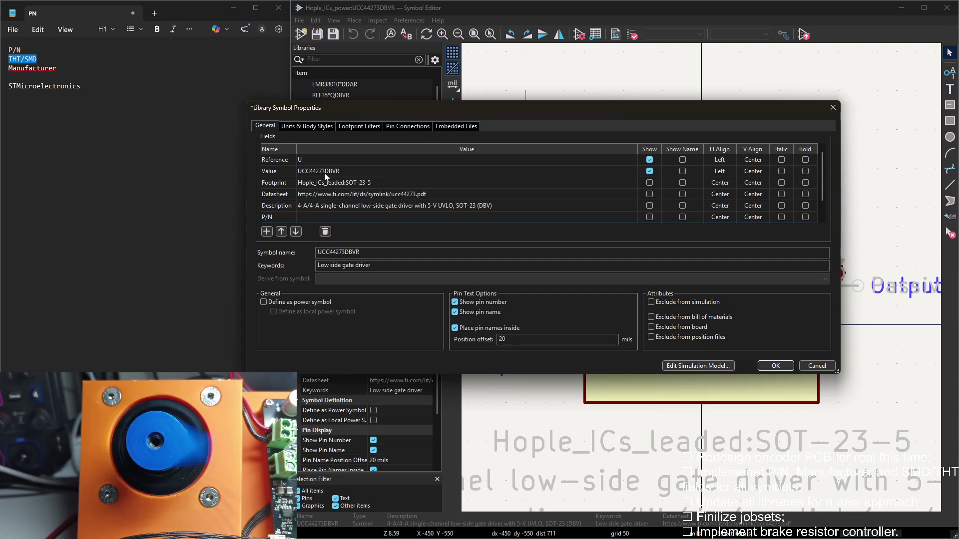
double_click(324, 173)
key(ctrl+c)
click(313, 218)
key(ctrl+v)
Add a Manufacturer field set to TI, set THT/SMD to SMD and confirm the properties
click(303, 208)
click(59, 69)
click(400, 230)
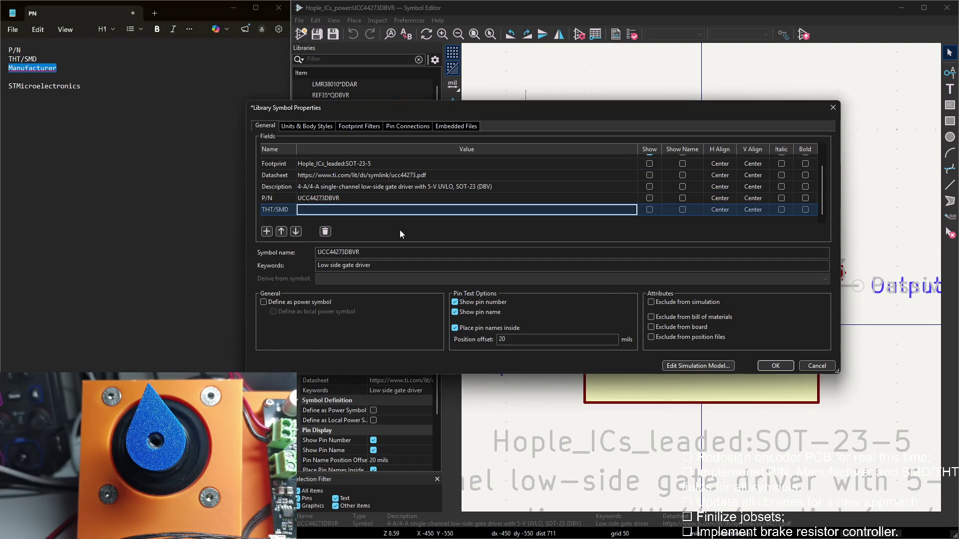
click(266, 231)
key(ctrl+v)
click(318, 213)
text(TI)
click(321, 200)
text(SMD)
key(Return)
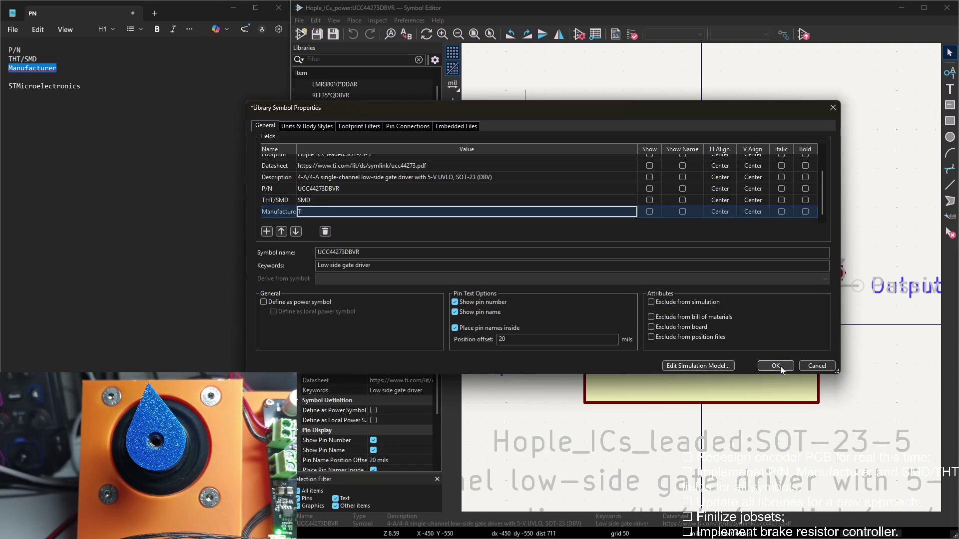
click(776, 365)
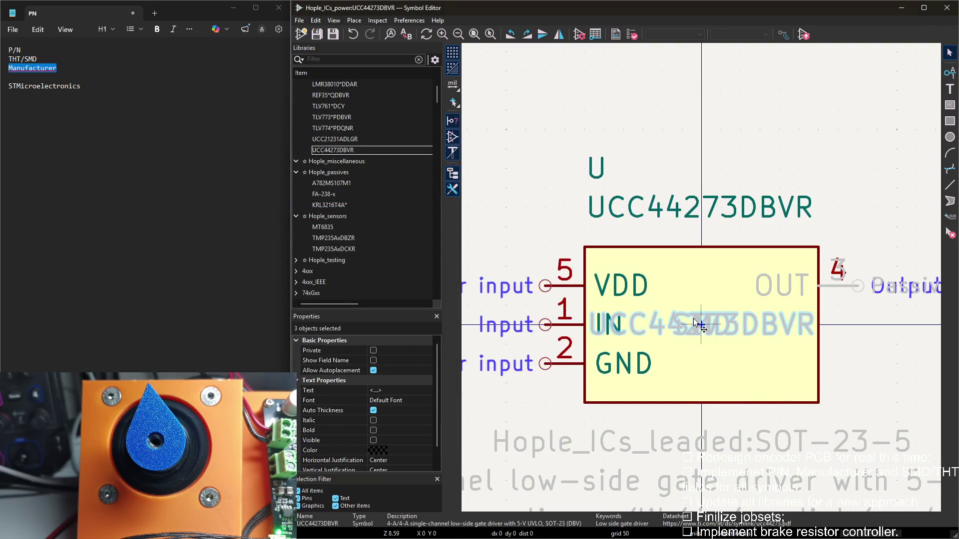
Stack the part-number, SMD and TI texts beneath the UCC44273DBVR symbol
drag(694, 332, 710, 391)
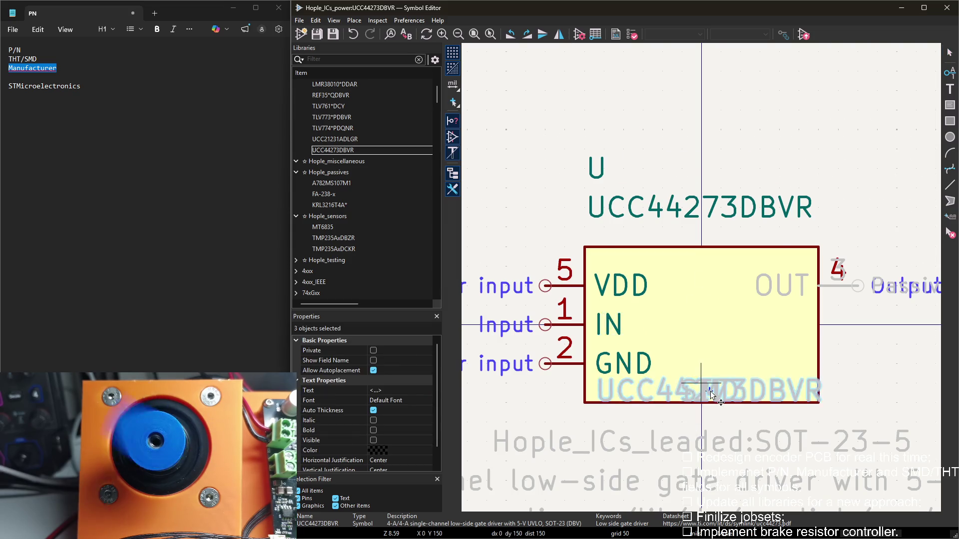
scroll(710, 391, down, 5)
click(703, 285)
scroll(703, 282, up, 5)
drag(703, 283, 663, 221)
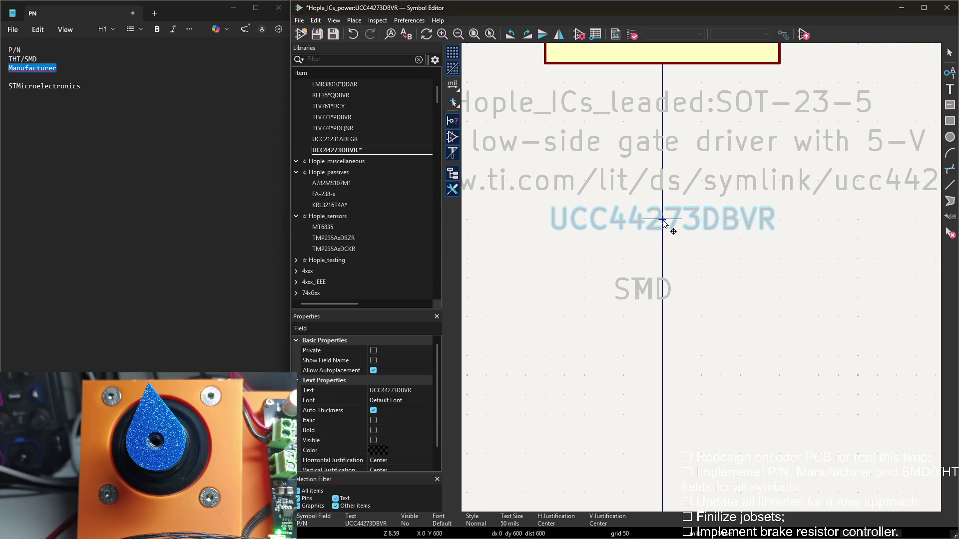
click(677, 257)
click(662, 222)
mouse_move(643, 289)
mouse_down()
mouse_move(662, 259)
mouse_move(663, 297)
mouse_up()
Load the A782MS107M1 capacitor symbol and collapse the Hople_ICs_power library
double_click(339, 183)
scroll(324, 165, up, 2)
click(298, 130)
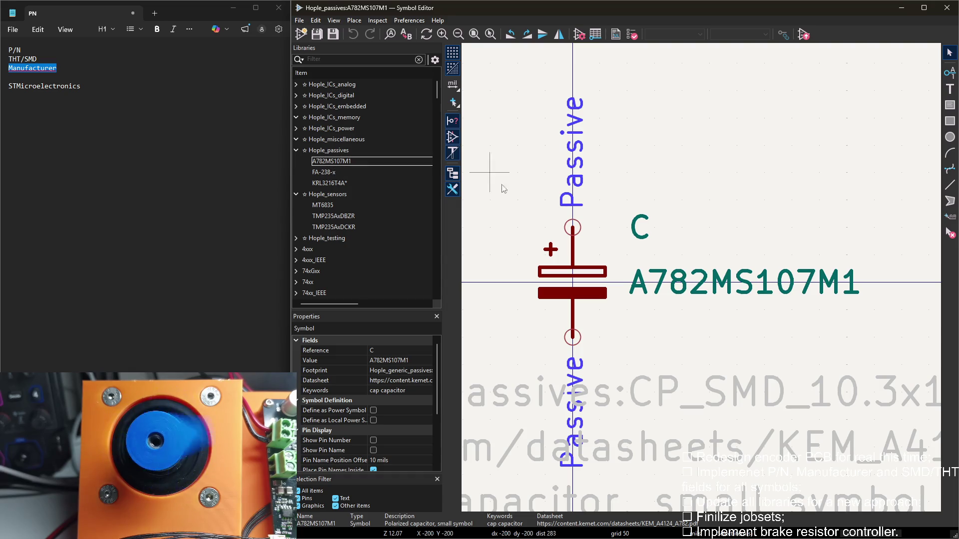
scroll(696, 292, down, 1)
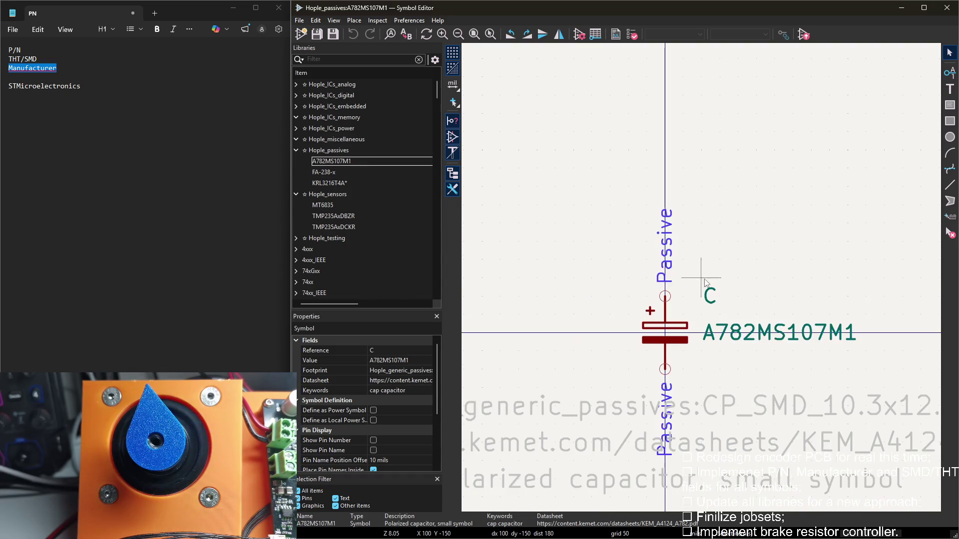
Copy the capacitor's value A782MS107M1JLA* into a new P/N field
double_click(551, 256)
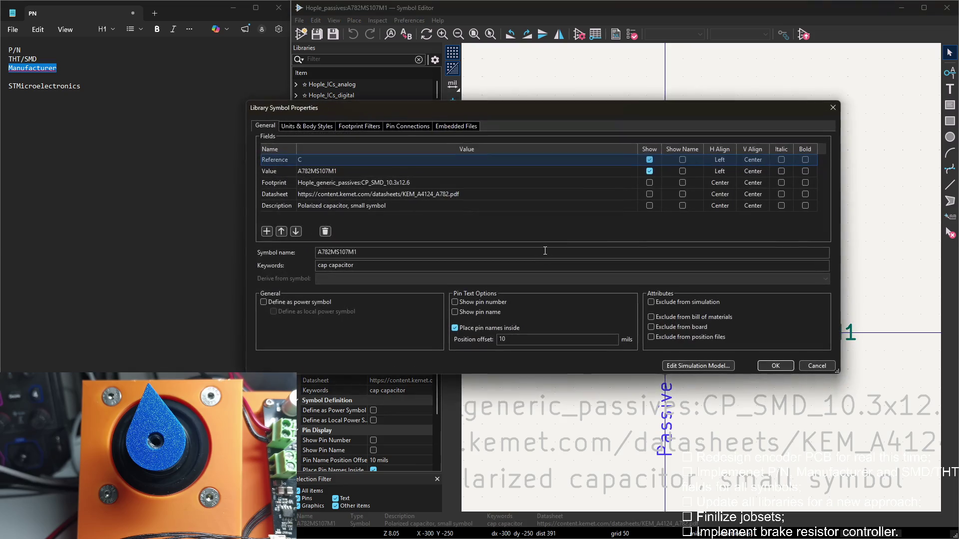
click(355, 173)
key(alt+Tab)
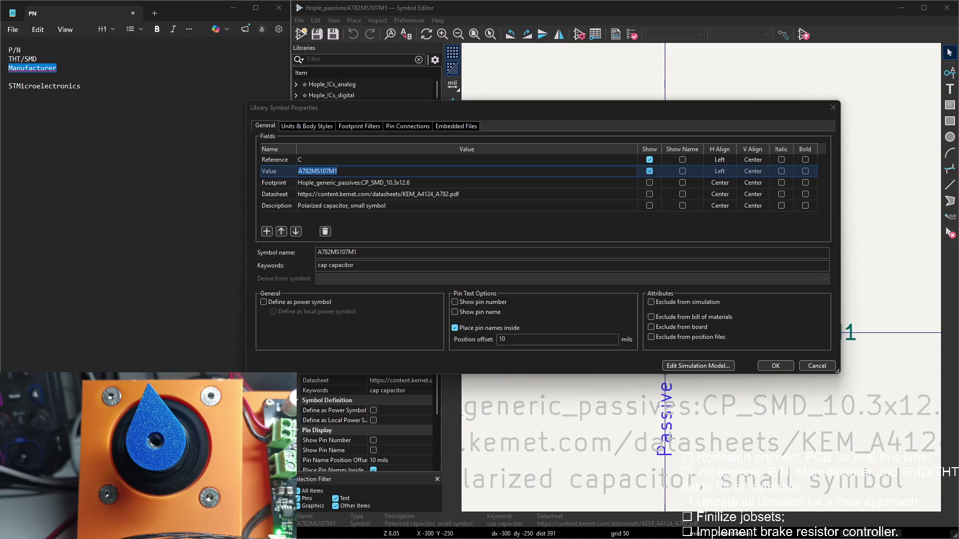
click(352, 175)
text(LA)
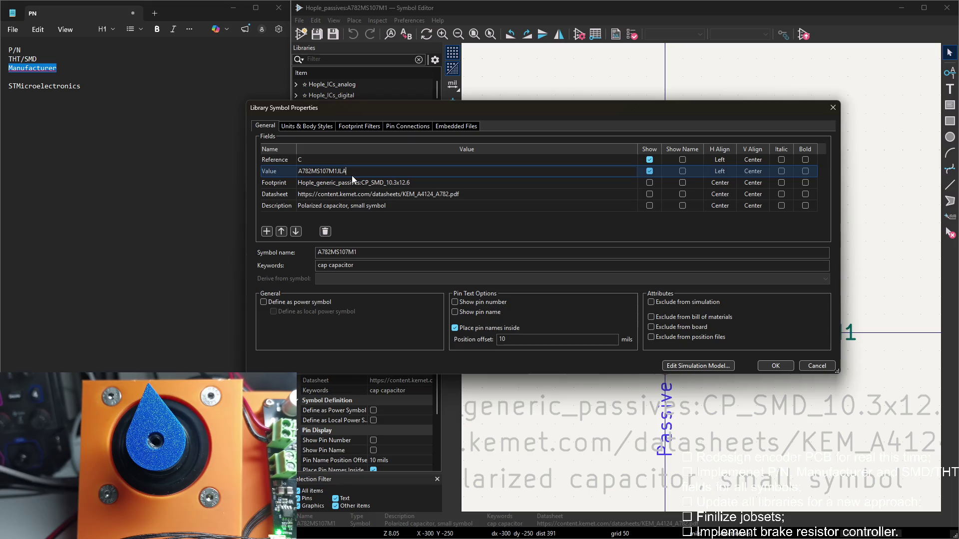
double_click(350, 175)
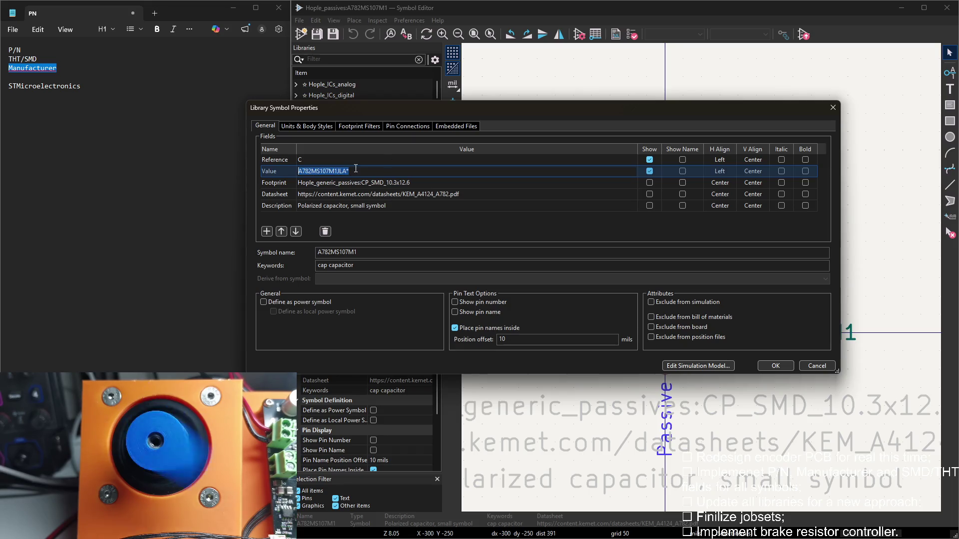
click(266, 231)
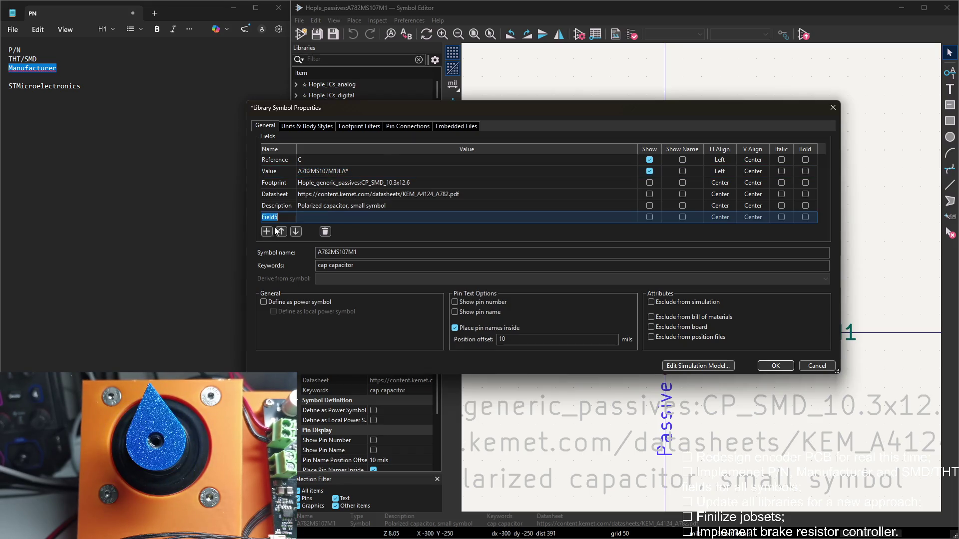
key(ctrl+v)
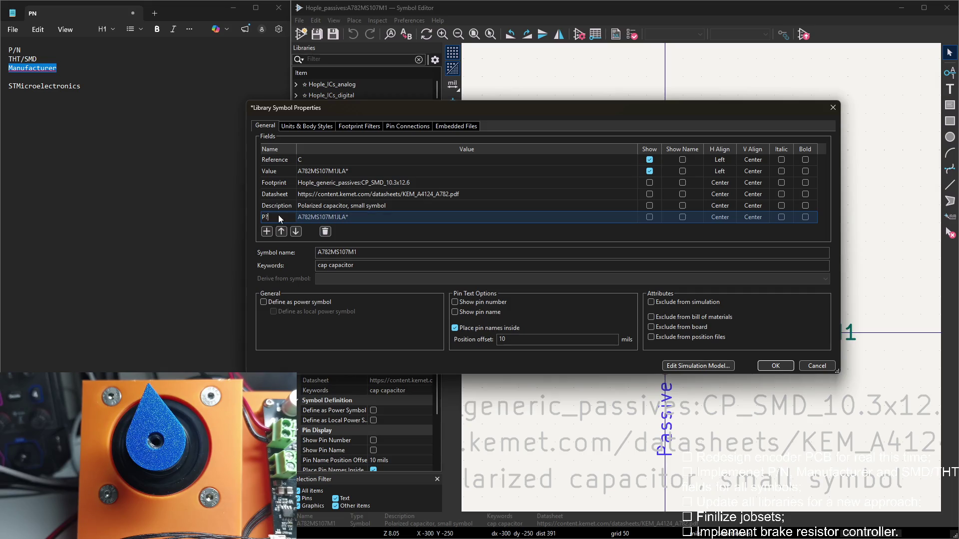
text(N)
click(267, 232)
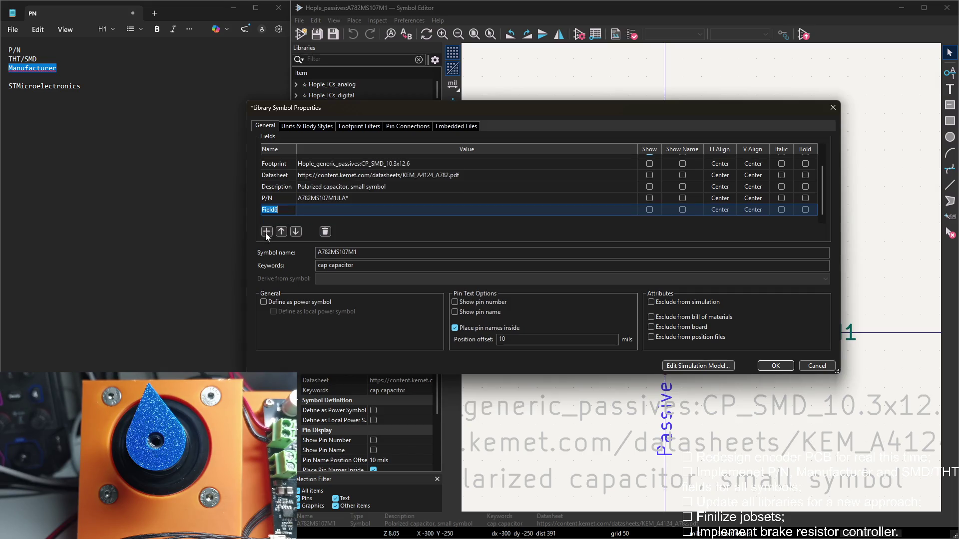
key(Escape)
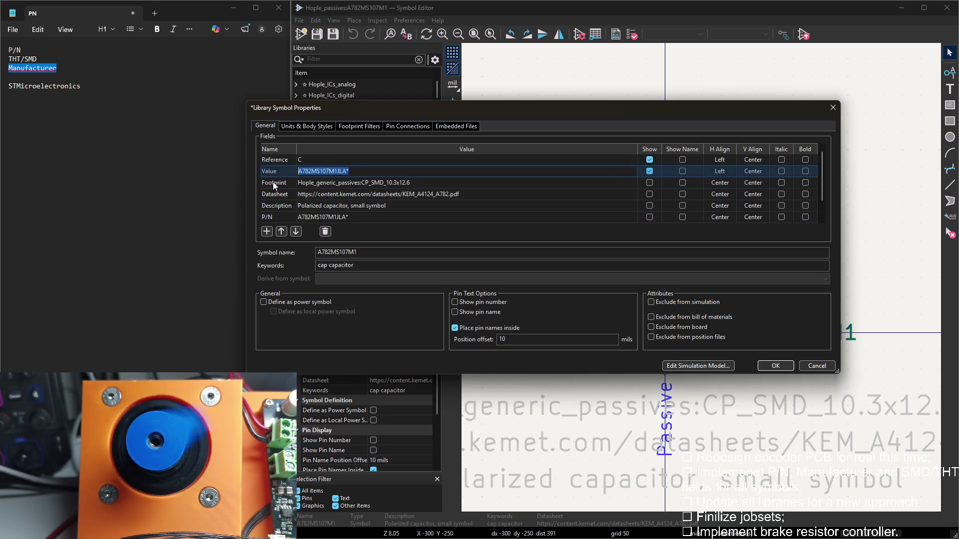
key(alt+Tab)
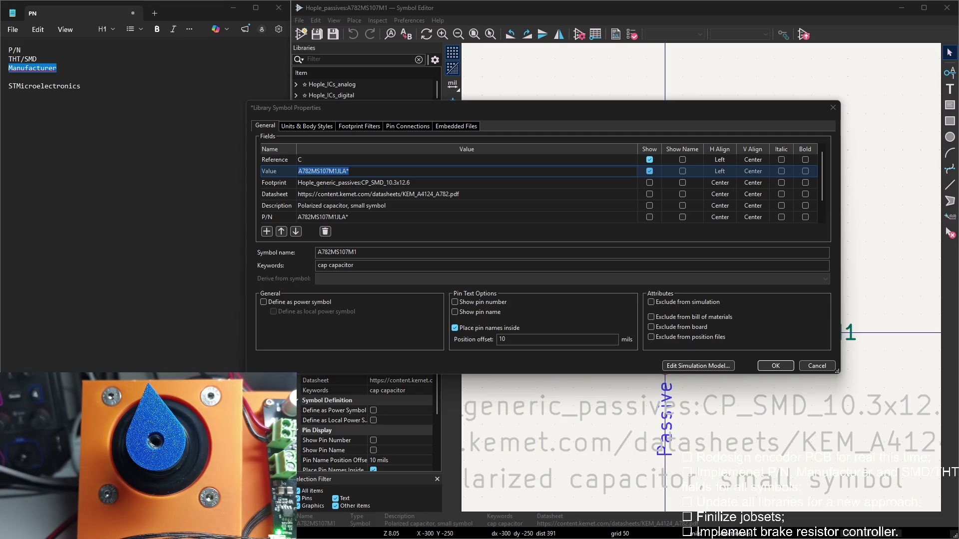
Add a THT/SMD field set to SMD and delete the empty Field6 row
click(266, 231)
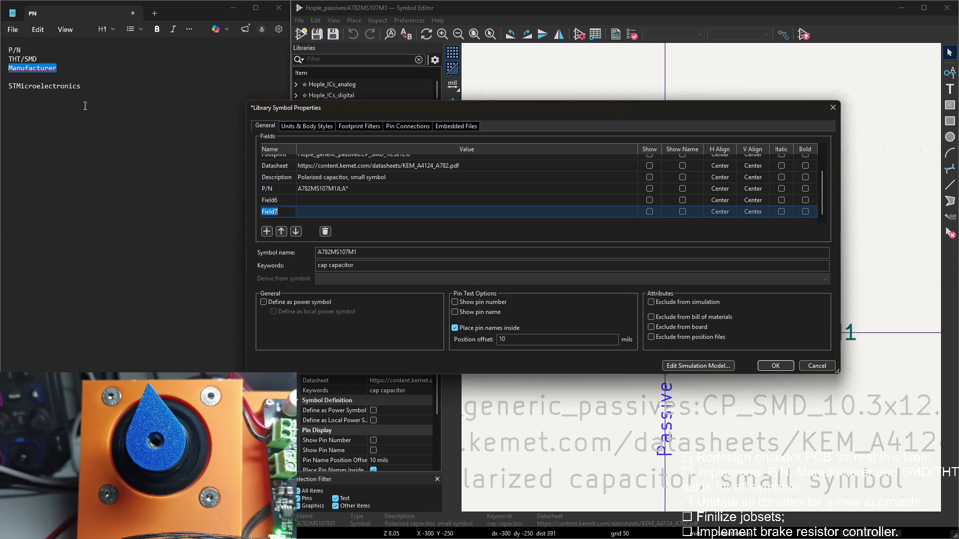
double_click(27, 59)
click(274, 211)
key(ctrl+v)
click(311, 212)
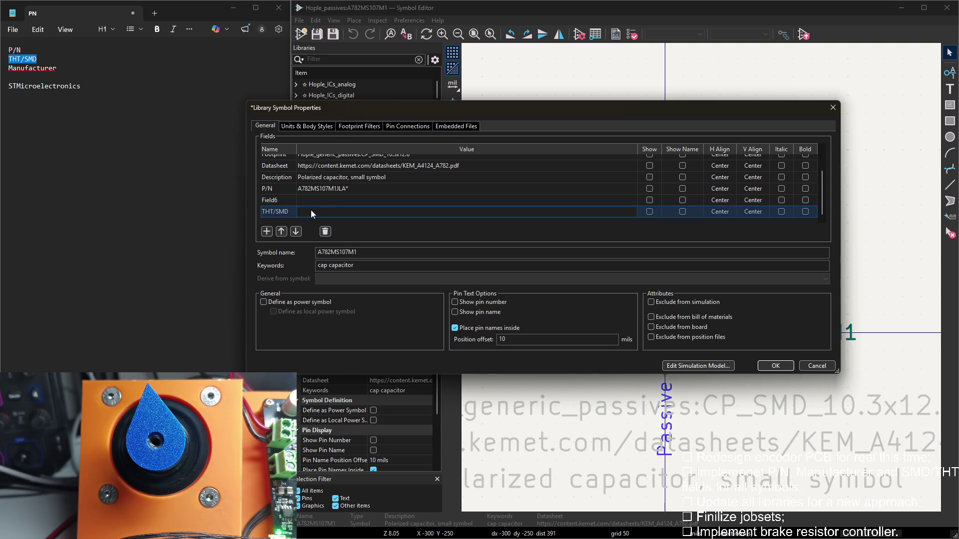
text(SMD)
click(360, 201)
Add a Manufacturer field set to KEMET and confirm the capacitor's properties
click(324, 230)
click(266, 231)
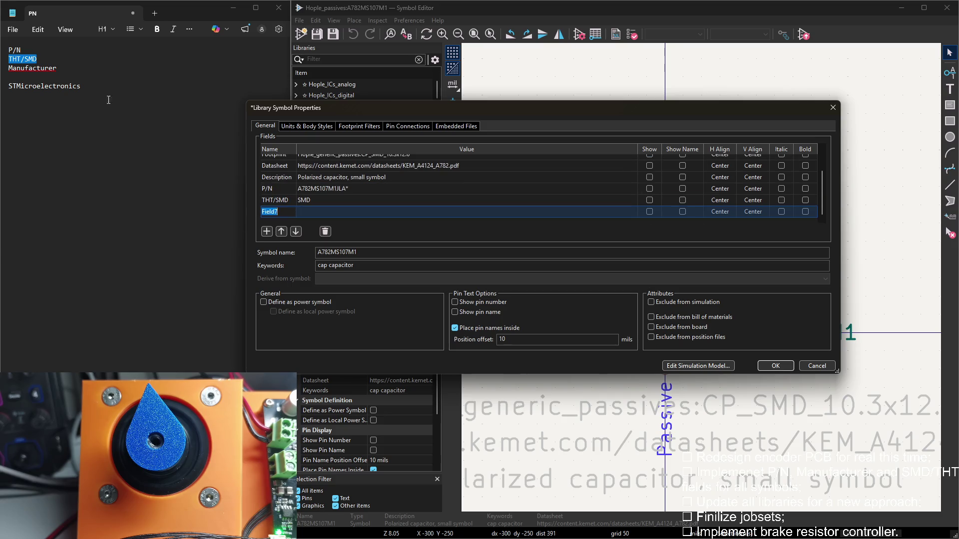
drag(56, 67, 6, 69)
click(460, 235)
key(ctrl+v)
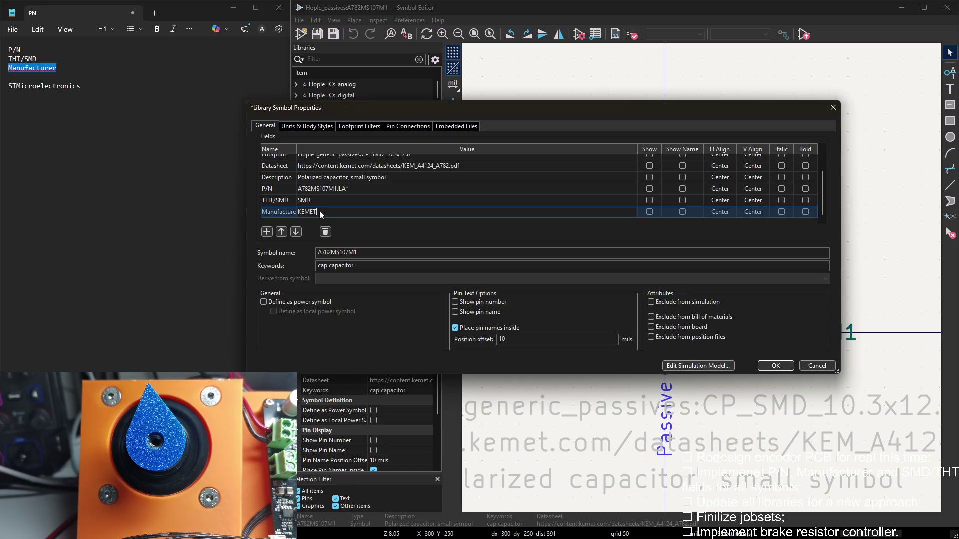
click(775, 366)
drag(648, 295, 554, 372)
key(Escape)
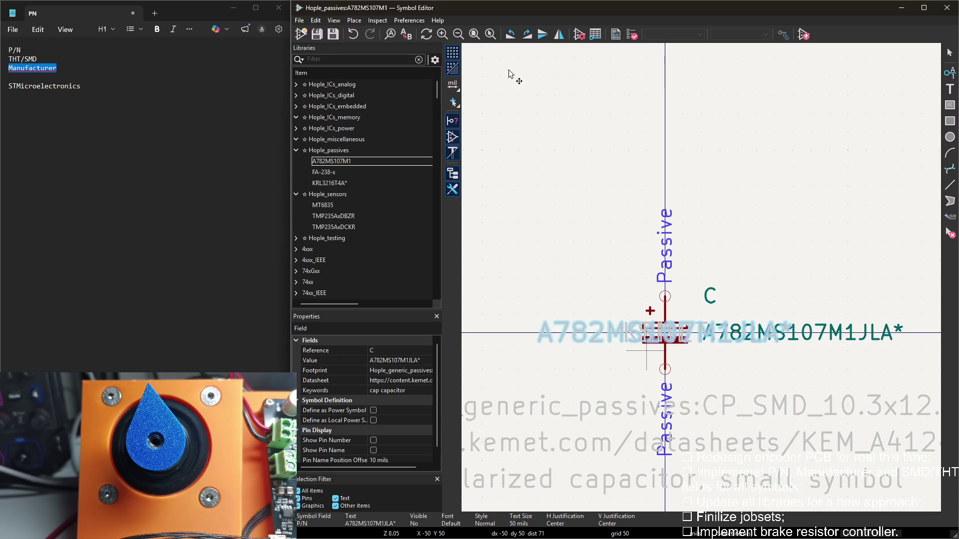
Minimise the Symbol Editor, maximise the Schematic Editor and bring up the project manager
key(super+Down)
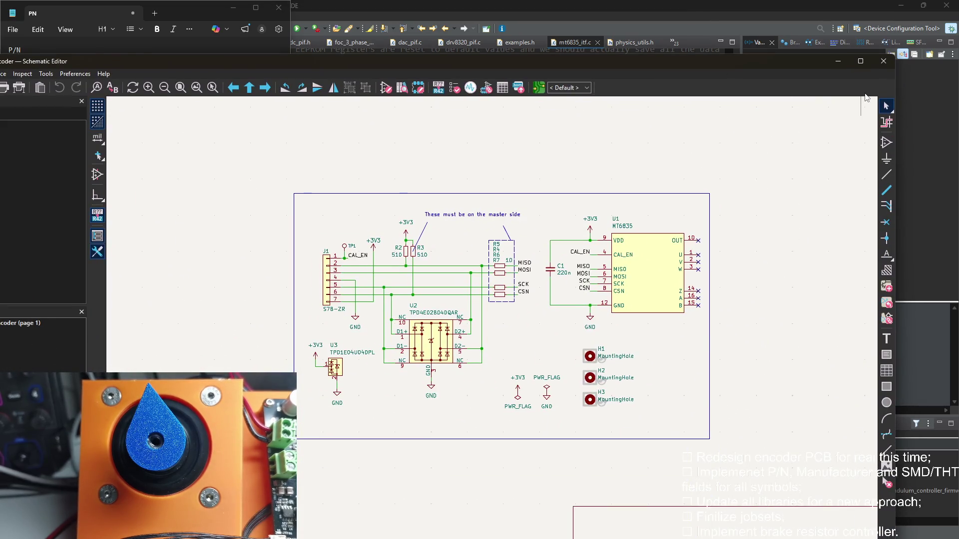
click(860, 61)
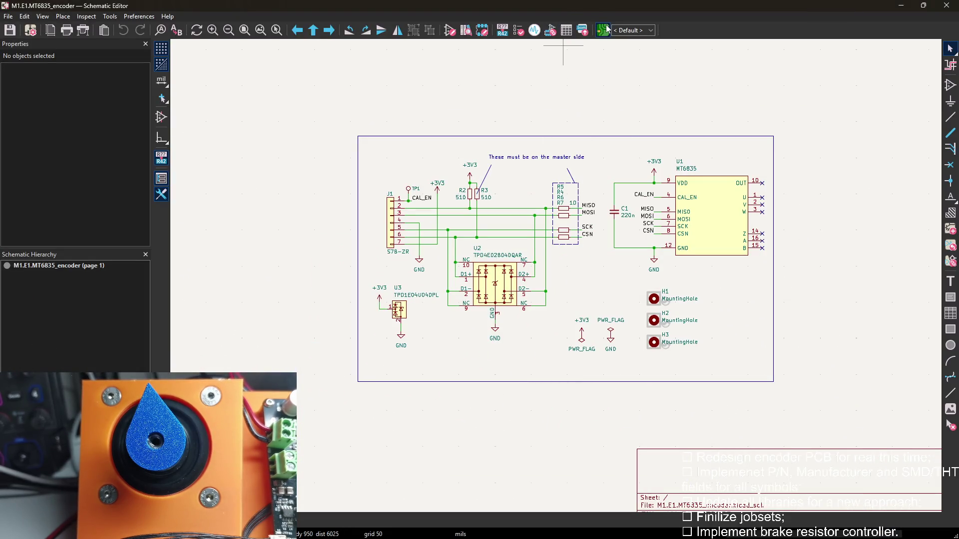
key(alt+Tab)
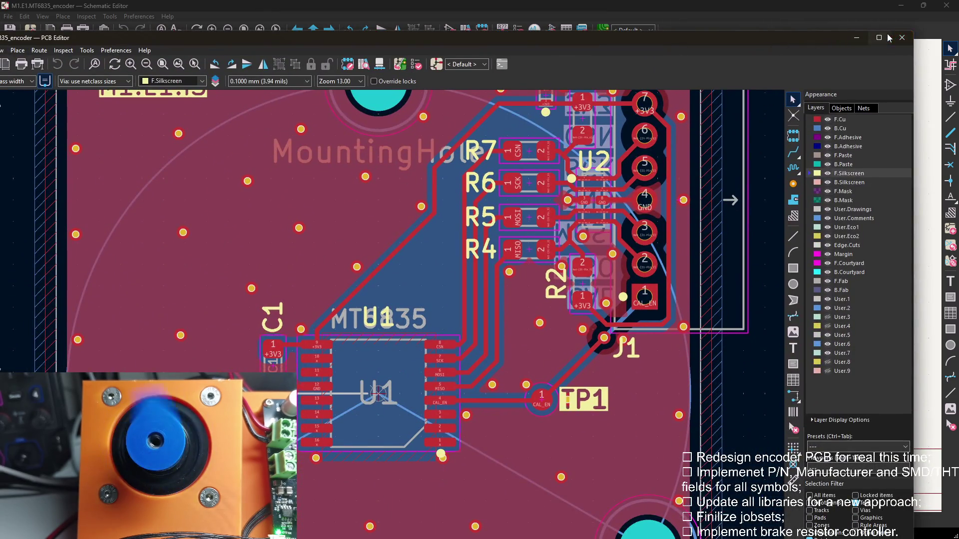
Maximise the PCB Editor to view the board, then return to the project manager
click(880, 37)
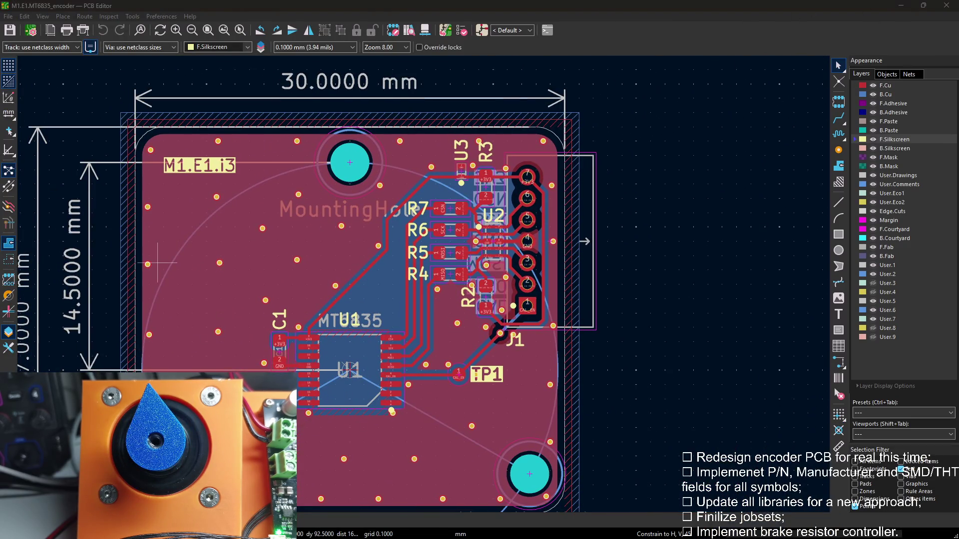
key(alt+Tab)
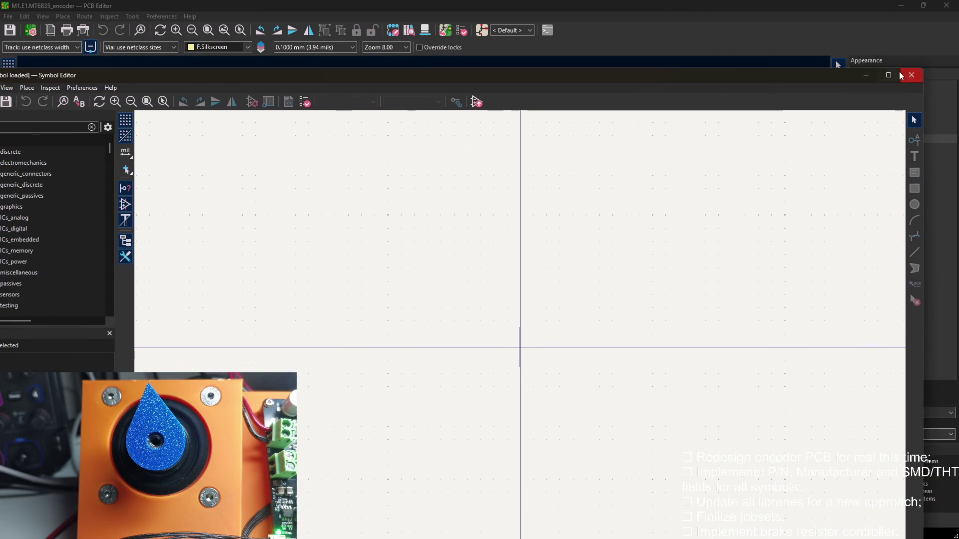
scroll(24, 215, down, 1)
Load A782MS107M1 from Hople_passives and move its part-number, KEMET and SMD fields below the symbol
click(6, 191)
click(5, 180)
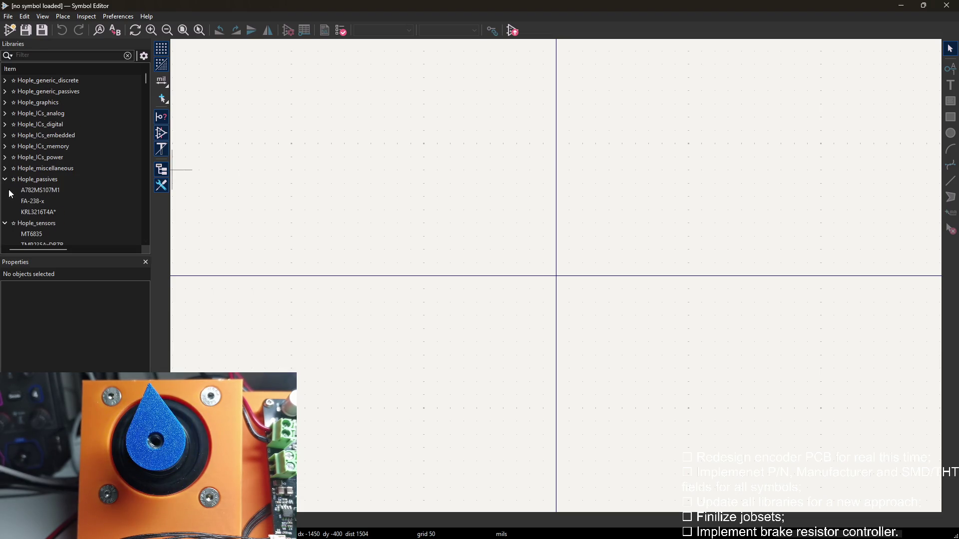
double_click(36, 191)
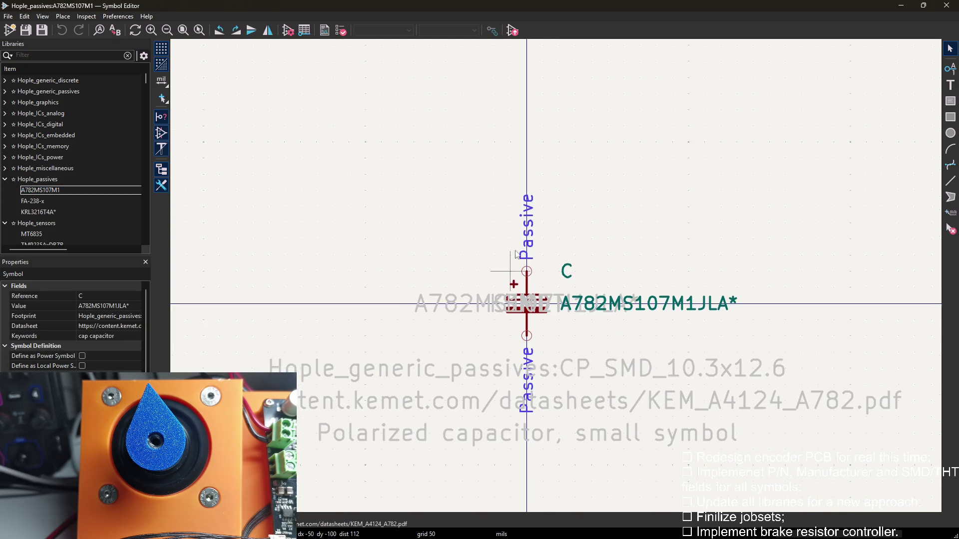
drag(491, 262, 480, 450)
click(517, 264)
drag(515, 266, 552, 425)
mouse_move(535, 263)
mouse_down()
mouse_move(553, 395)
mouse_move(573, 375)
mouse_up()
drag(558, 320, 535, 355)
click(536, 355)
Tuck the value, KEMET and SMD texts under the description, save, and load the FA-238-x crystal
key(super+Right)
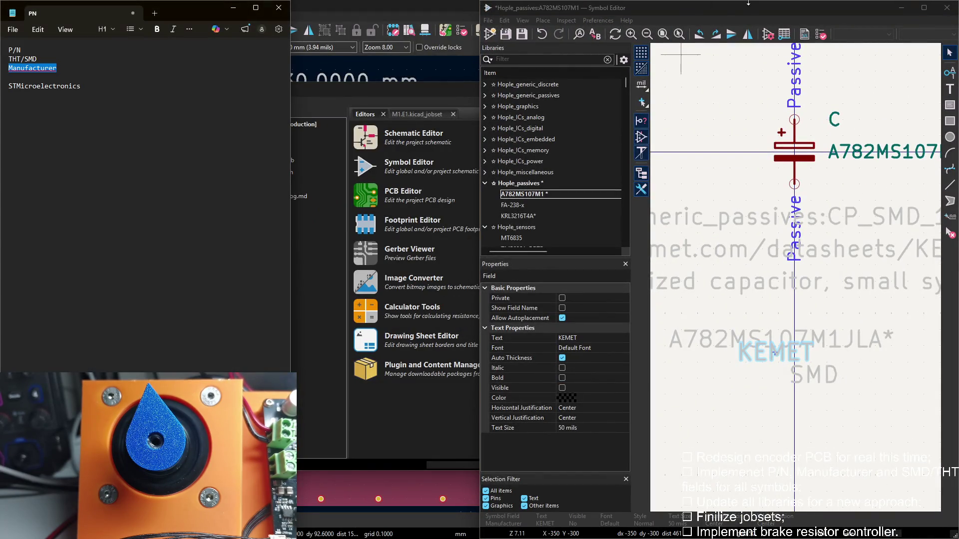
key(super+Up)
key(super+Right)
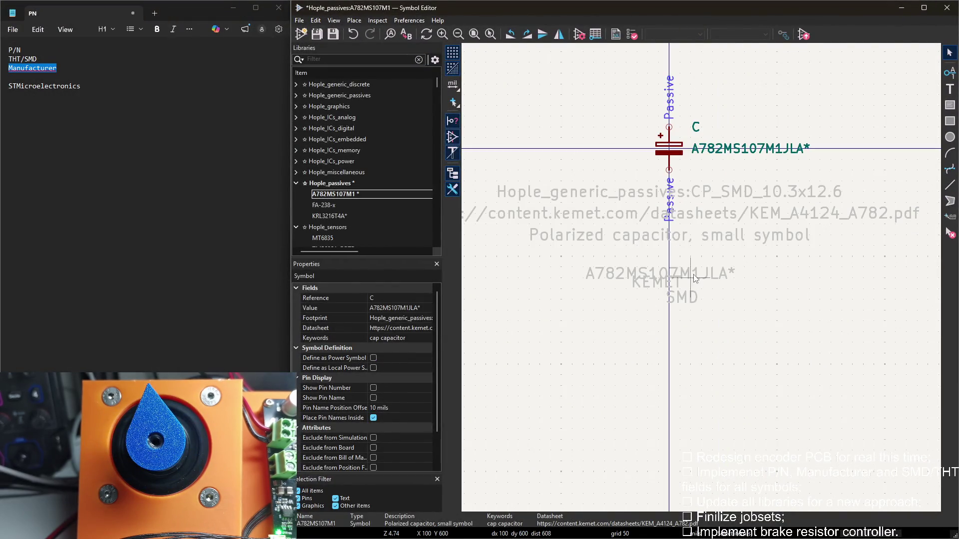
click(694, 279)
mouse_move(694, 278)
mouse_down()
mouse_move(671, 258)
mouse_move(665, 278)
mouse_up()
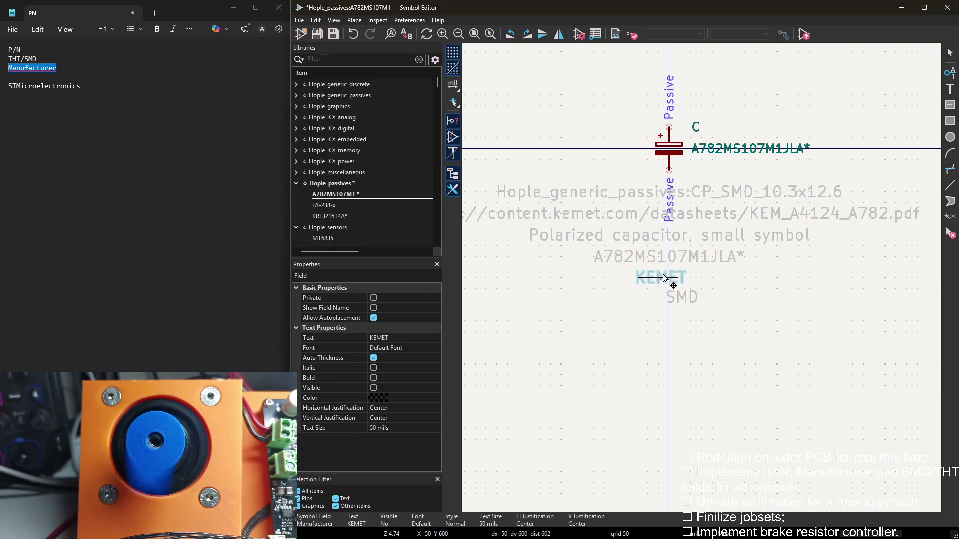
click(681, 297)
drag(681, 297, 669, 300)
click(709, 297)
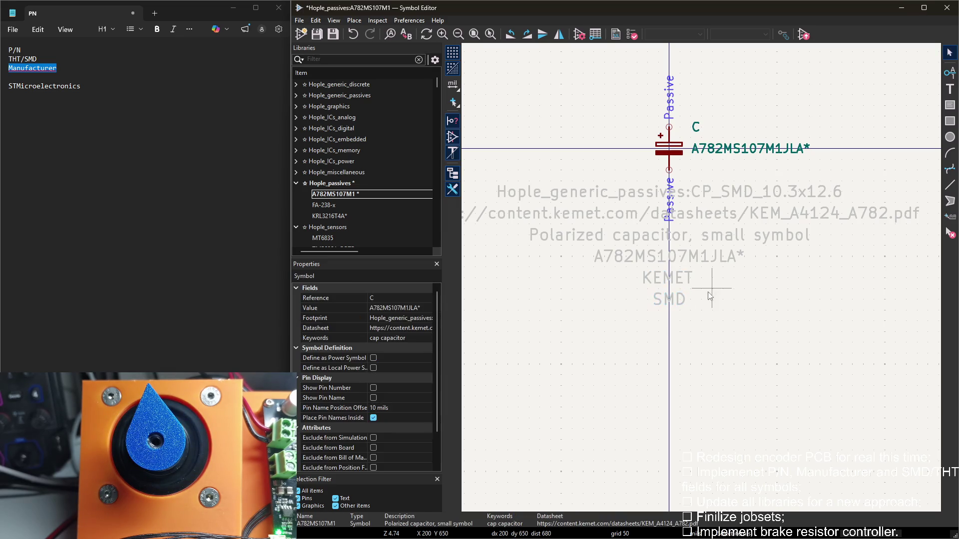
key(ctrl+s)
click(336, 196)
scroll(338, 198, down, 2)
double_click(330, 141)
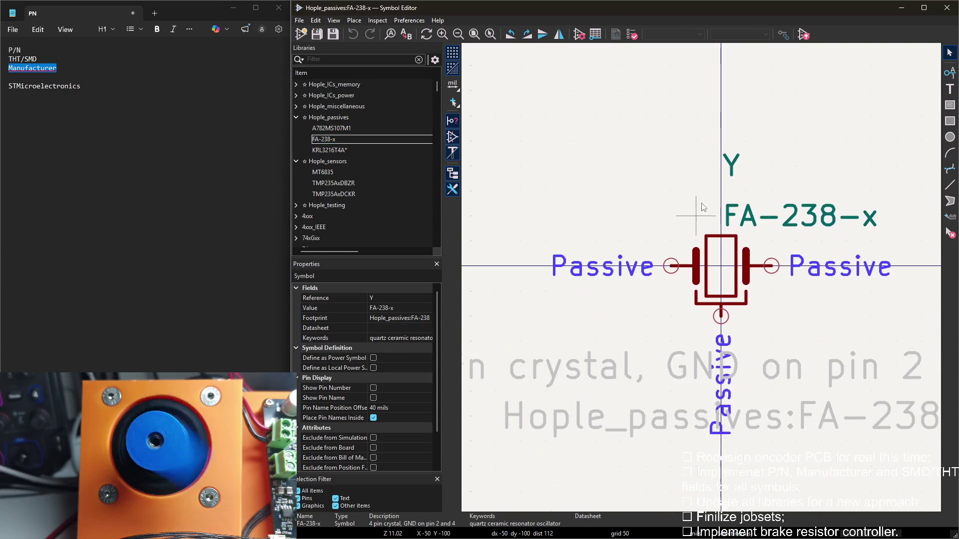
Set the crystal's value to FA-238-* and add a P/N field of FA-238-
double_click(597, 120)
key(ctrl+c)
click(321, 171)
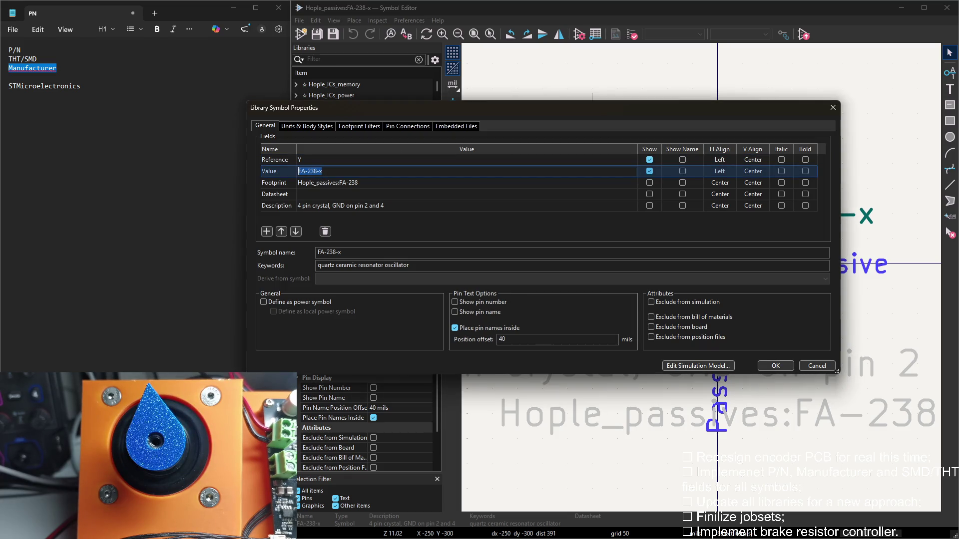
key(alt+Tab)
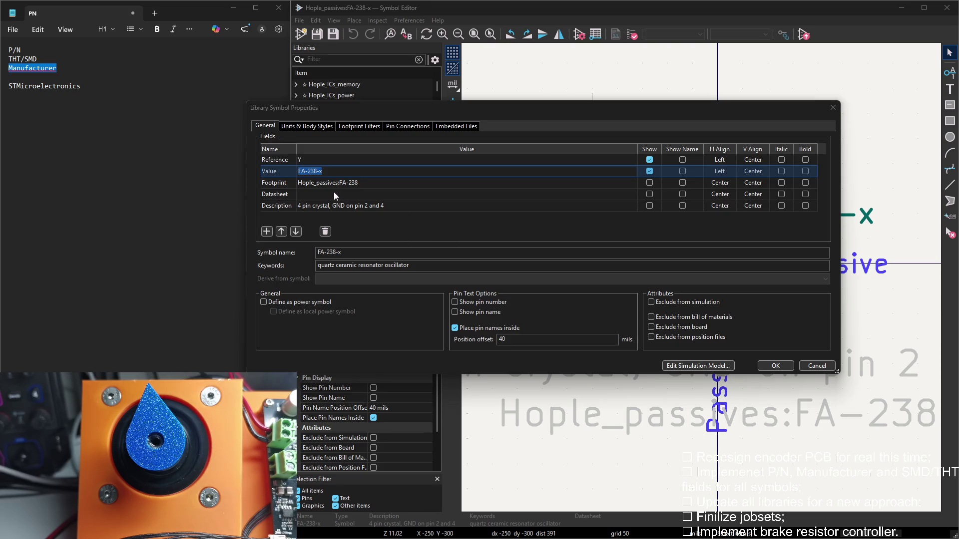
click(267, 231)
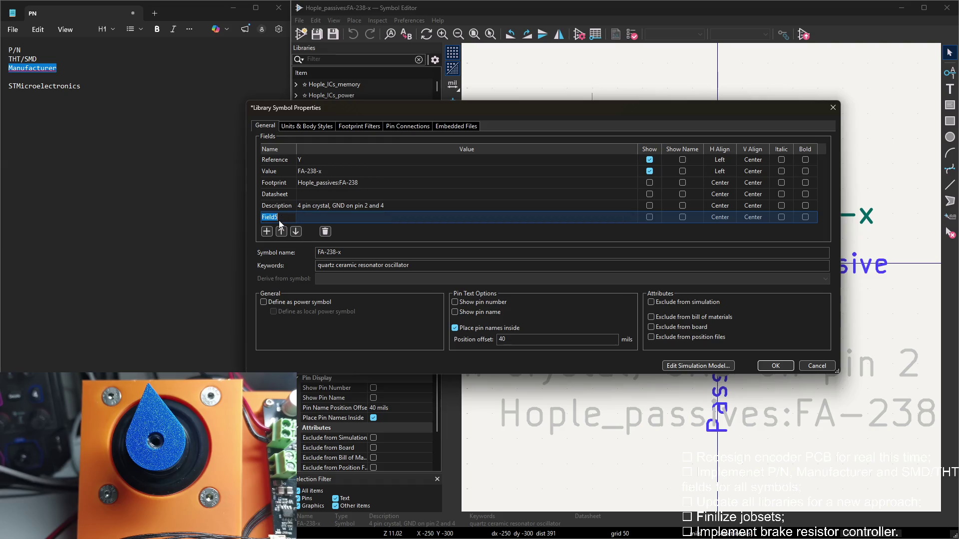
text(P/N)
key(Return)
key(ctrl+v)
click(315, 172)
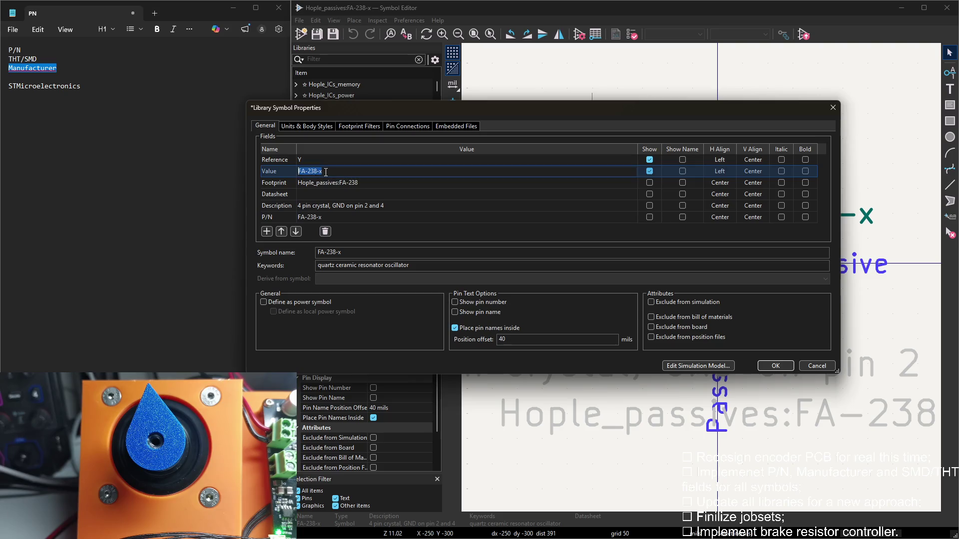
key(BackSpace)
text(*)
click(339, 221)
key(End)
key(BackSpace)
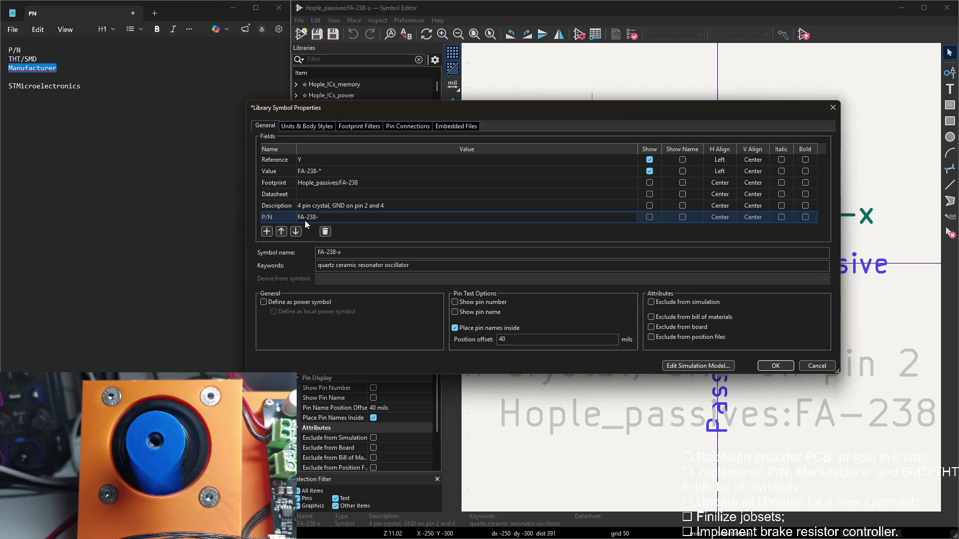
Add THT/SMD set to SMD and Manufacturer set to EPSON, then confirm the properties
click(266, 231)
drag(36, 59, 9, 59)
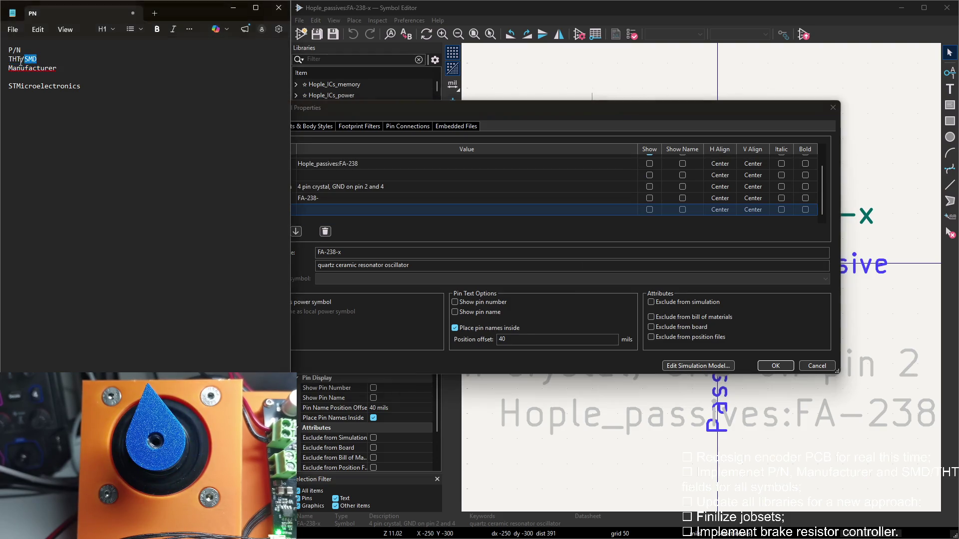
click(285, 209)
key(Tab)
text(SMD)
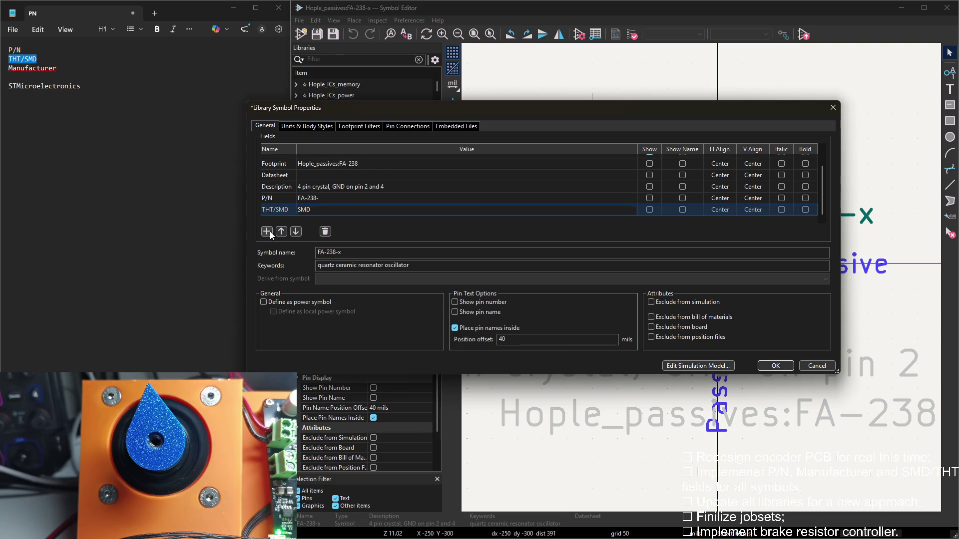
click(266, 231)
double_click(60, 67)
key(ctrl+c)
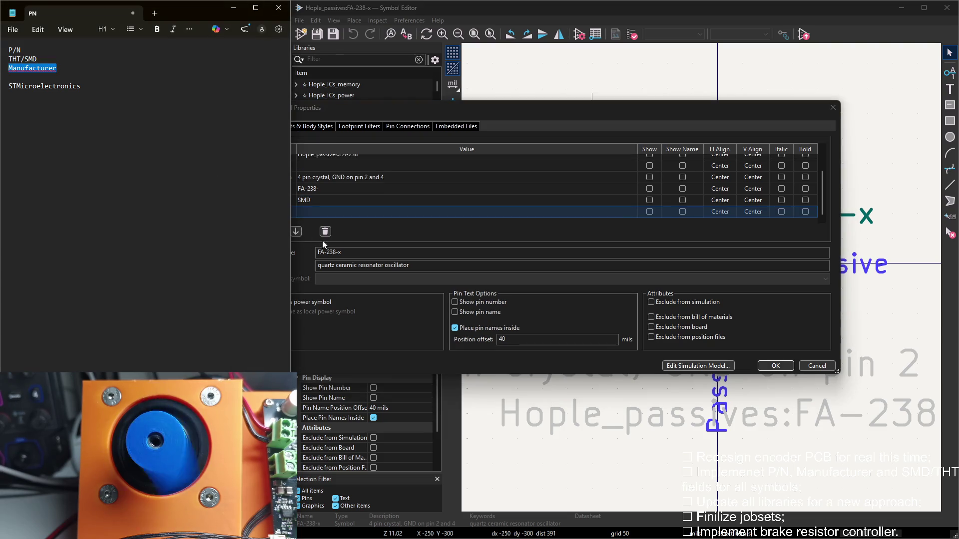
click(279, 210)
key(ctrl+v)
click(263, 211)
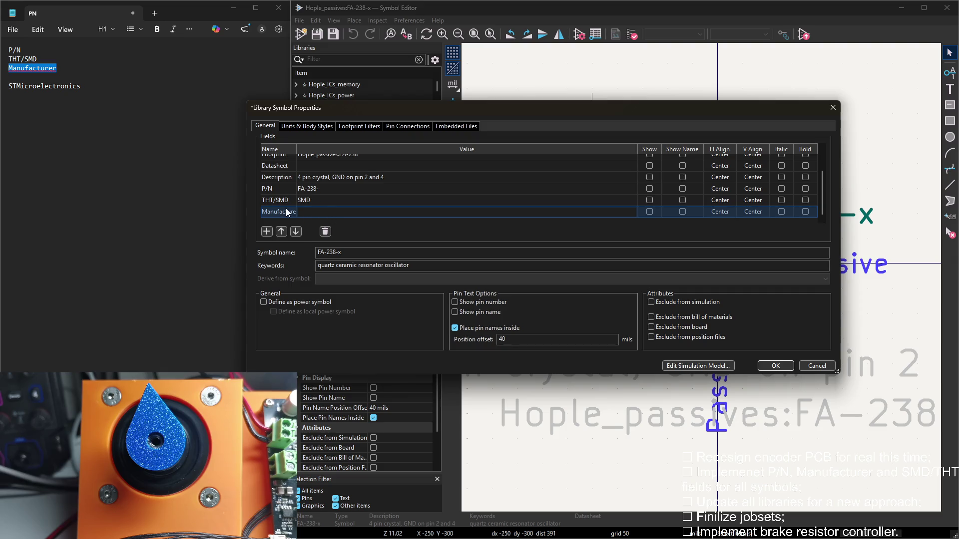
click(305, 212)
text(EPSON)
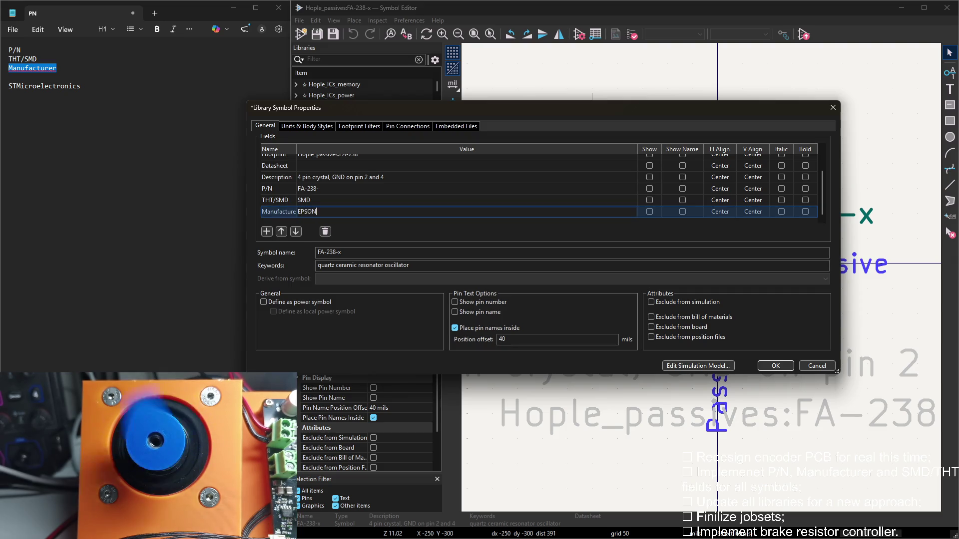
click(775, 366)
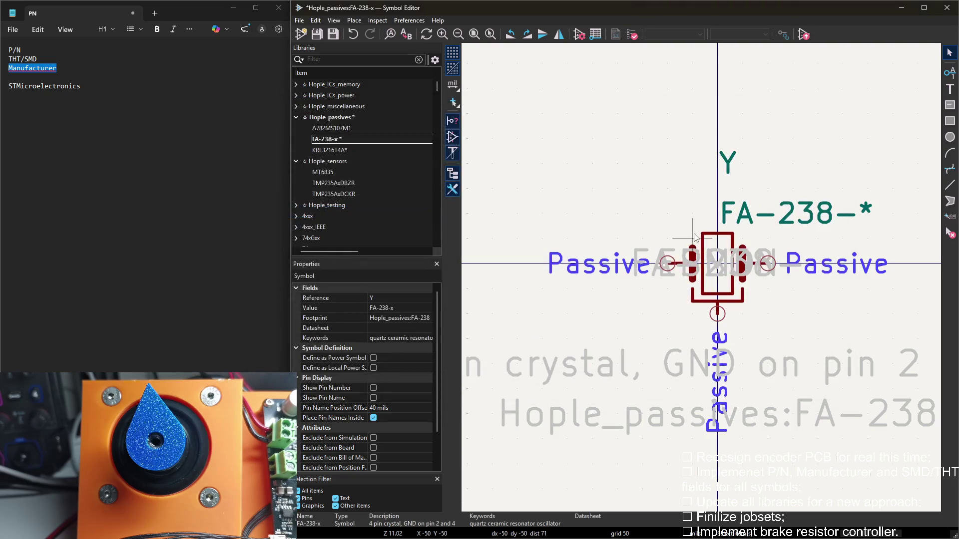
Move the crystal's hidden SMD, EPSON and FA-238- fields below the symbol
click(696, 243)
drag(717, 263, 741, 495)
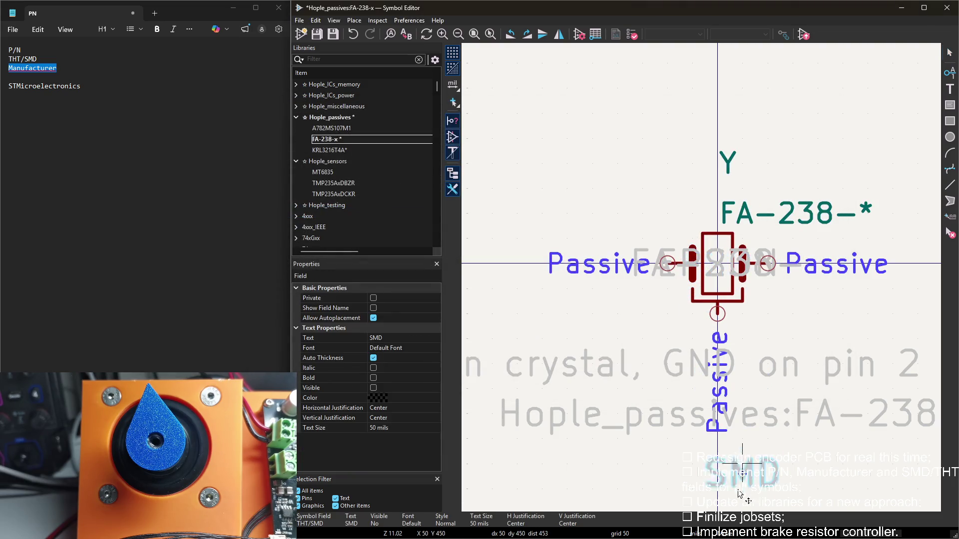
click(719, 427)
click(712, 155)
click(701, 431)
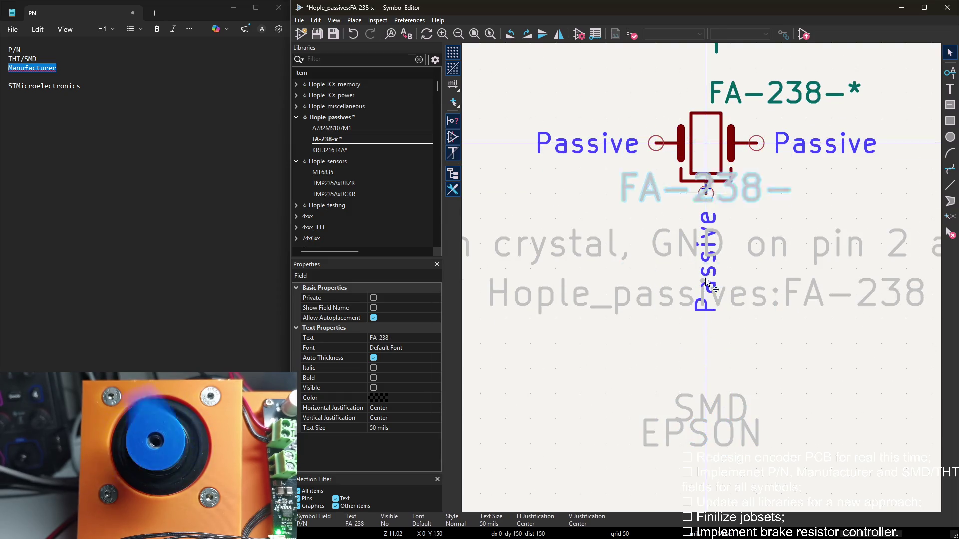
click(718, 430)
middle_drag(725, 381, 708, 330)
Stack FA-238-, EPSON and SMD neatly, save the crystal, and load the KRL3216T4A* resistor
key(m)
click(693, 421)
key(m)
click(690, 343)
key(m)
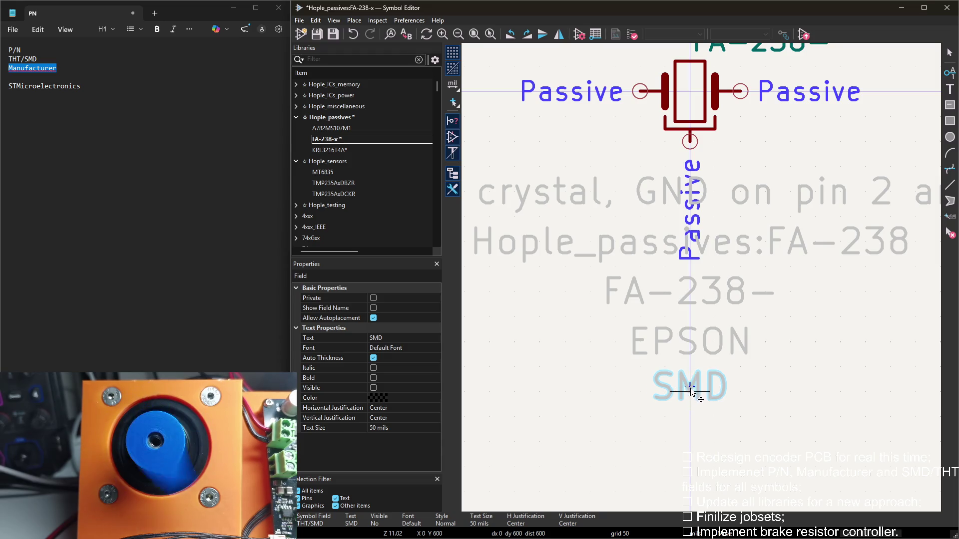
click(691, 392)
key(ctrl+s)
scroll(586, 234, up, 2)
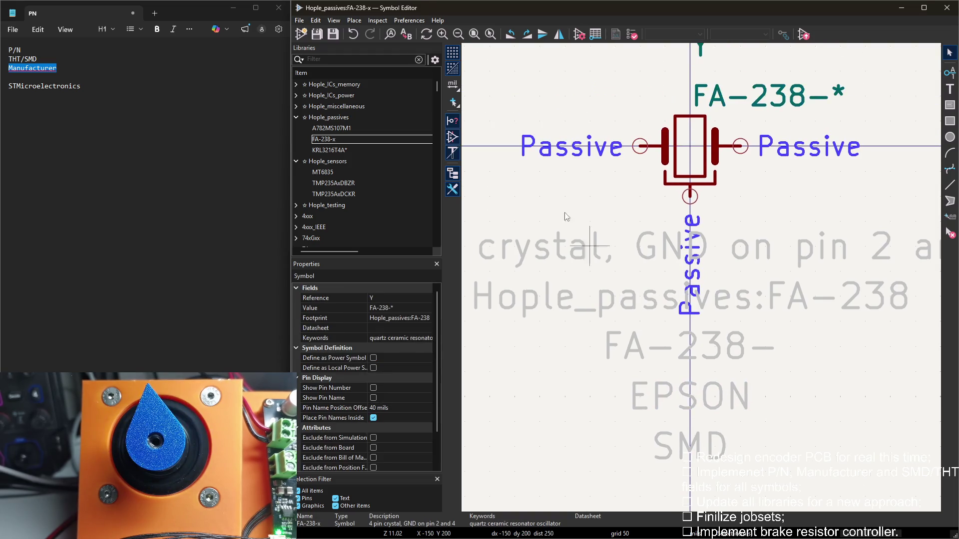
click(342, 150)
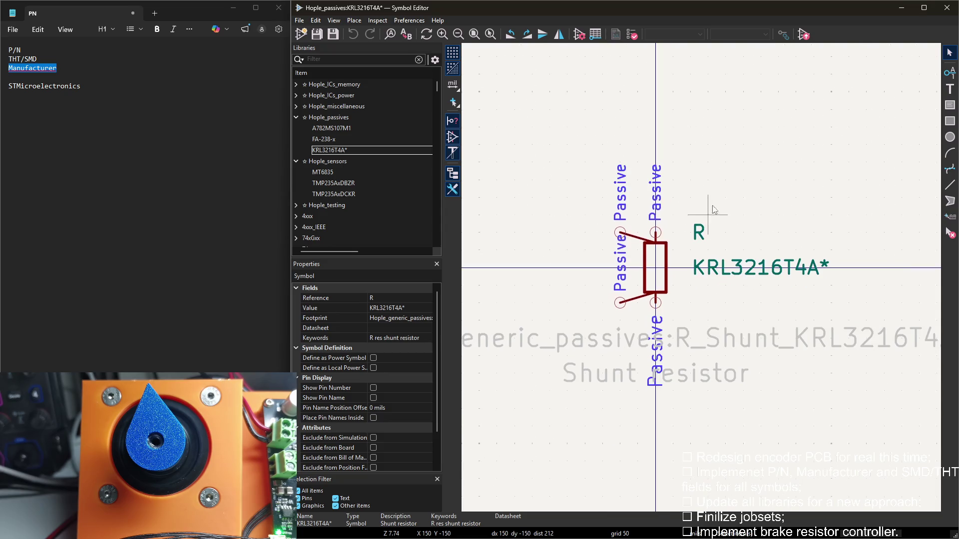
In KRL3216T4A*'s Symbol Properties, add a P/N field = KRL3216T4A and paste the datasheet URL
double_click(524, 161)
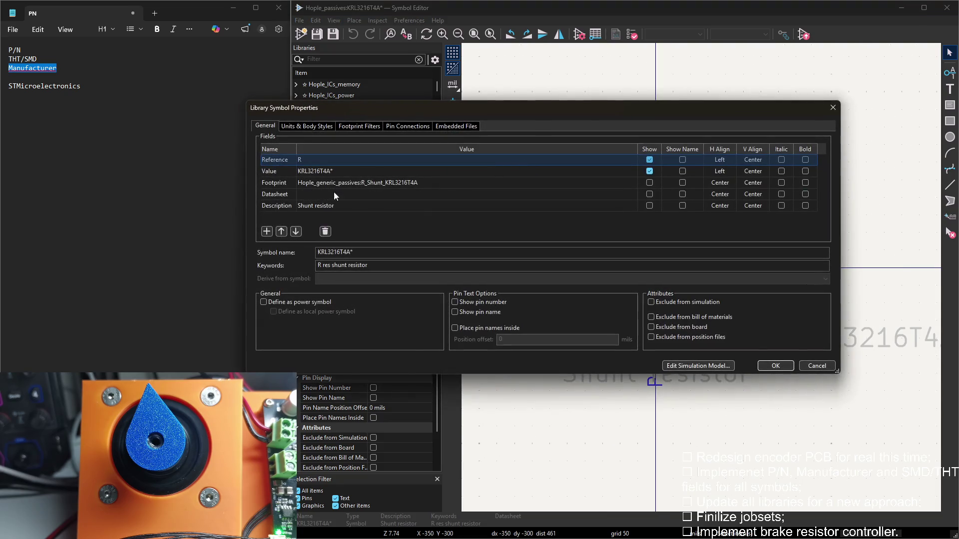
double_click(322, 171)
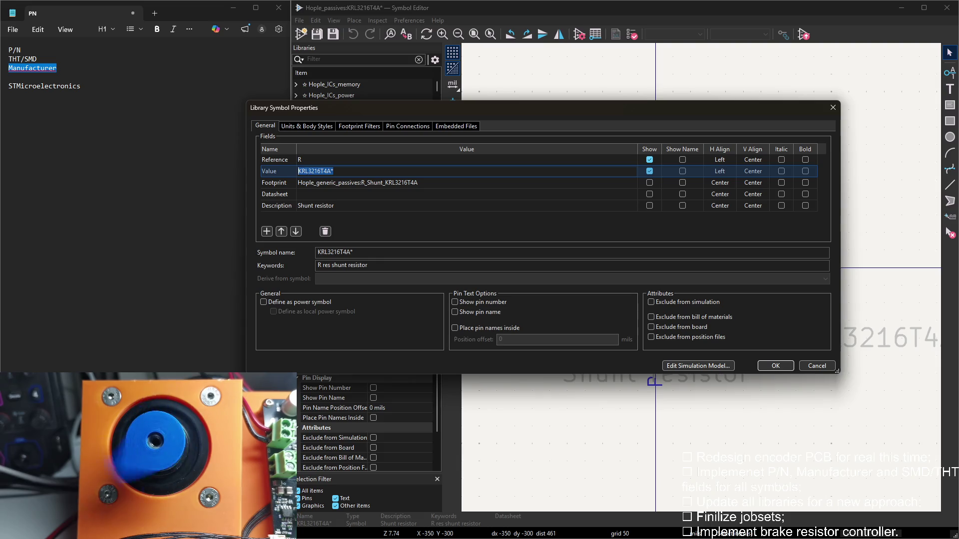
key(alt+Tab)
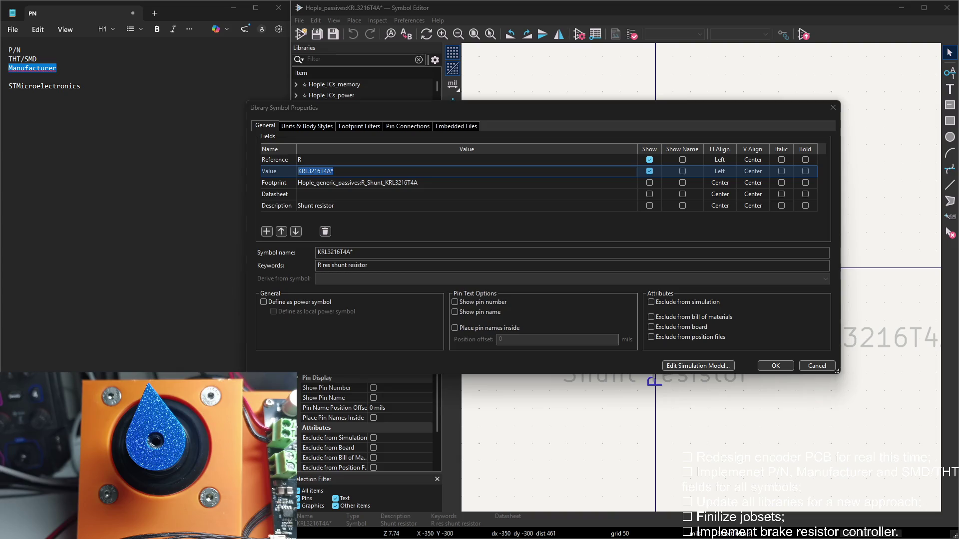
click(267, 231)
text(P/N)
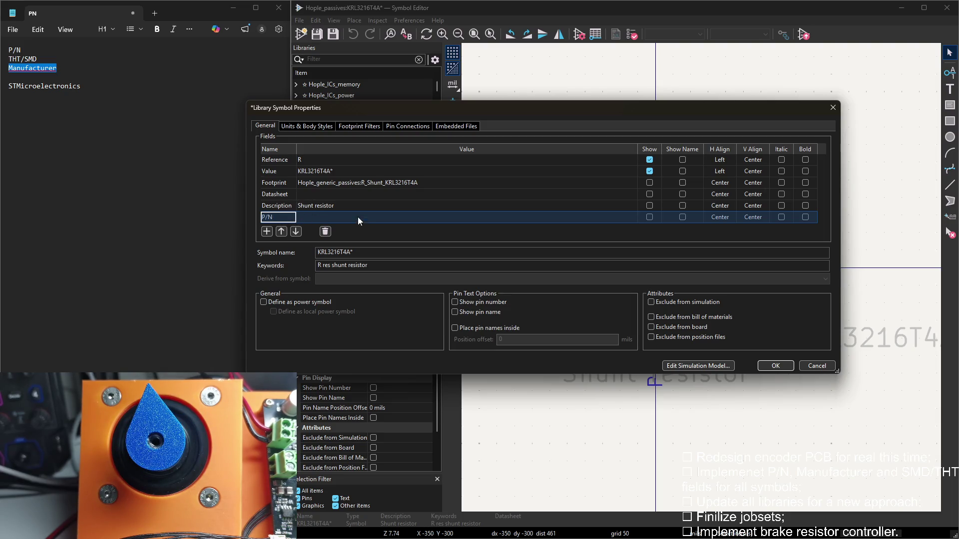
click(356, 219)
key(ctrl+v)
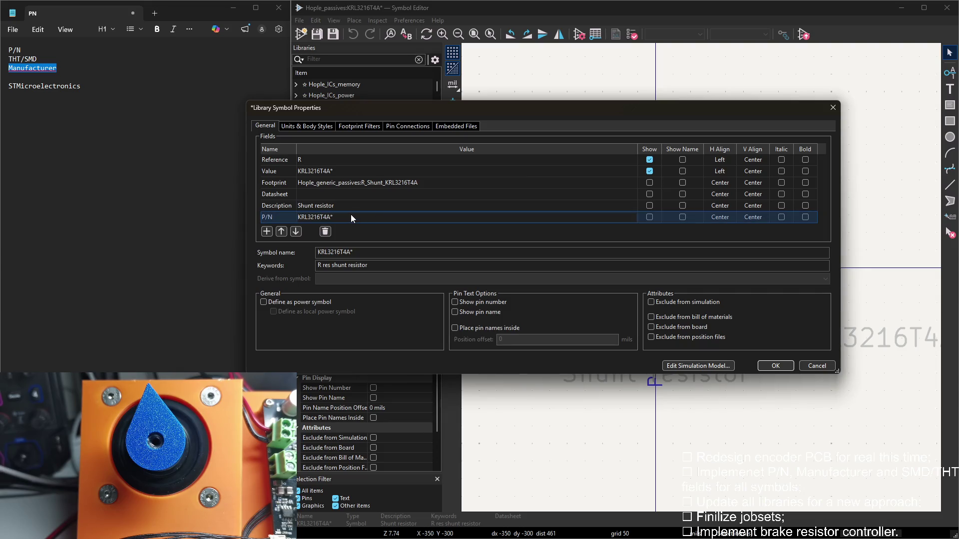
click(267, 231)
key(alt+Tab)
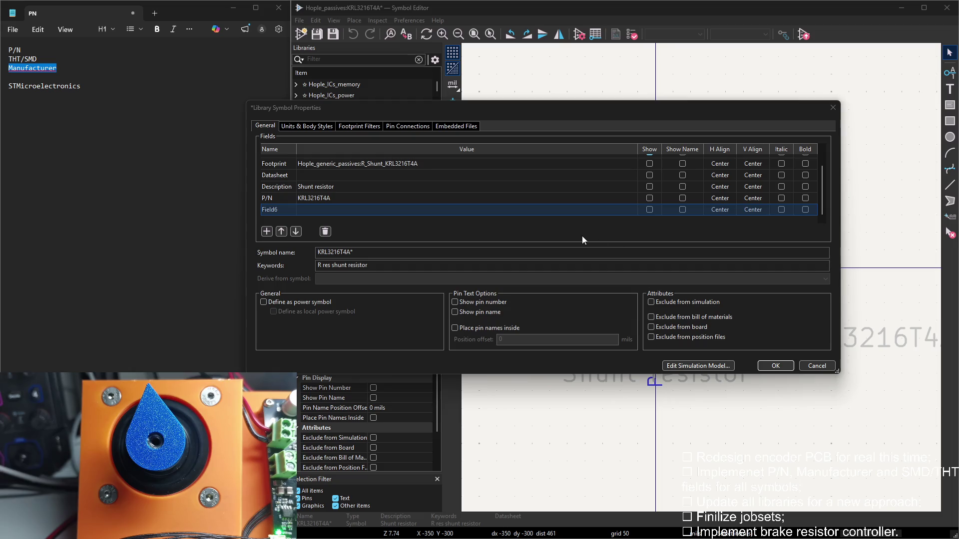
click(357, 175)
key(ctrl+v)
Name the next new field THT/SMD with value SMD, copying the name from the notes
click(376, 210)
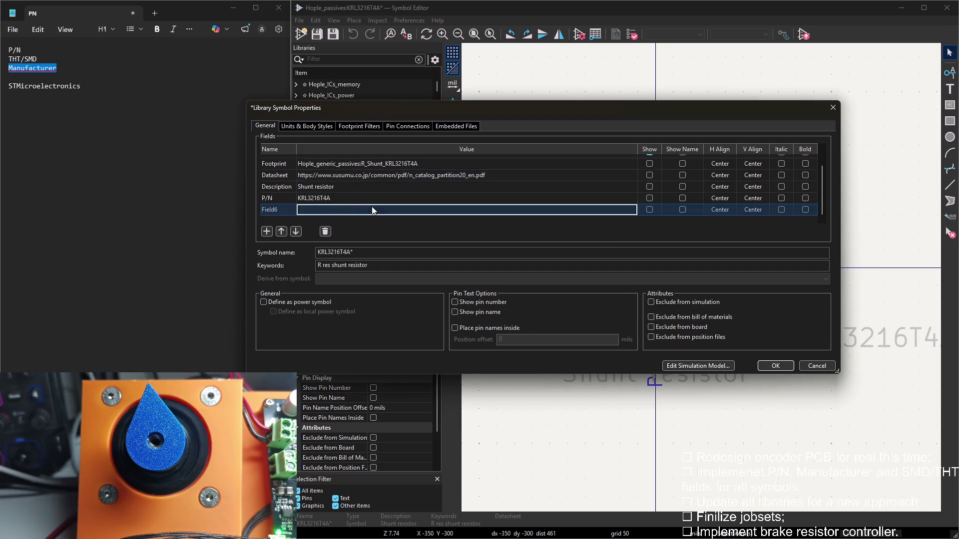
click(276, 209)
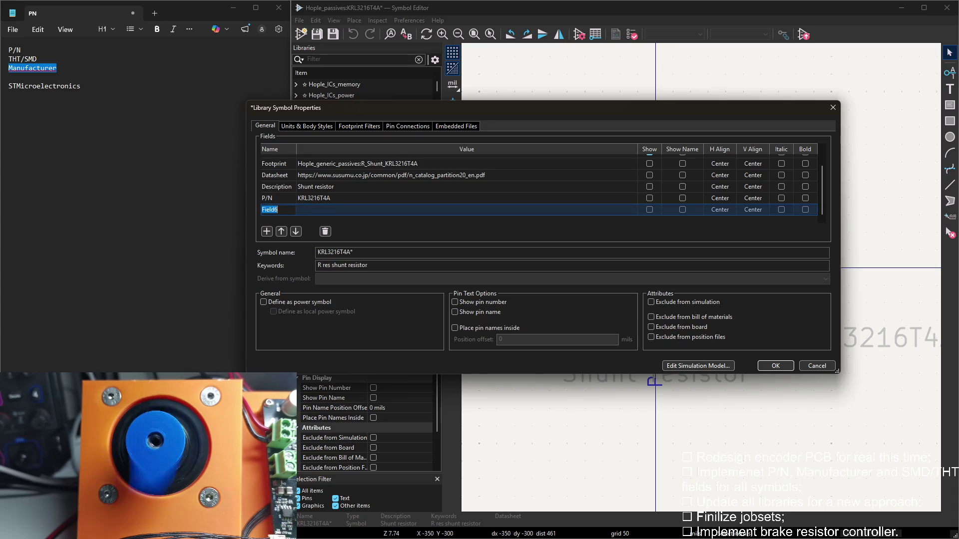
drag(8, 59, 37, 59)
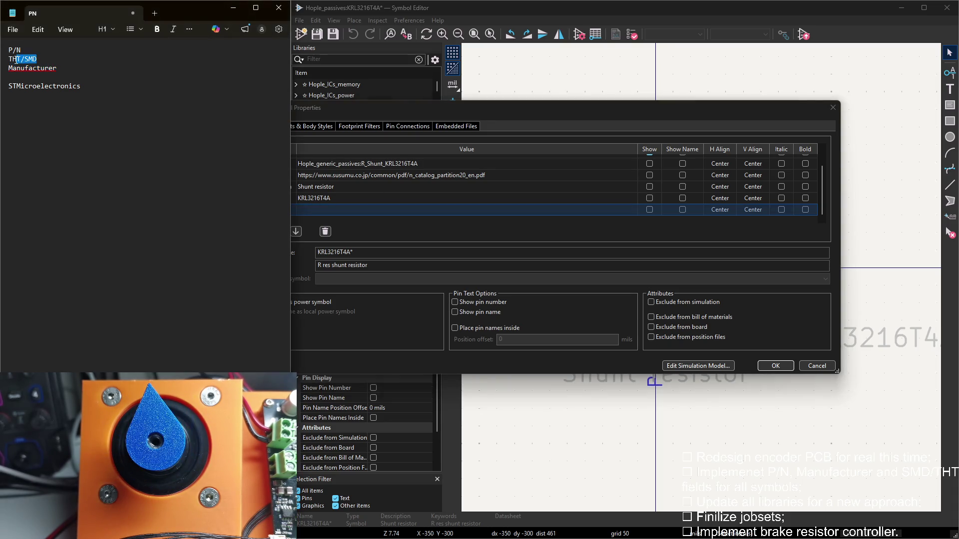
key(alt+Tab)
key(ctrl+v)
click(322, 213)
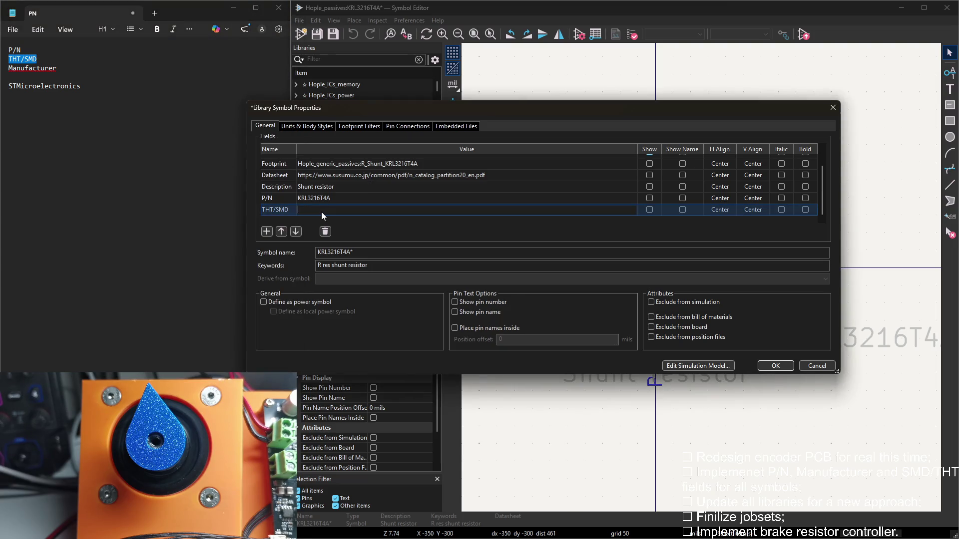
text(SMD)
double_click(323, 216)
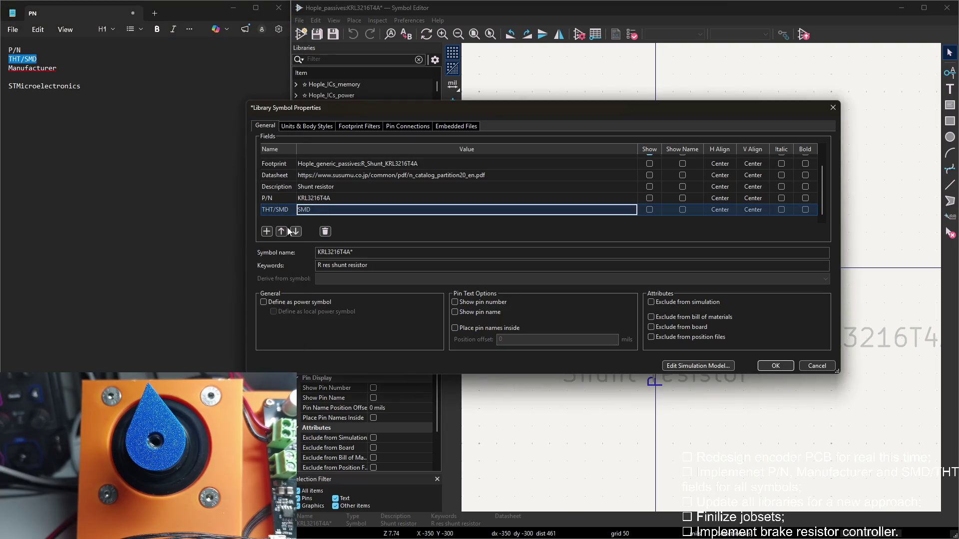
Add a Manufacturer field = Susumu and apply the properties with OK
click(265, 232)
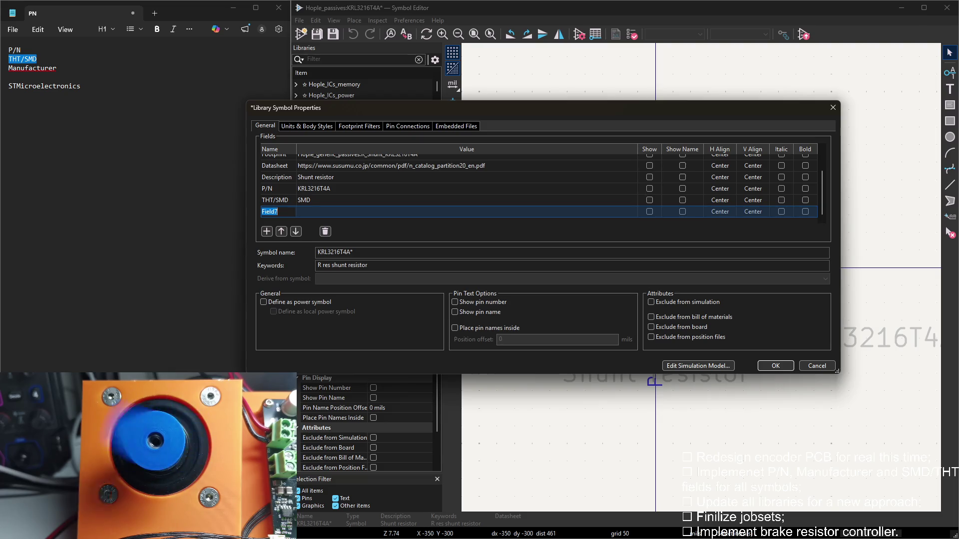
key(alt+Tab)
key(Down)
key(Home)
key(shift+End)
key(ctrl+c)
key(alt+Tab)
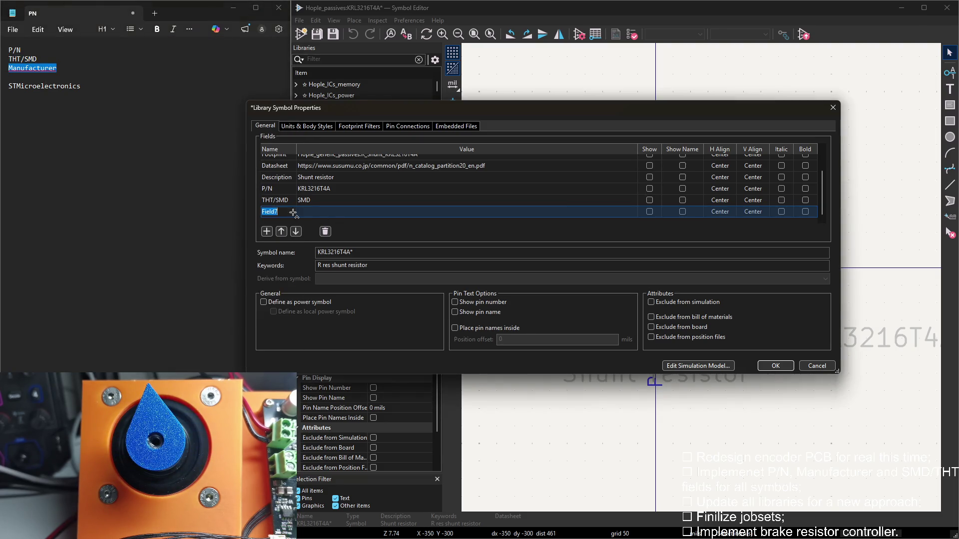
key(ctrl+v)
key(alt+Tab)
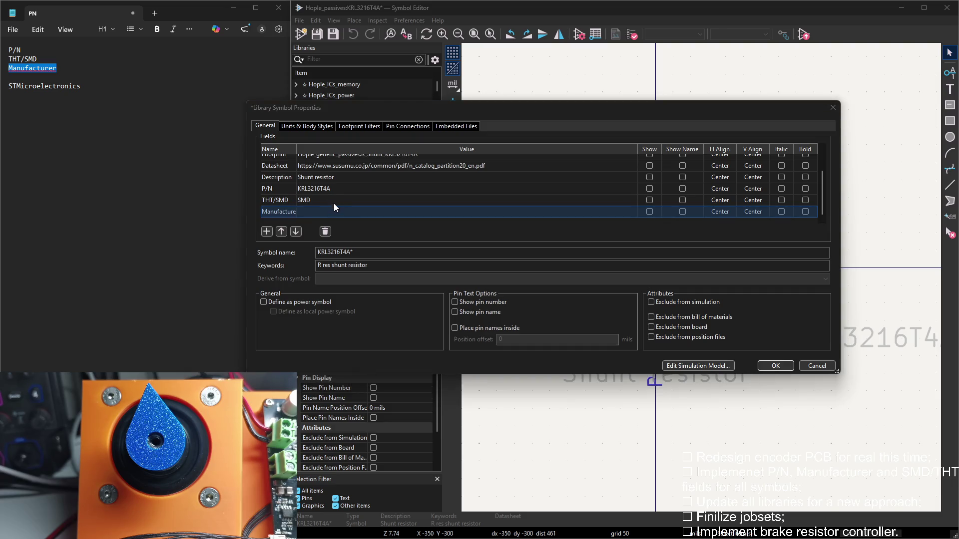
key(alt+Tab)
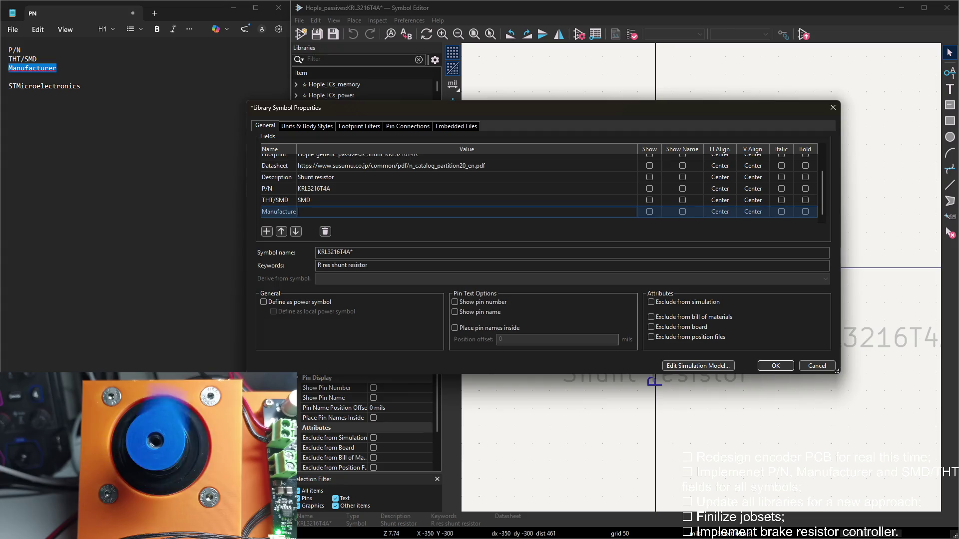
key(Tab)
text(S)
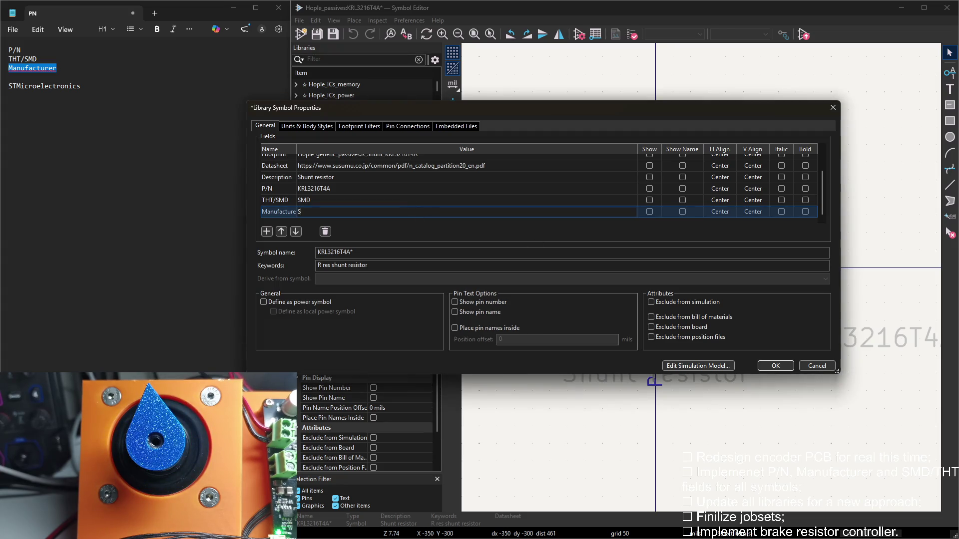
text(usumu)
key(Return)
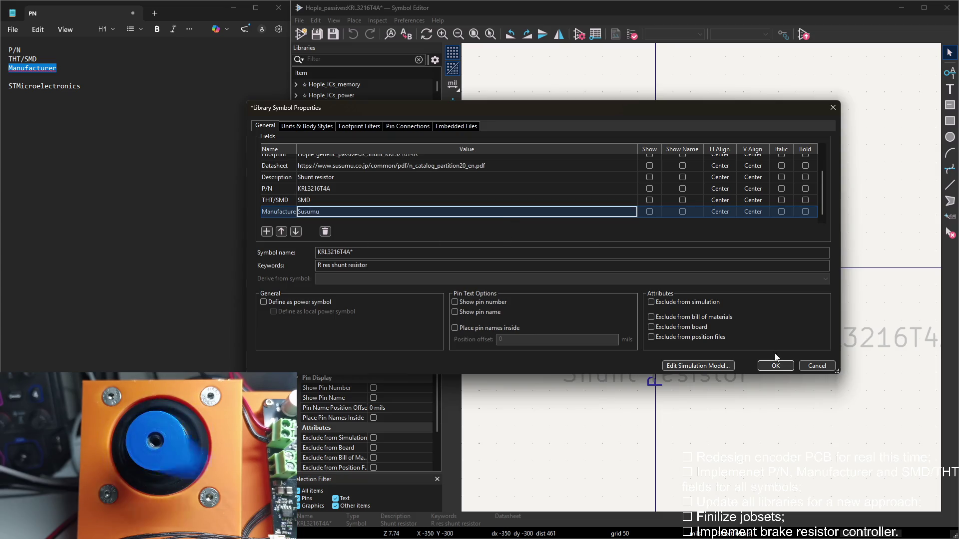
click(775, 366)
click(644, 268)
Save the symbol library and close the Symbol Editor back to the project manager
key(ctrl+s)
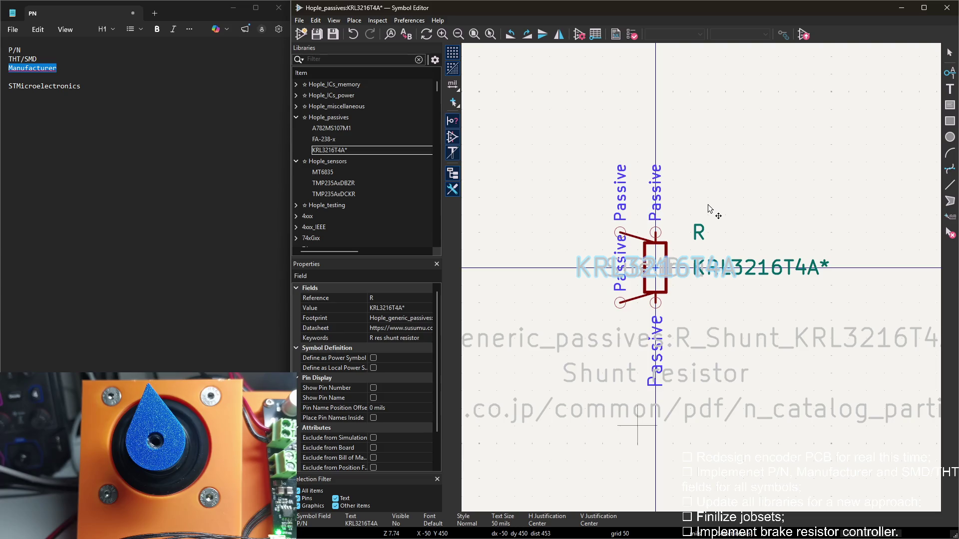
key(ctrl+w)
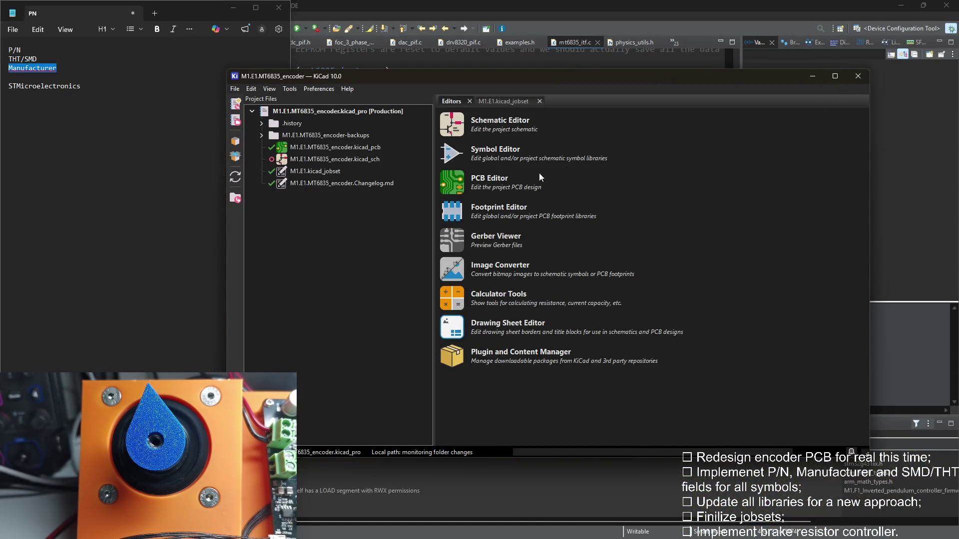
Launch the Symbol Editor from the project manager and snap its window to the right half
click(454, 215)
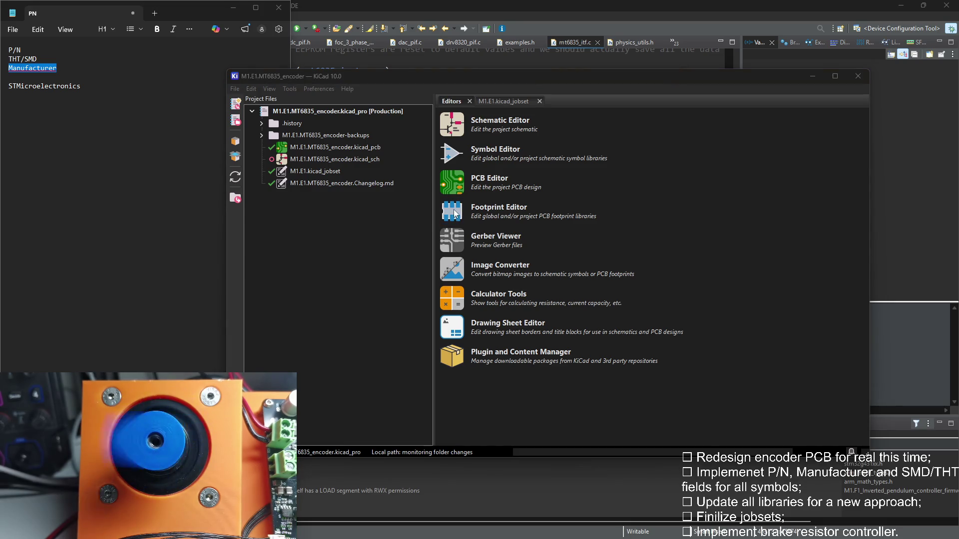
click(453, 157)
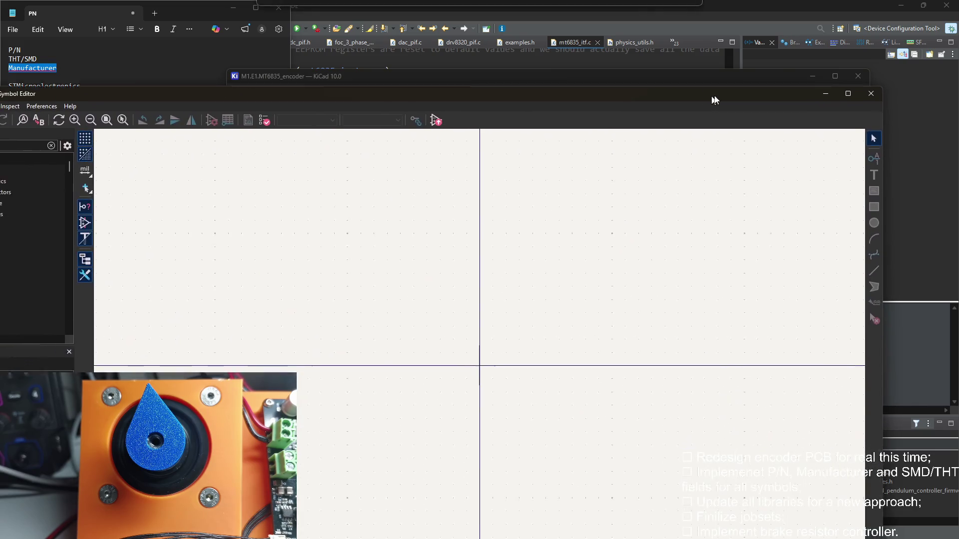
key(super+Right)
key(Escape)
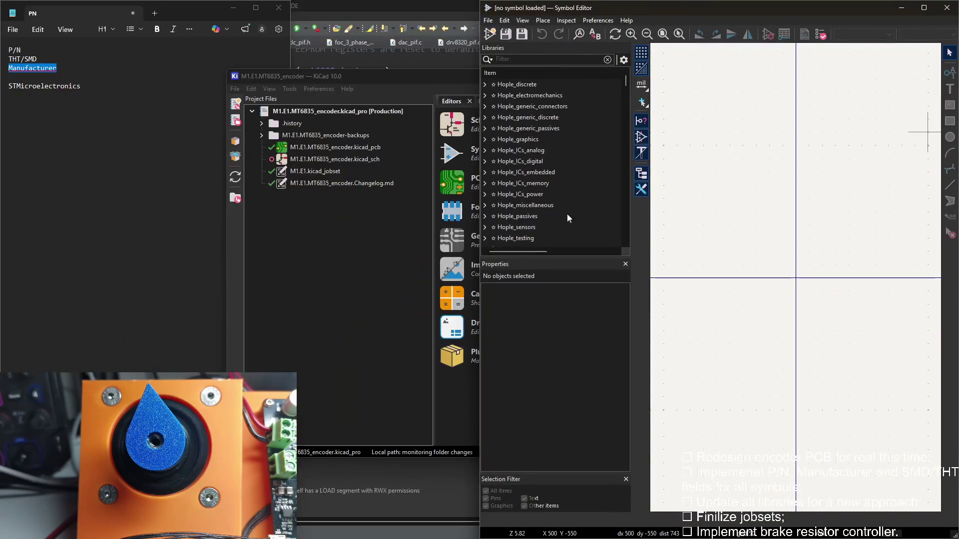
click(187, 174)
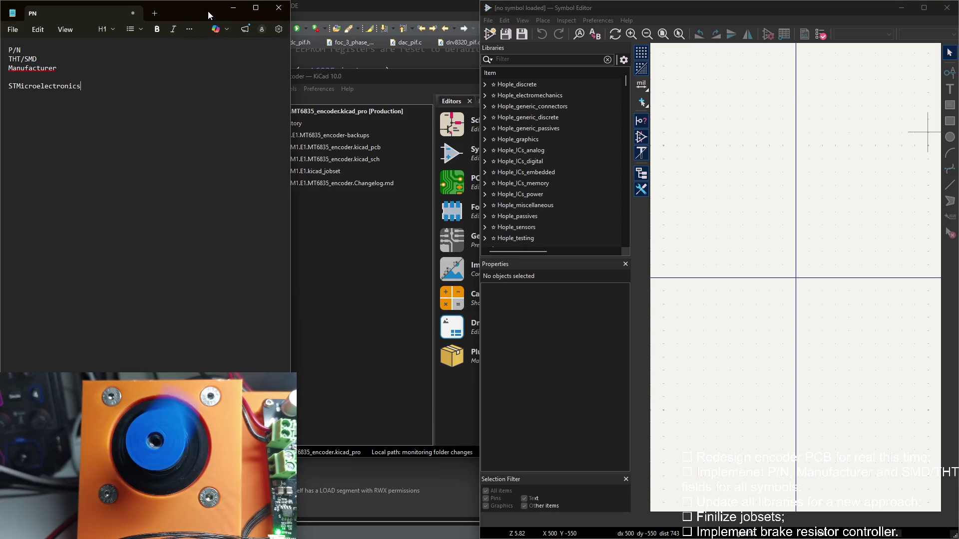
click(769, 107)
key(super+Up)
key(super+Down)
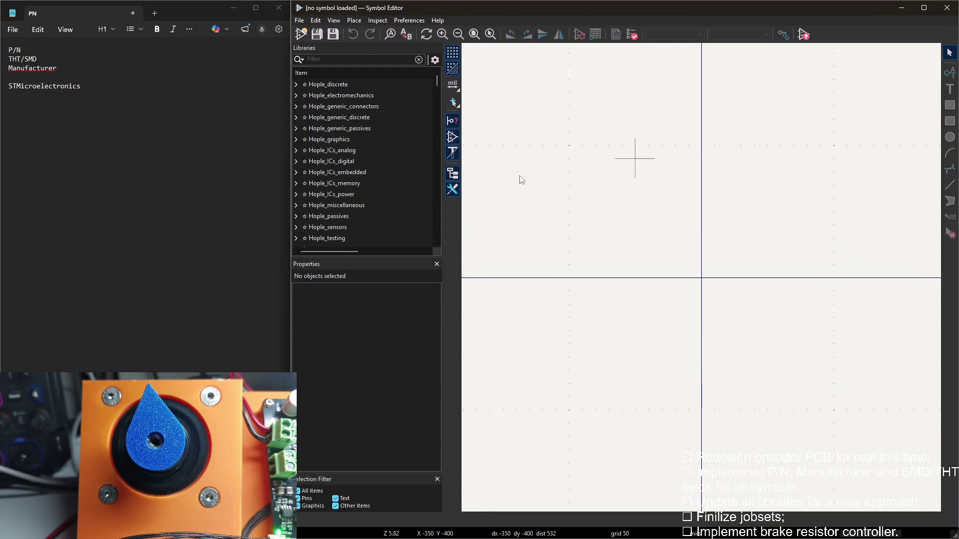
scroll(364, 166, down, 4)
scroll(318, 182, up, 1)
scroll(296, 179, up, 1)
Open KRL3216T4A* from Hople_passives, stack KRL3216T4A, Susumu, SMD texts below the symbol, and save
click(295, 162)
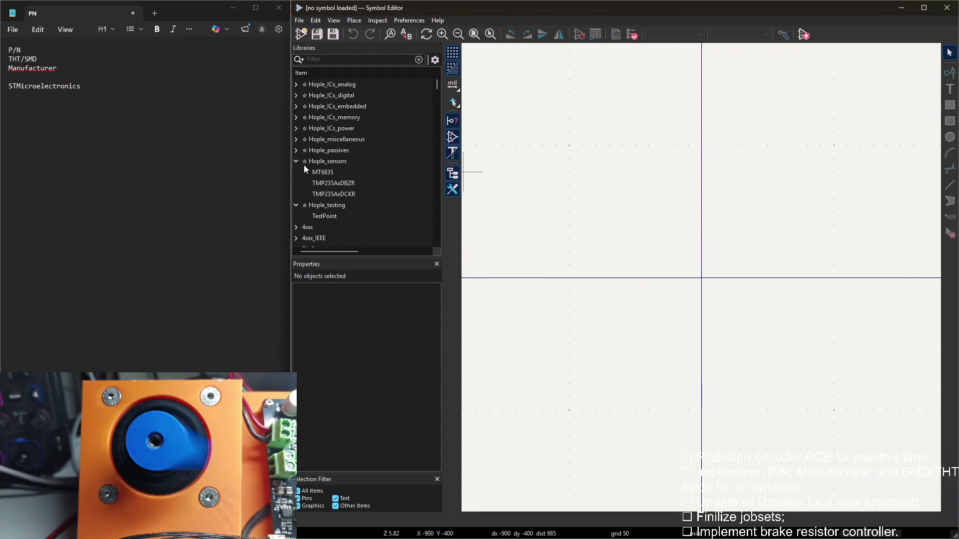
click(295, 150)
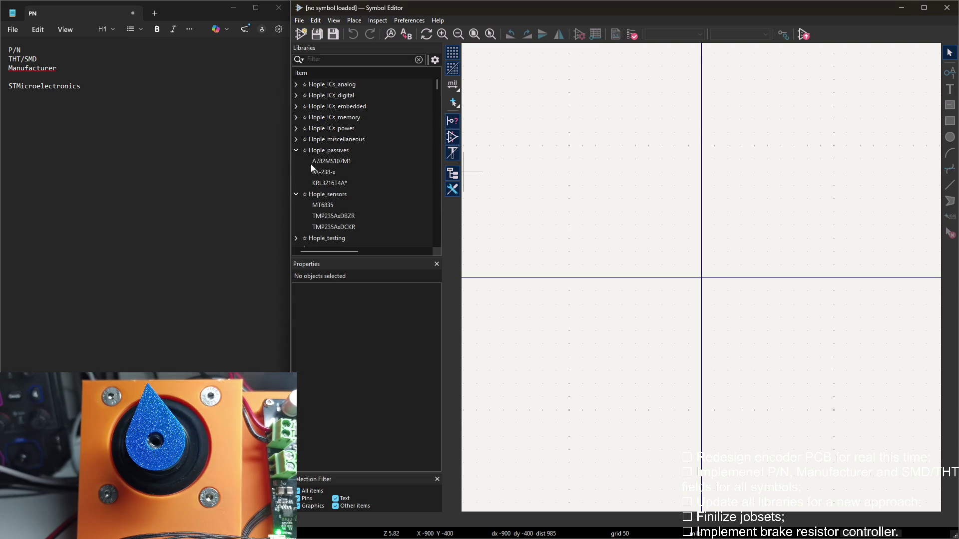
double_click(330, 183)
scroll(521, 201, down, 2)
click(686, 353)
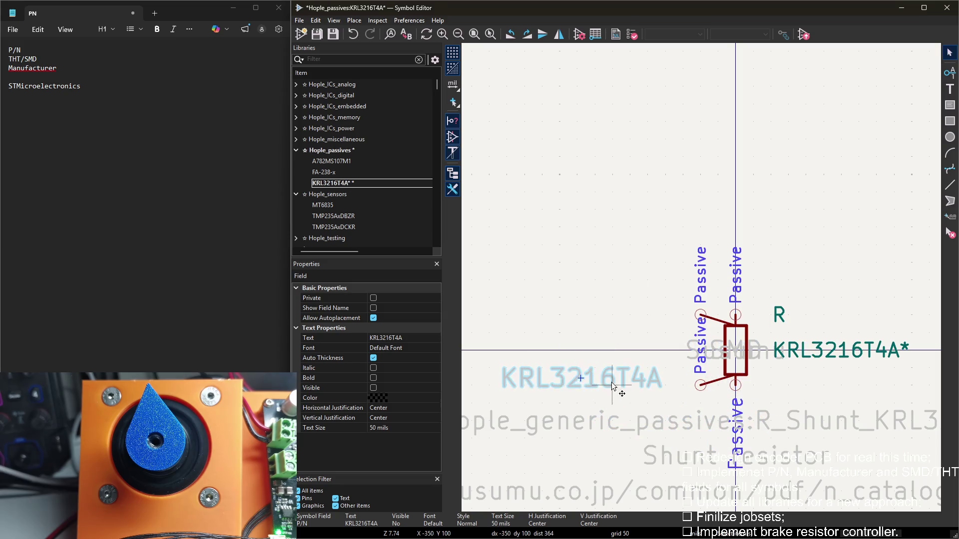
middle_drag(614, 392, 621, 227)
click(746, 361)
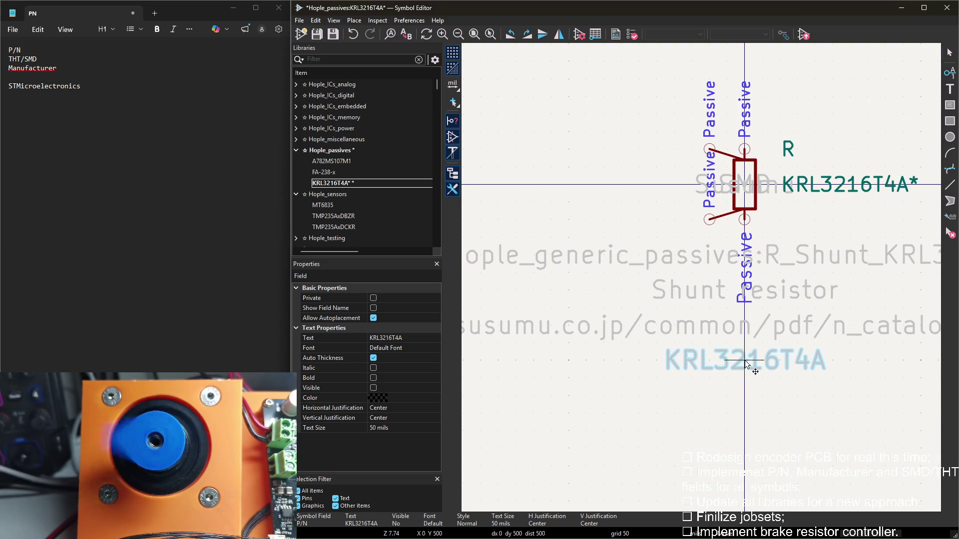
click(735, 187)
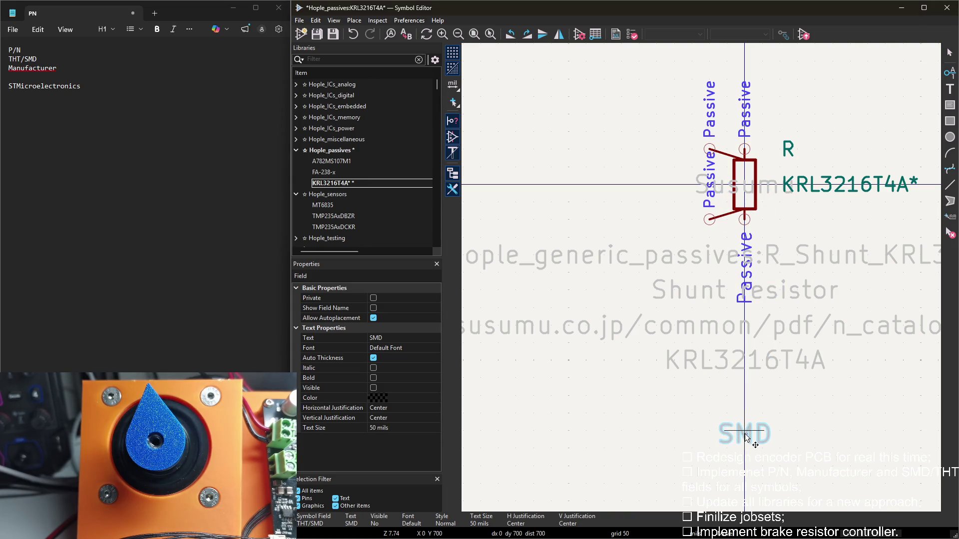
click(745, 436)
click(741, 191)
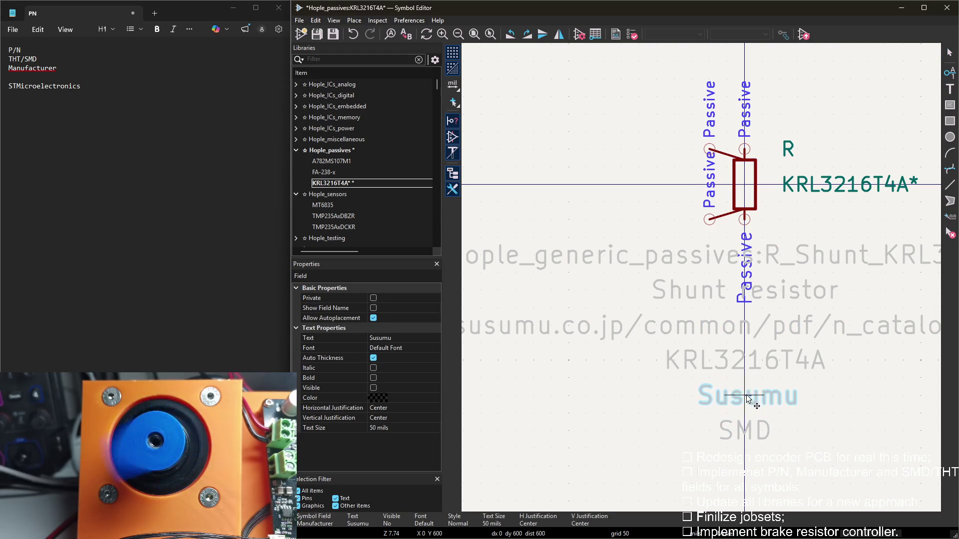
click(745, 397)
key(ctrl+s)
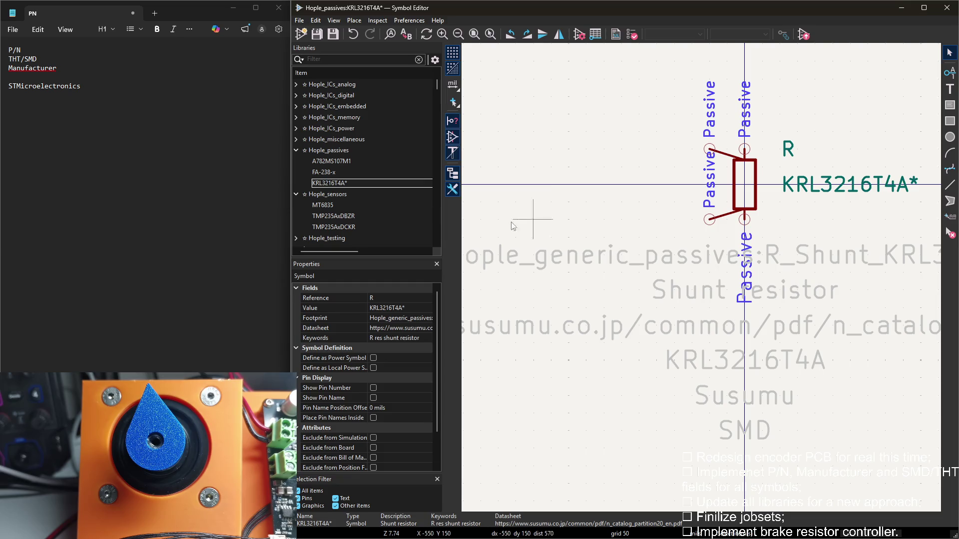
Open the MT6835 symbol from the library tree and bring up its Symbol Properties
click(296, 150)
double_click(328, 171)
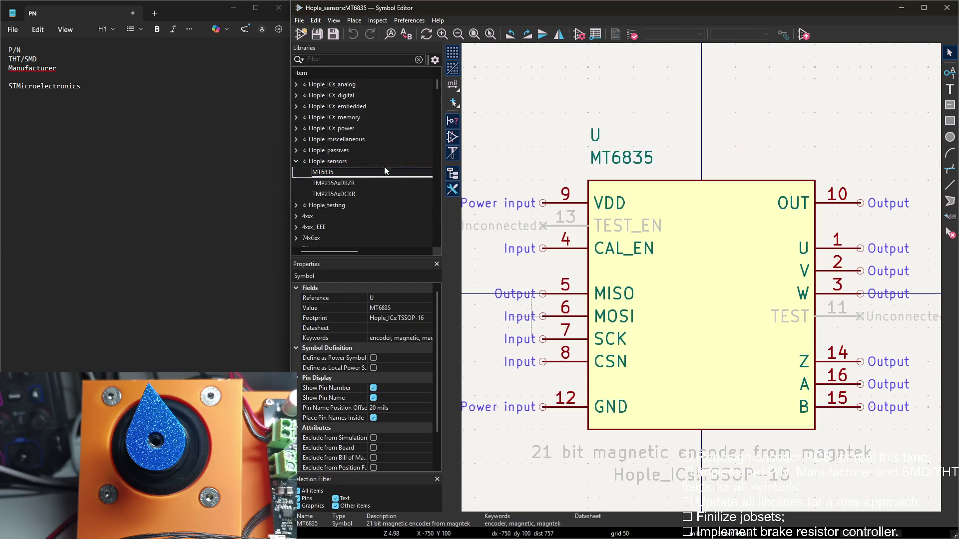
scroll(567, 83, down, 2)
mouse_move(703, 281)
middle_down()
mouse_move(632, 193)
mouse_move(607, 179)
middle_up()
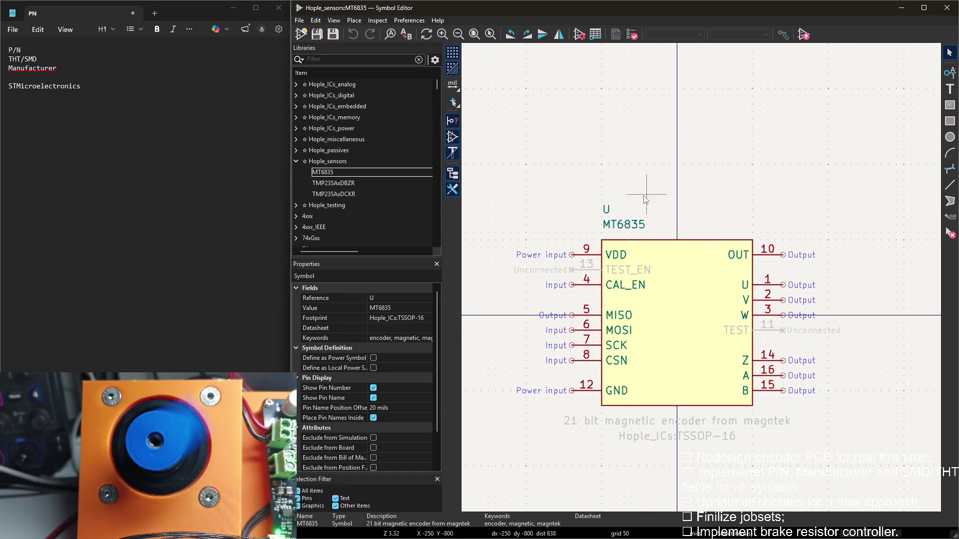
double_click(577, 143)
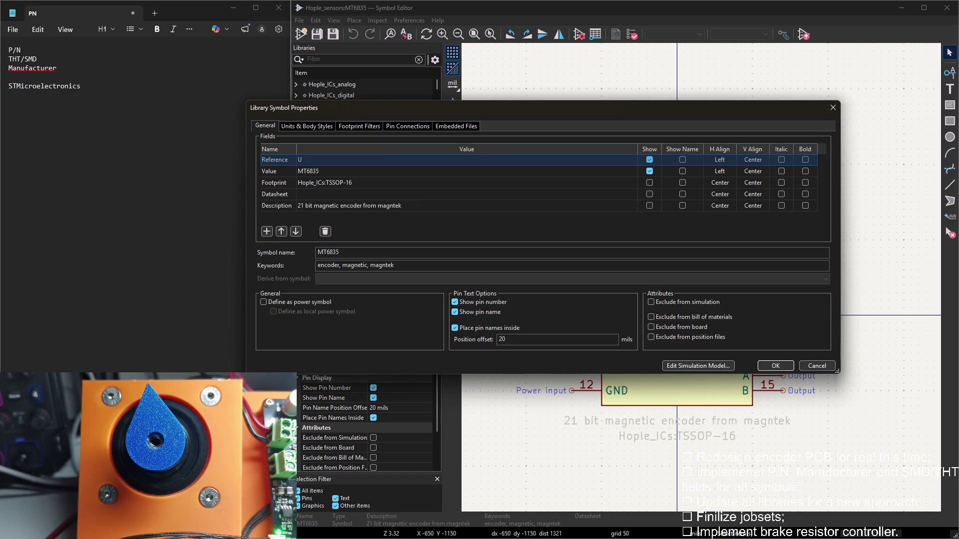
Set Value and Symbol name to MT6835GT-STD (manufacturer prefix removed) and add an empty field
click(325, 171)
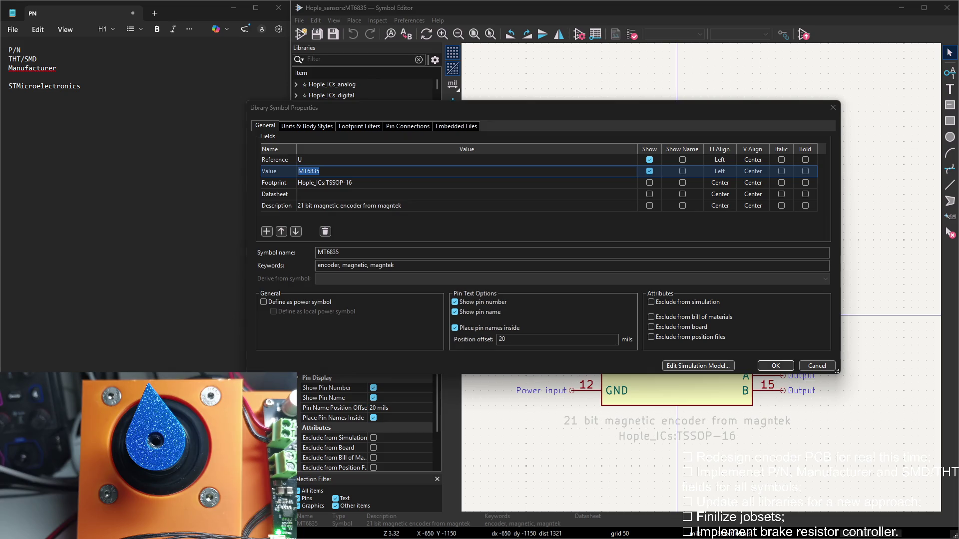
text(Magn Tek MT6835GT-STD)
drag(326, 171, 298, 171)
key(BackSpace)
key(ctrl+a)
text(MT6835GT-STD)
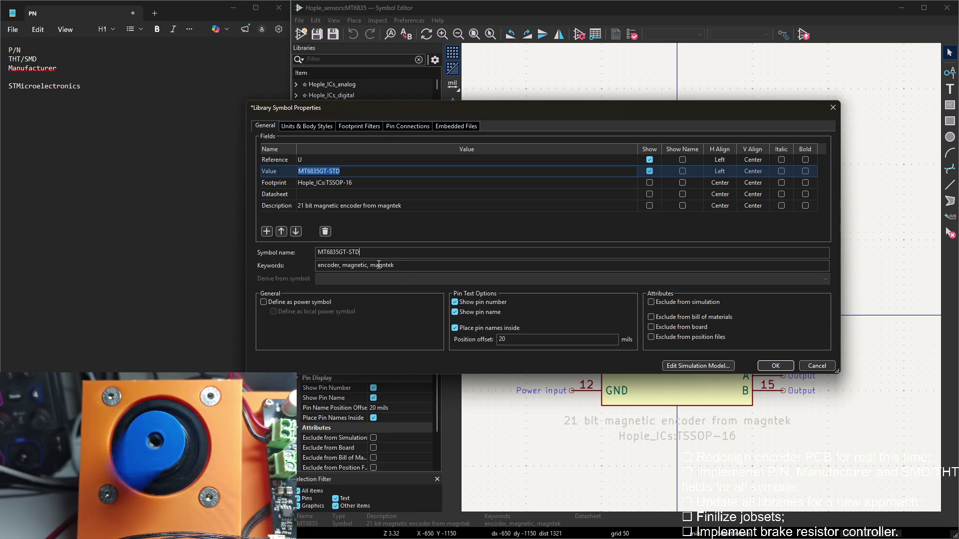
click(266, 231)
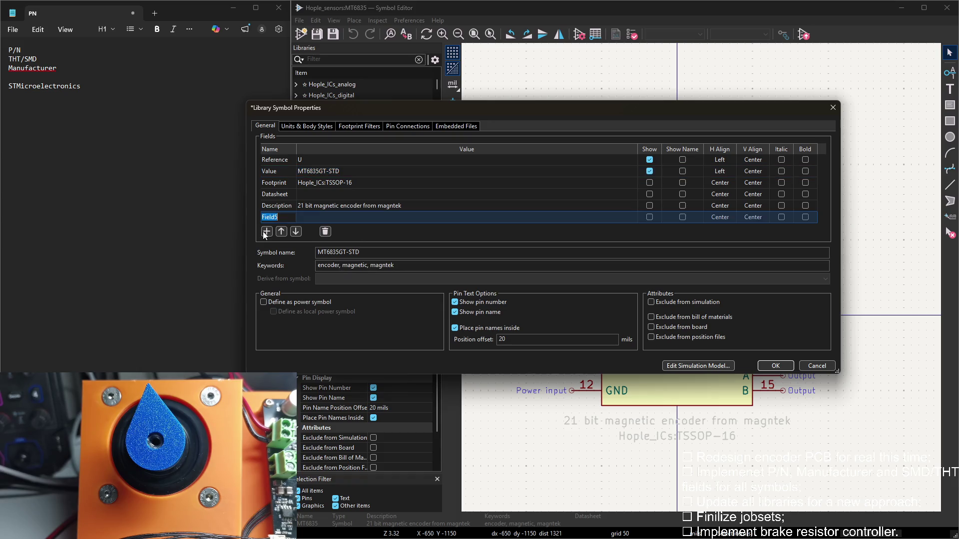
Name the new fields P/N = MT6835GT-STD and THT/SMD = SMD, copying labels from the notes
drag(21, 51, 9, 50)
key(ctrl+c)
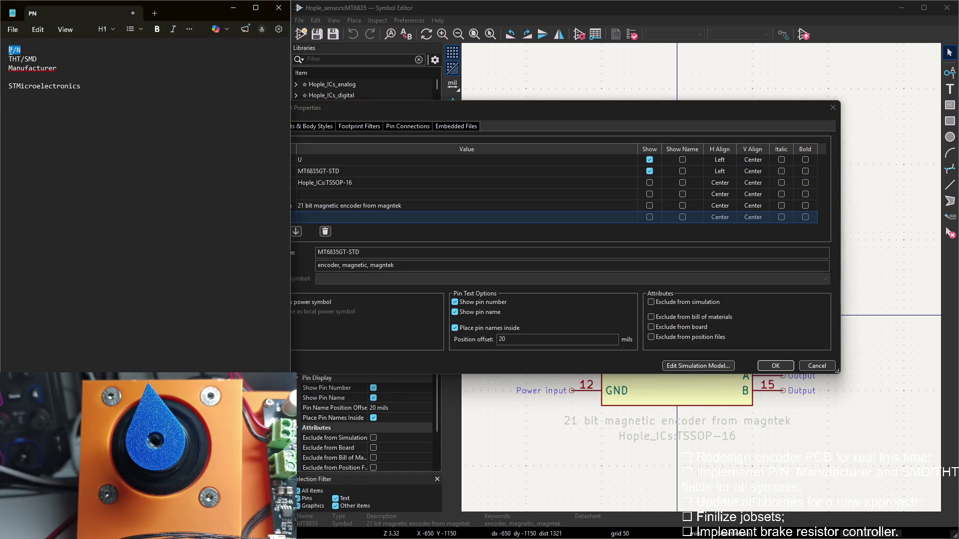
click(318, 216)
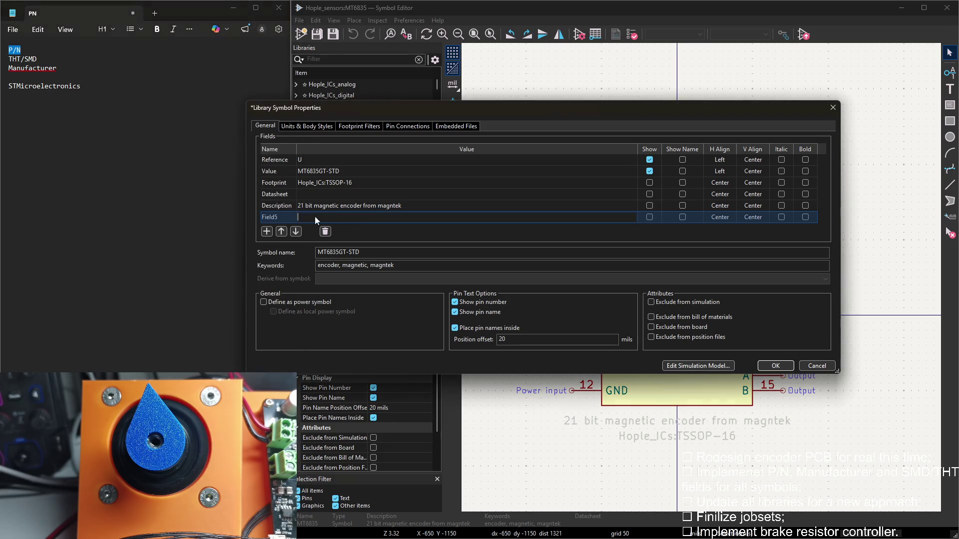
key(ctrl+v)
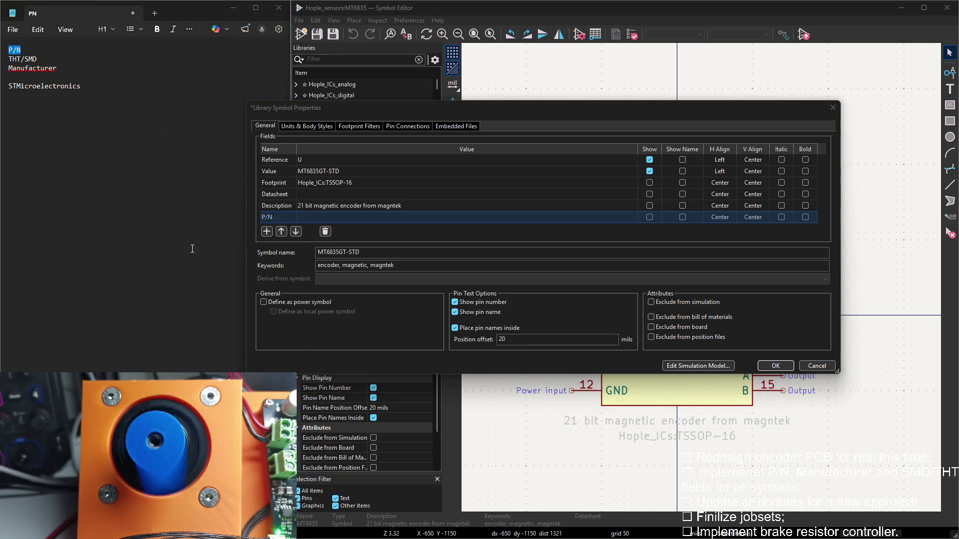
click(307, 217)
text(MT6835GT-STD)
click(266, 231)
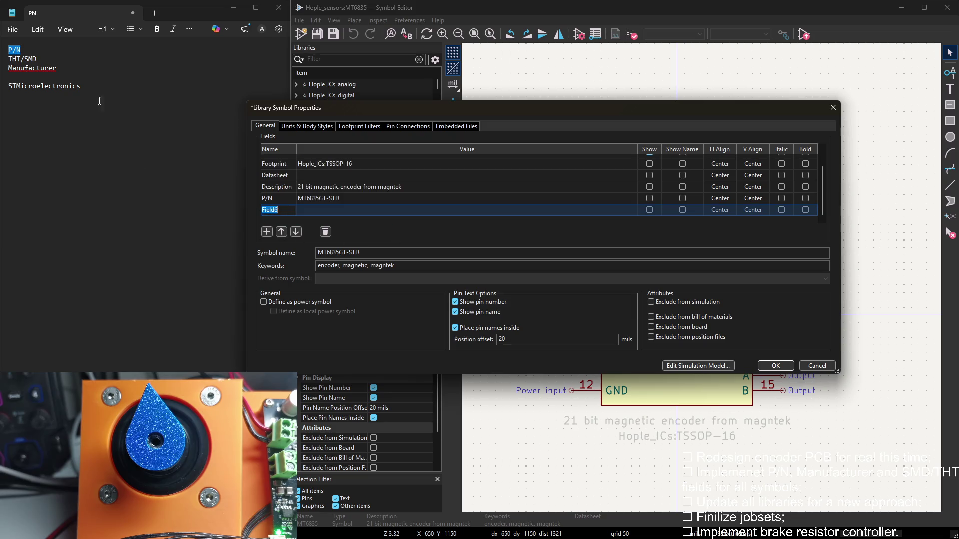
drag(49, 61, 15, 59)
click(273, 212)
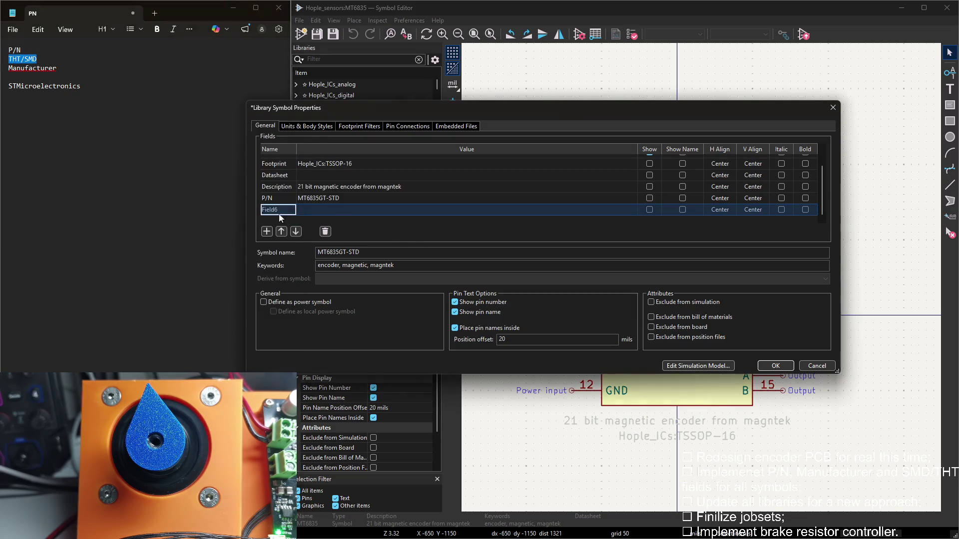
click(315, 211)
text(SMD)
Add a Manufacturer field = MagnTek, verify it, and apply the properties
click(267, 232)
double_click(32, 68)
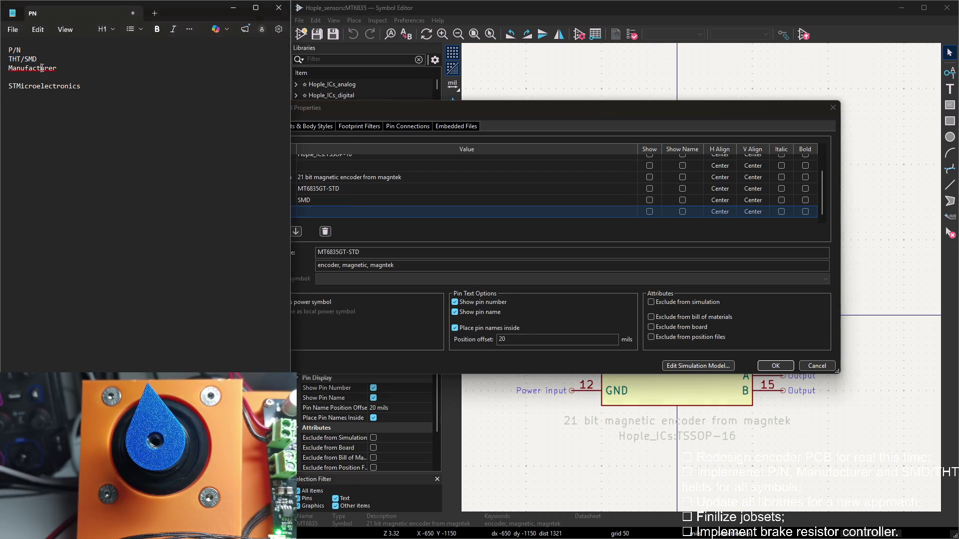
click(303, 213)
key(Tab)
text(Ma)
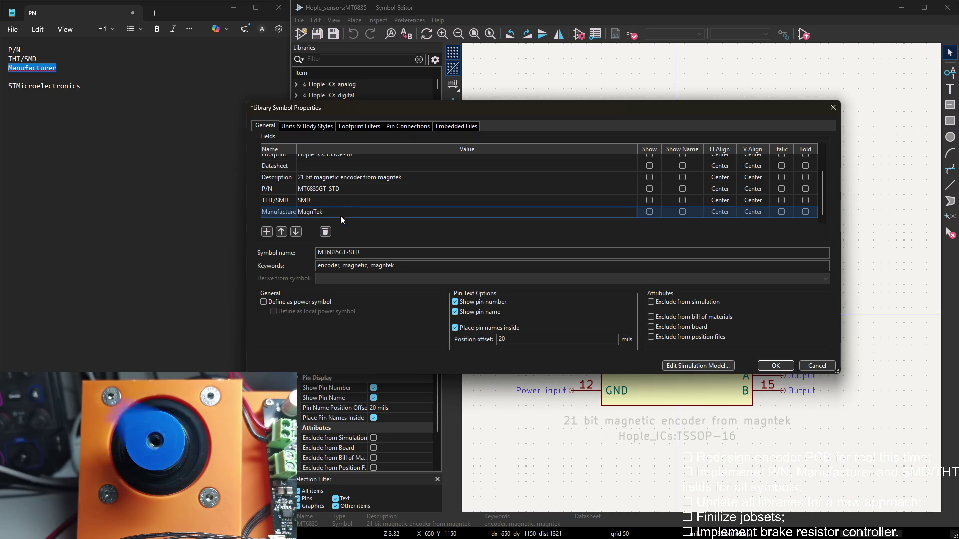
key(alt+Tab)
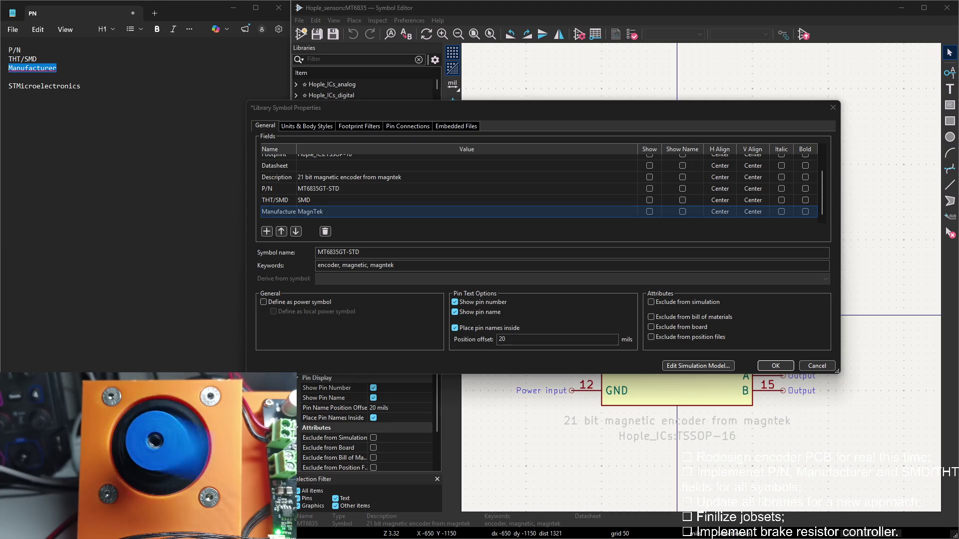
click(316, 213)
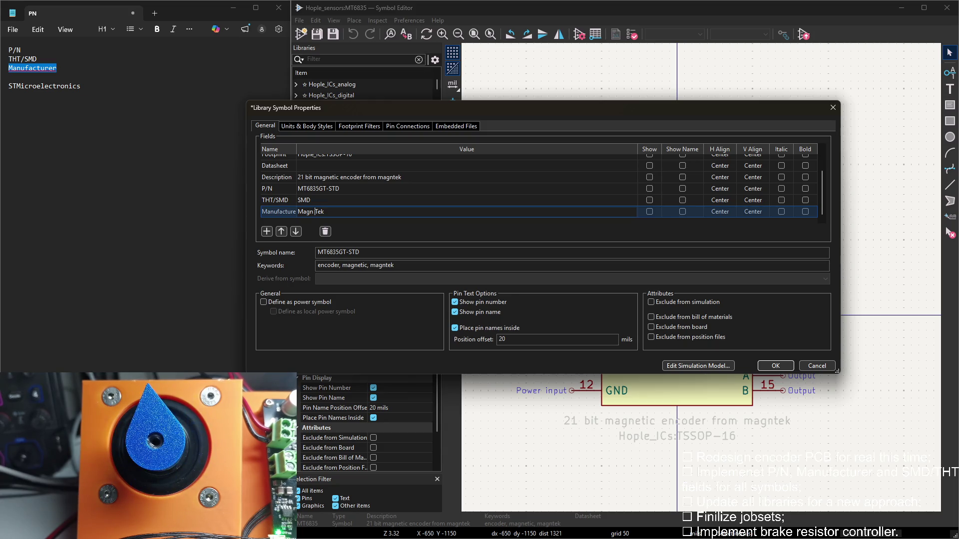
key(Return)
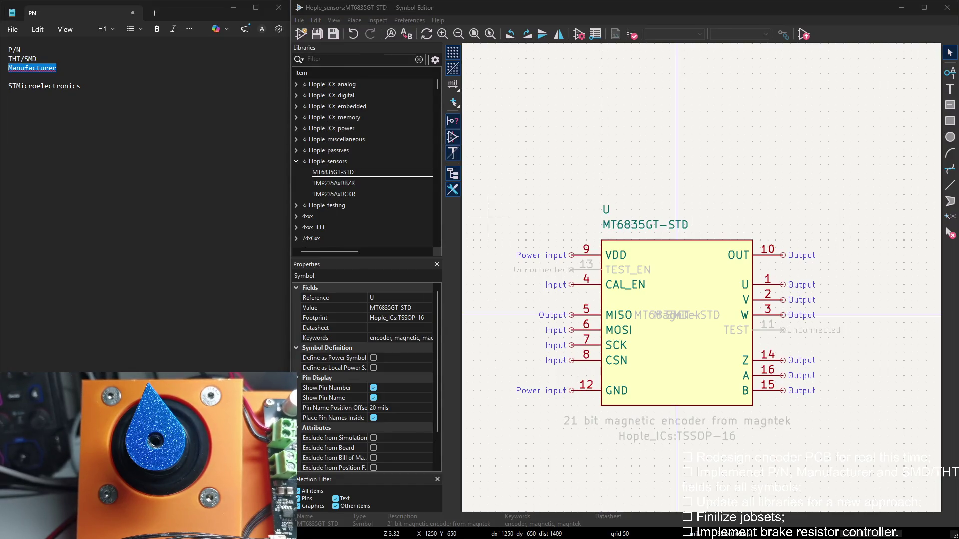
Box-select the three overlapping new field texts and move them below the encoder symbol
middle_drag(683, 338, 642, 268)
mouse_move(655, 251)
mouse_down()
mouse_move(630, 277)
mouse_move(638, 403)
mouse_up()
click(638, 402)
scroll(638, 403, up, 2)
scroll(638, 300, up, 2)
Order the stack as MT6835GT-STD, SMD, MagnTek, then select TMP235AxDBZR in the library tree
drag(638, 197, 634, 162)
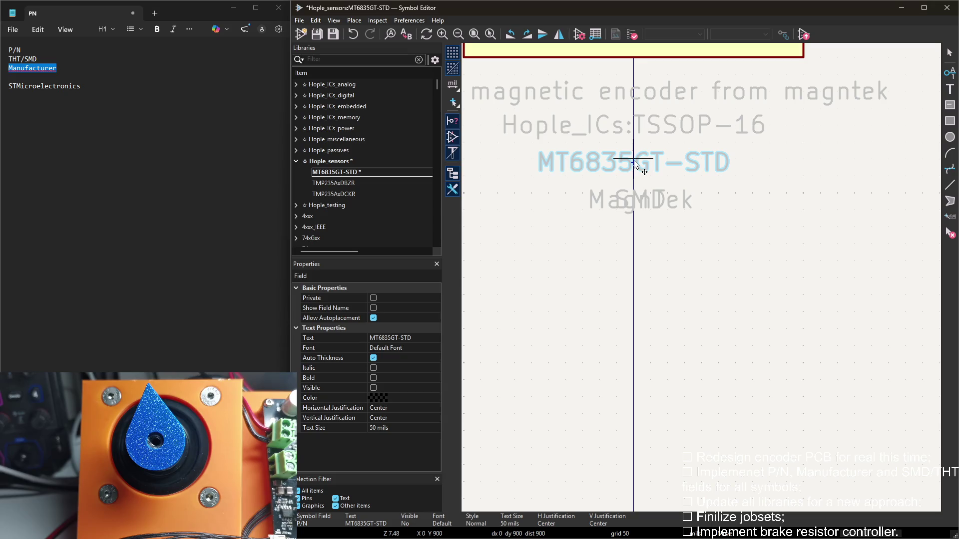
click(634, 163)
mouse_move(637, 201)
mouse_down()
mouse_move(634, 180)
mouse_move(634, 234)
mouse_up()
drag(634, 199, 635, 197)
click(634, 193)
drag(642, 232, 635, 225)
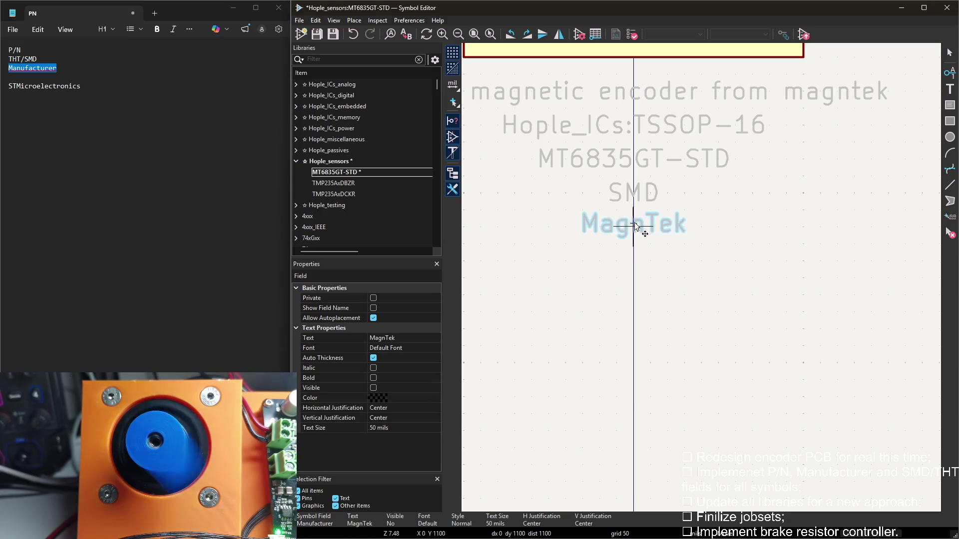
click(635, 225)
click(369, 184)
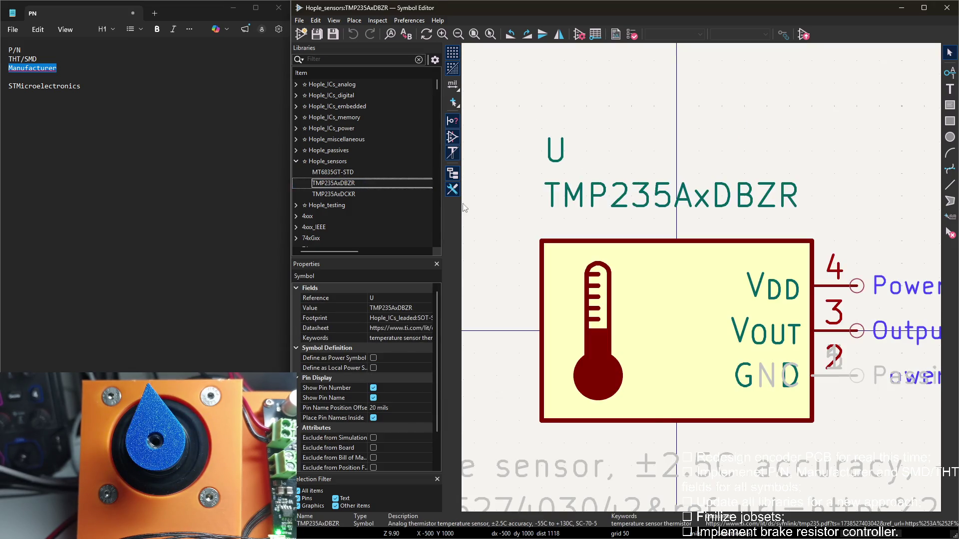
After glancing at TMP235AxDCKR, open TMP235AxDBZR's Symbol Properties
click(357, 196)
click(364, 184)
double_click(542, 100)
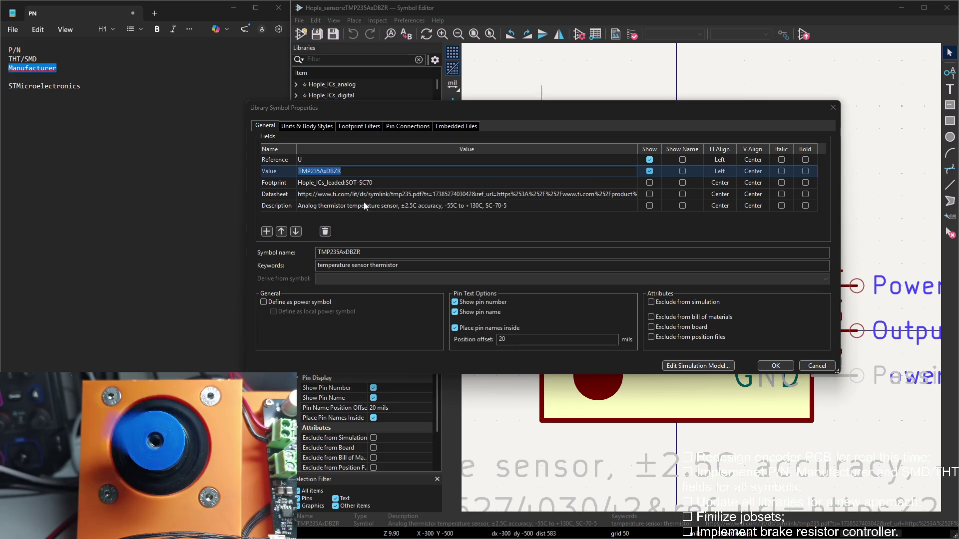
Add a P/N field filled from the Value and trim the value to TMP235A*
double_click(15, 49)
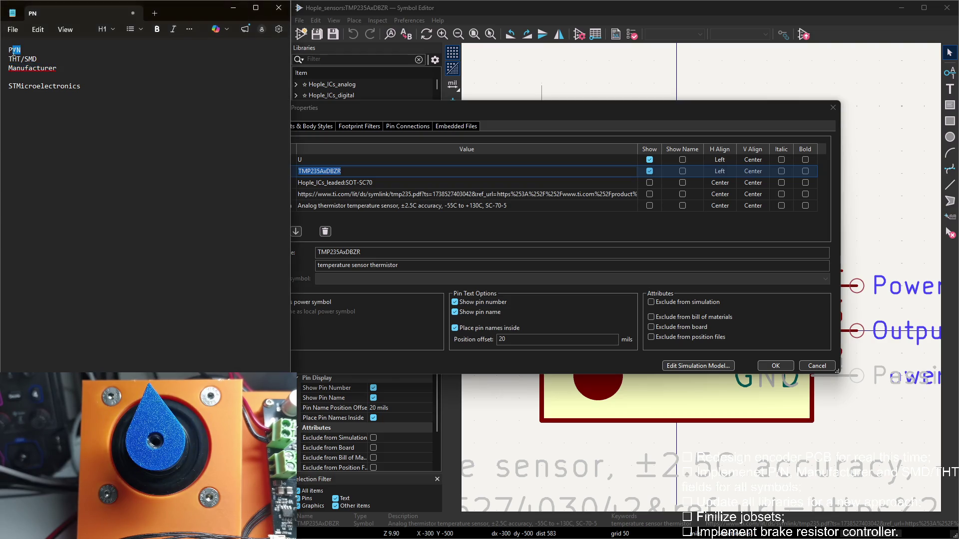
text(/)
click(452, 112)
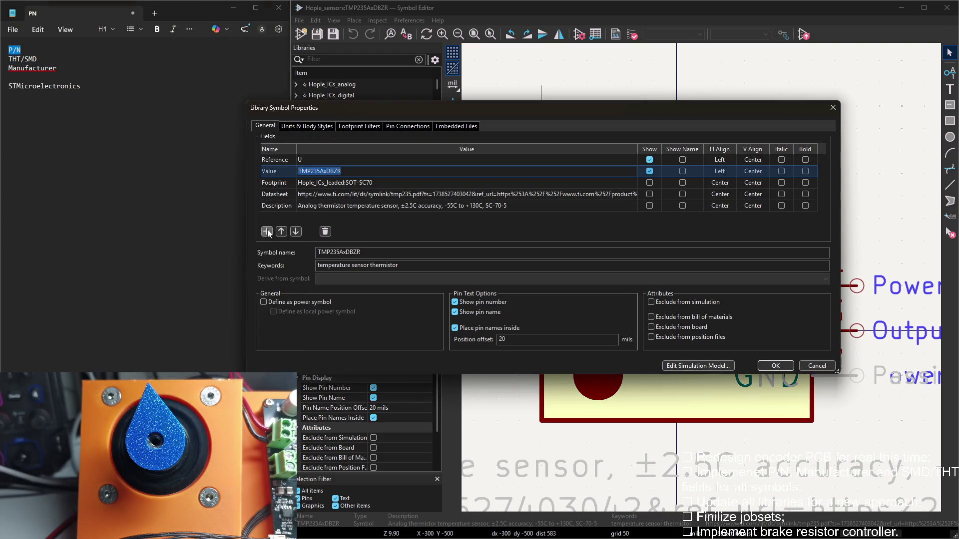
click(267, 231)
key(ctrl+v)
key(Return)
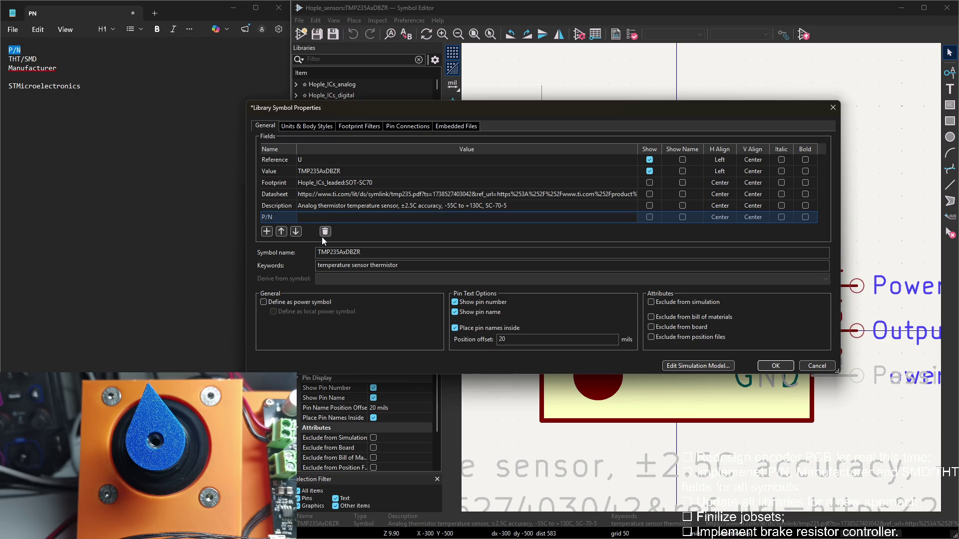
key(Up)
key(Up)
key(Up)
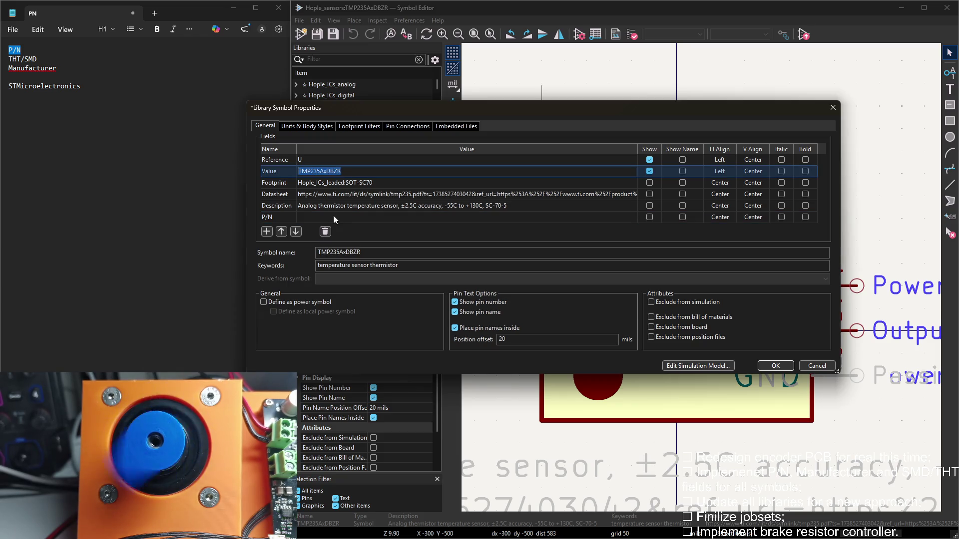
click(333, 216)
text(TMP235AxDBZR)
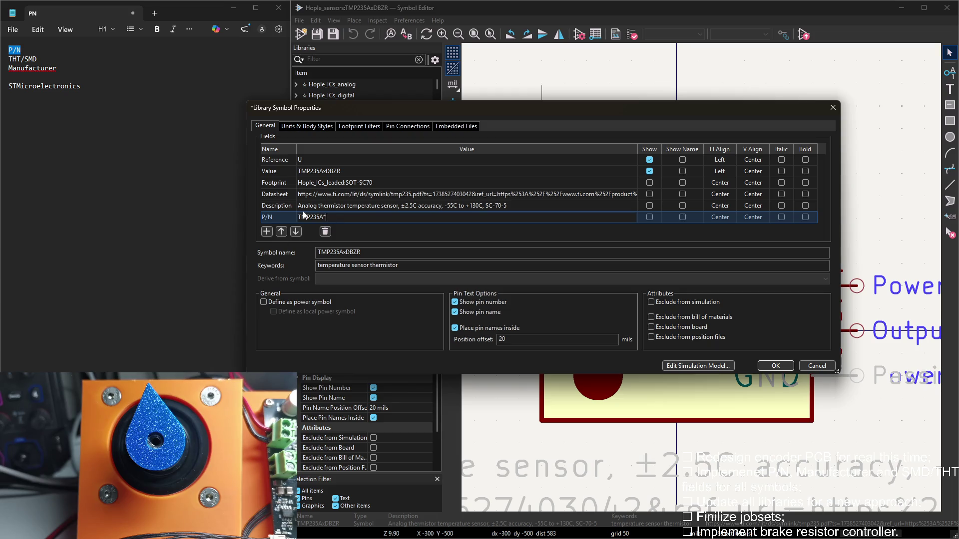
click(325, 174)
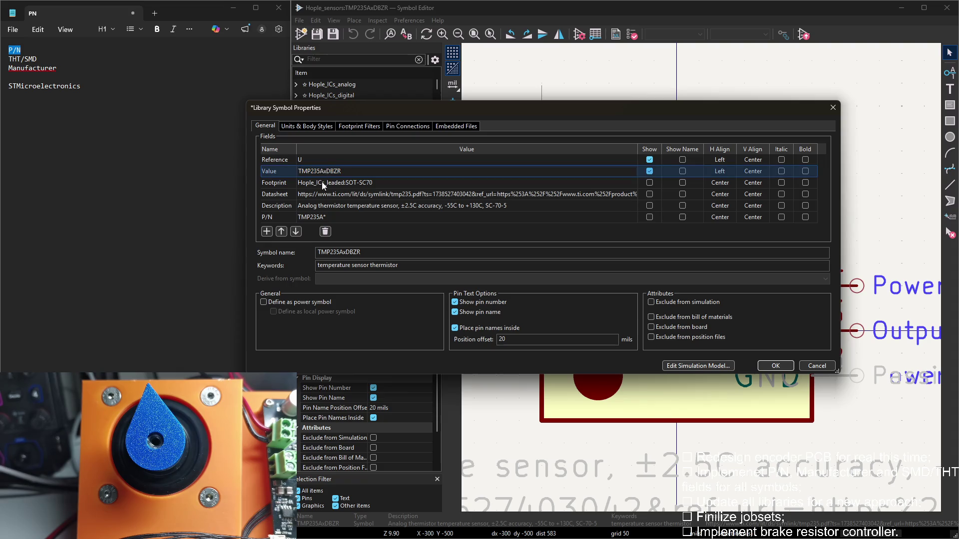
key(Delete)
text(*)
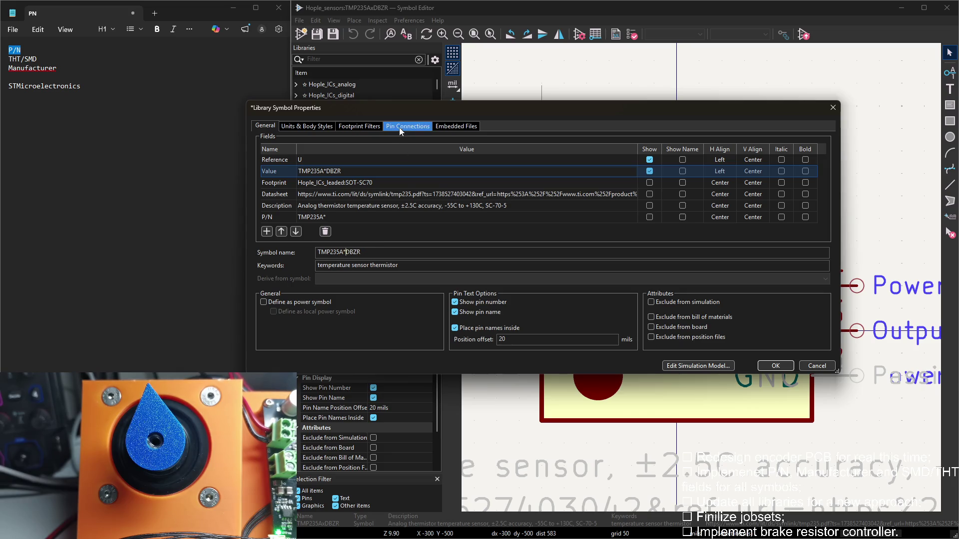
drag(399, 109, 417, 133)
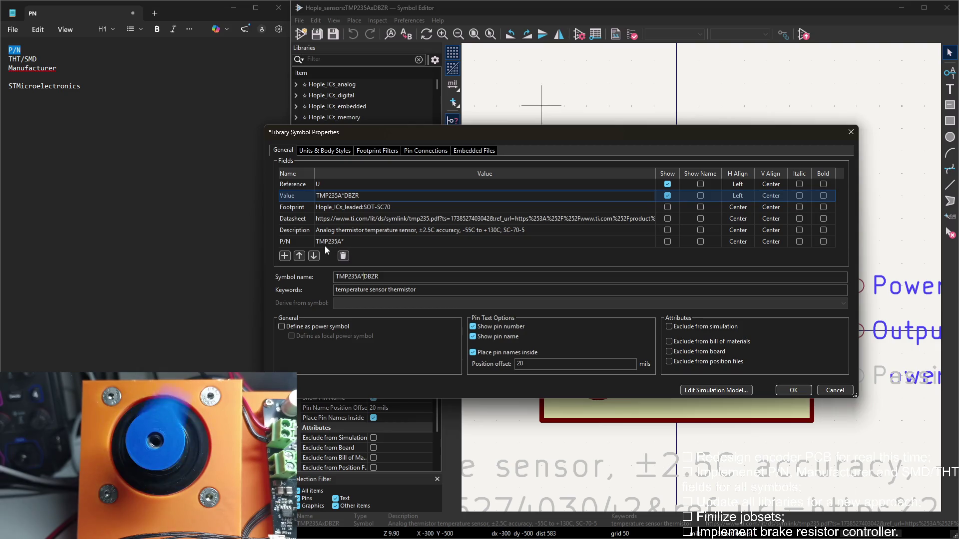
Add THT/SMD = SMD and Manufacturer = TI fields and confirm with OK
click(284, 256)
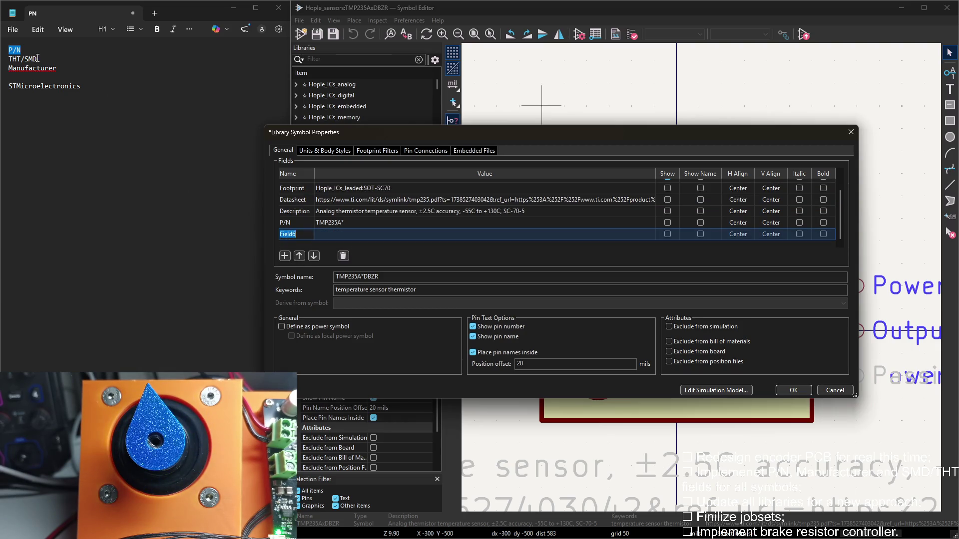
drag(39, 59, 15, 59)
click(376, 249)
text(THT/SMD)
click(335, 234)
text(SMD)
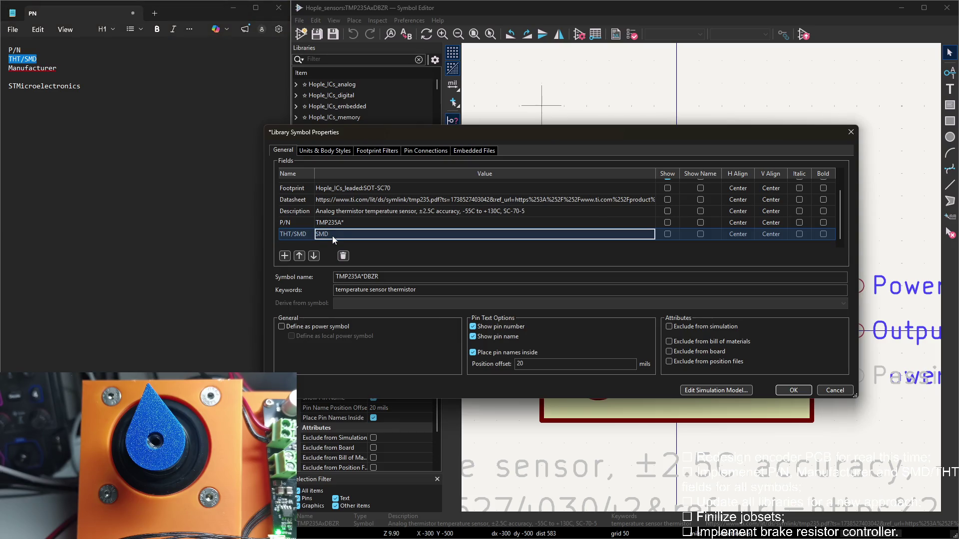
click(284, 256)
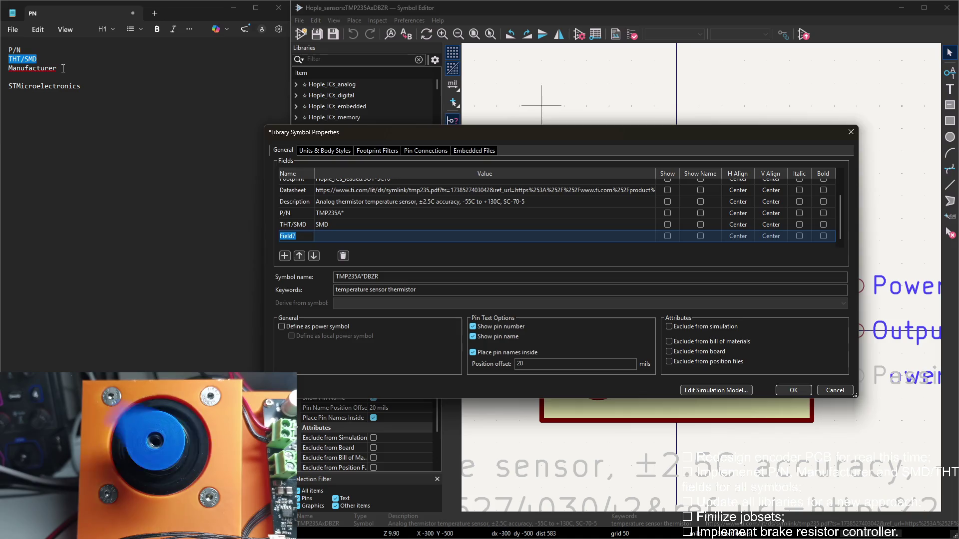
drag(58, 68, 8, 68)
key(ctrl+c)
click(277, 230)
key(ctrl+v)
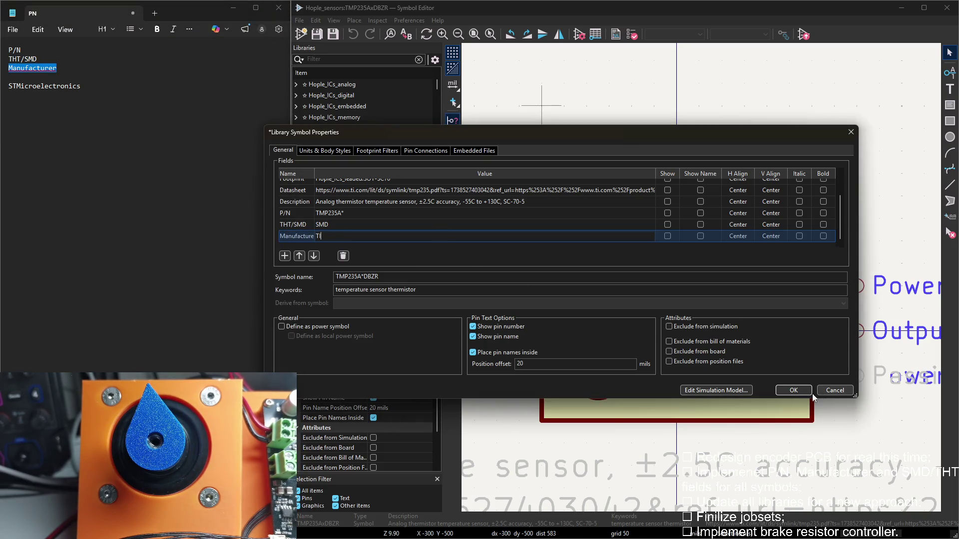
click(807, 387)
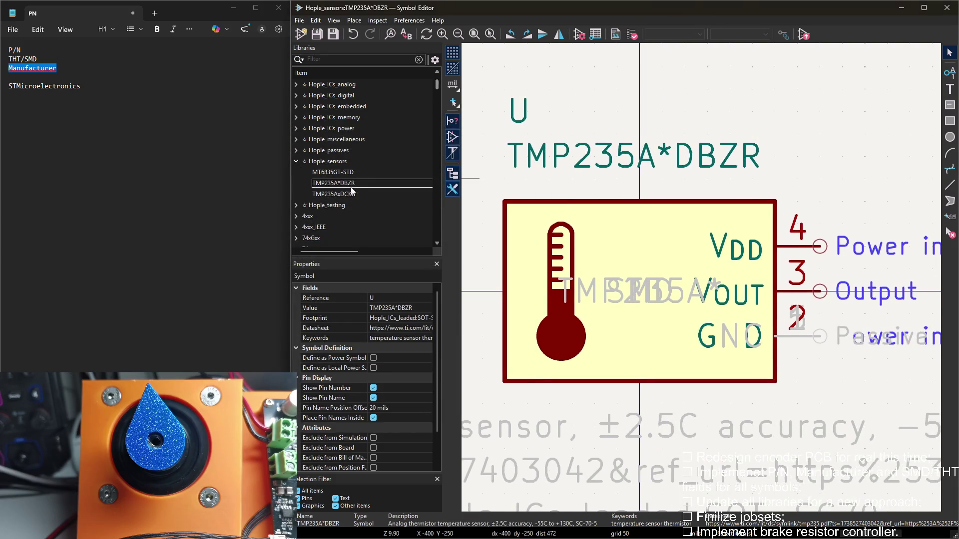
Stack the TMP235A*, SMD and TI texts below the symbol body, save, and select TMP235AxDCKR
click(635, 289)
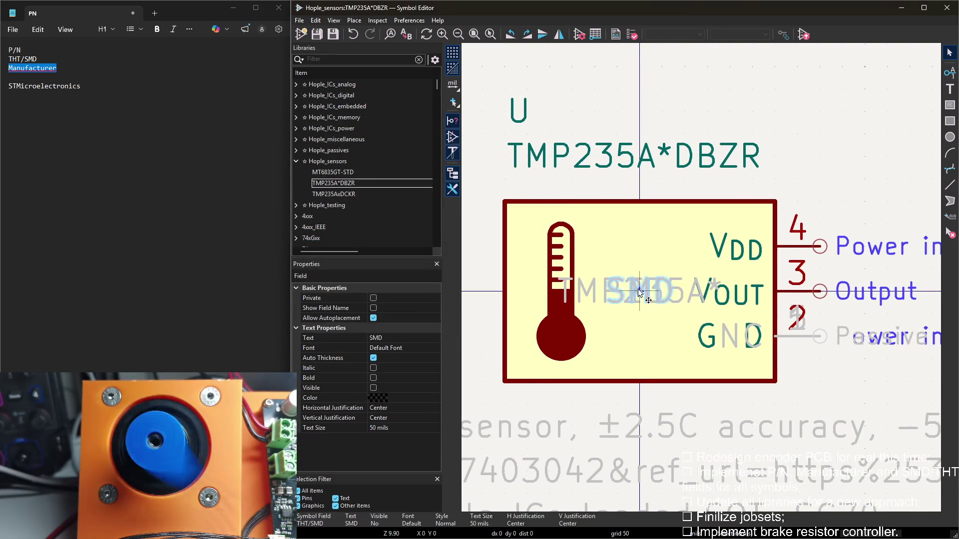
mouse_move(635, 289)
mouse_down()
mouse_move(637, 382)
mouse_move(698, 441)
mouse_up()
scroll(637, 382, down, 5)
click(636, 382)
click(610, 367)
mouse_move(607, 439)
mouse_down()
mouse_move(610, 342)
mouse_move(592, 473)
mouse_up()
mouse_move(621, 342)
mouse_down()
mouse_move(607, 383)
mouse_move(609, 342)
mouse_up()
key(Escape)
drag(673, 441, 614, 398)
drag(605, 462, 608, 435)
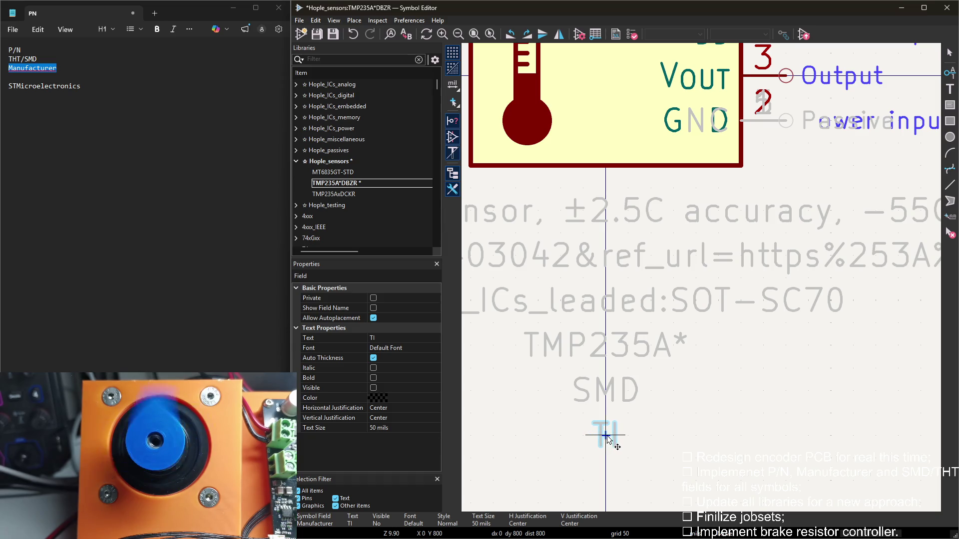
key(Escape)
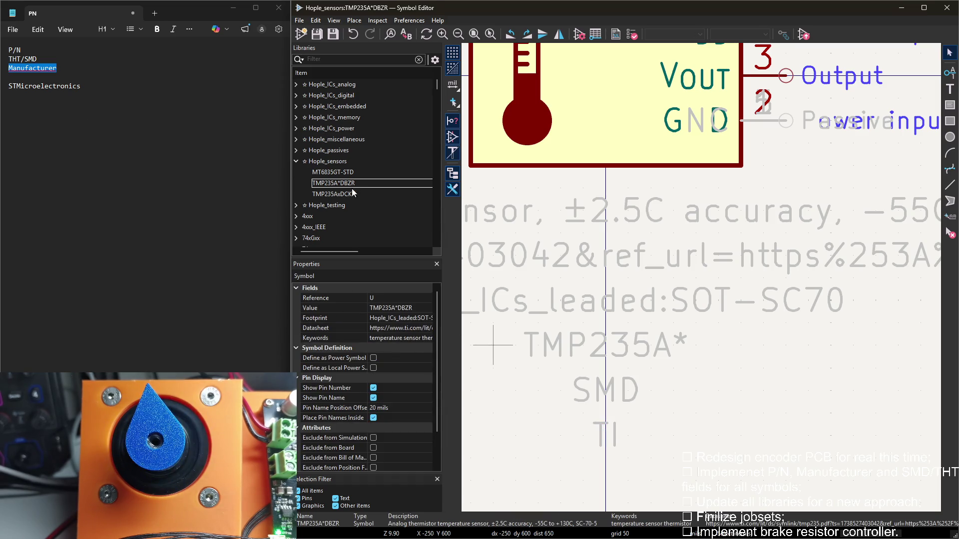
click(341, 195)
Add a P/N field set to TMP235A and rename the symbol to TMP235A*DCKR
double_click(464, 125)
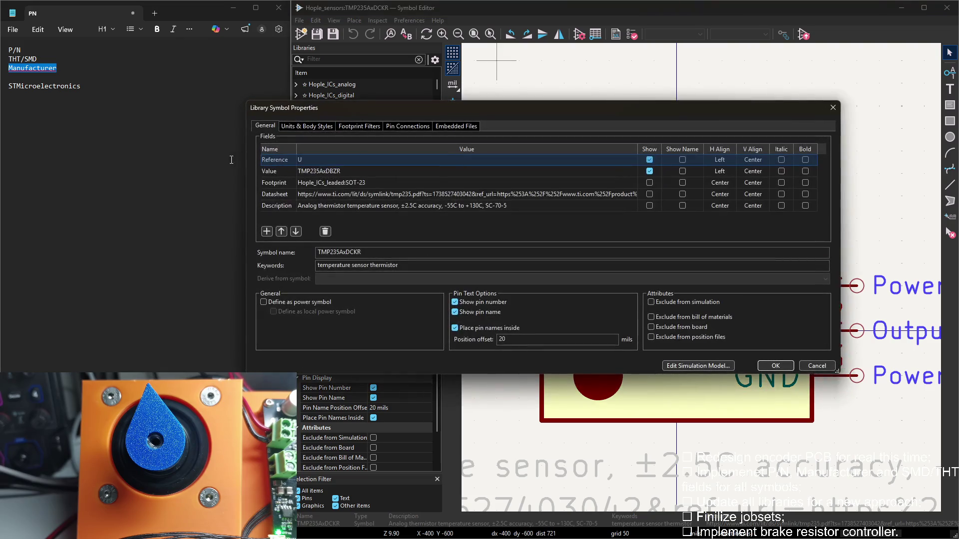
drag(8, 50, 21, 50)
click(465, 234)
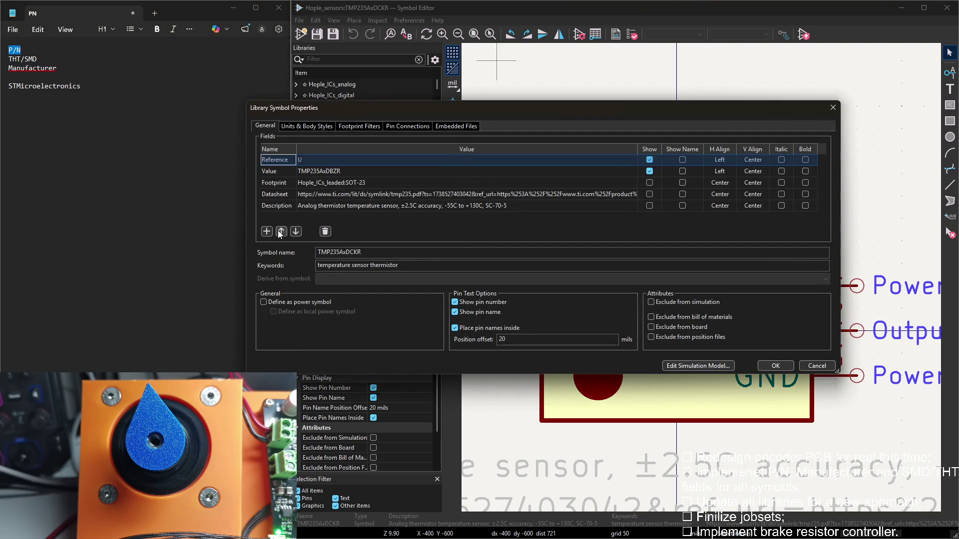
click(268, 232)
click(353, 165)
key(ctrl+c)
click(331, 216)
key(ctrl+v)
click(339, 171)
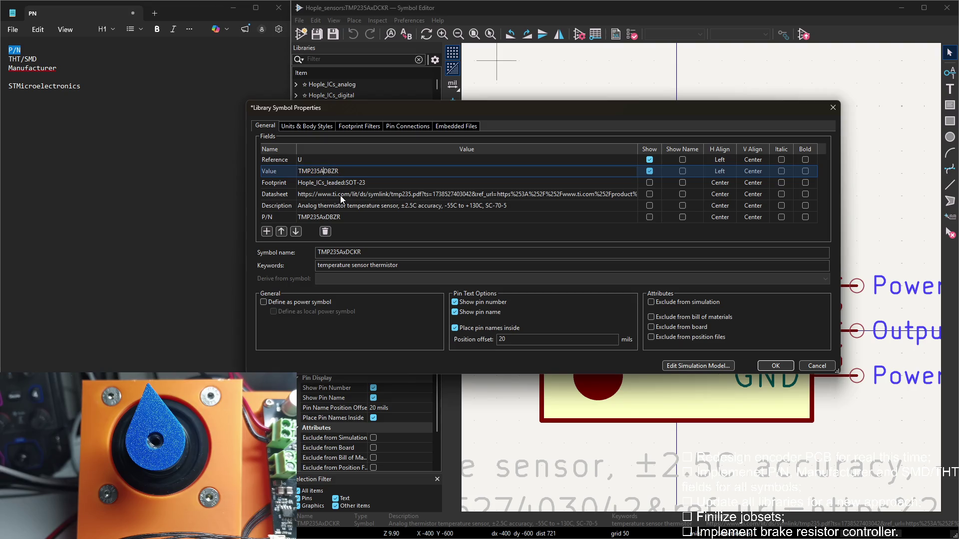
double_click(347, 217)
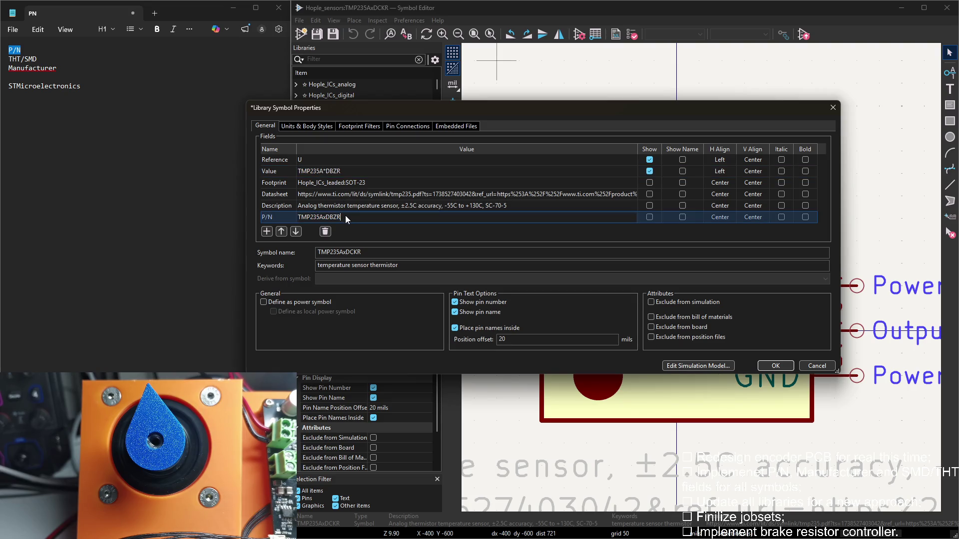
key(BackSpace)
key(BackSpace)
key(BackSpace)
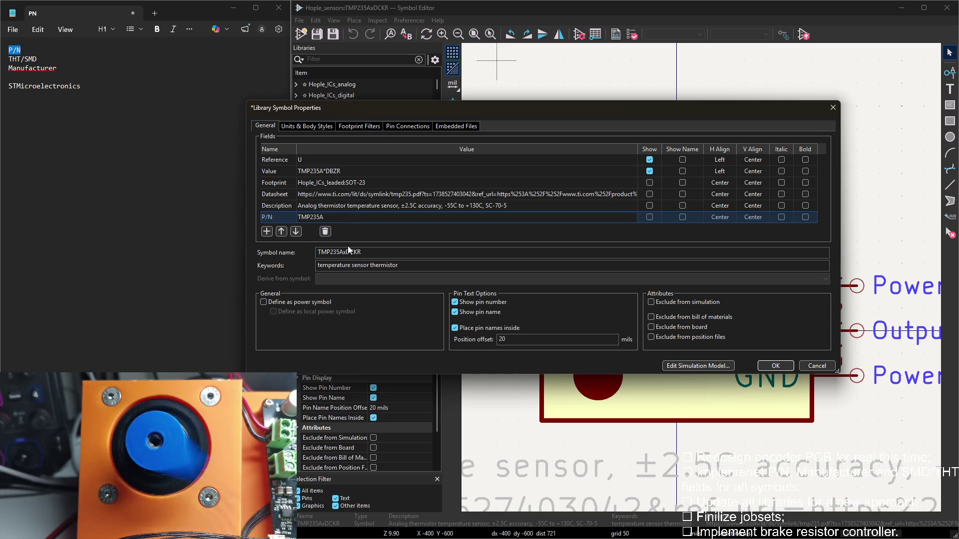
click(344, 252)
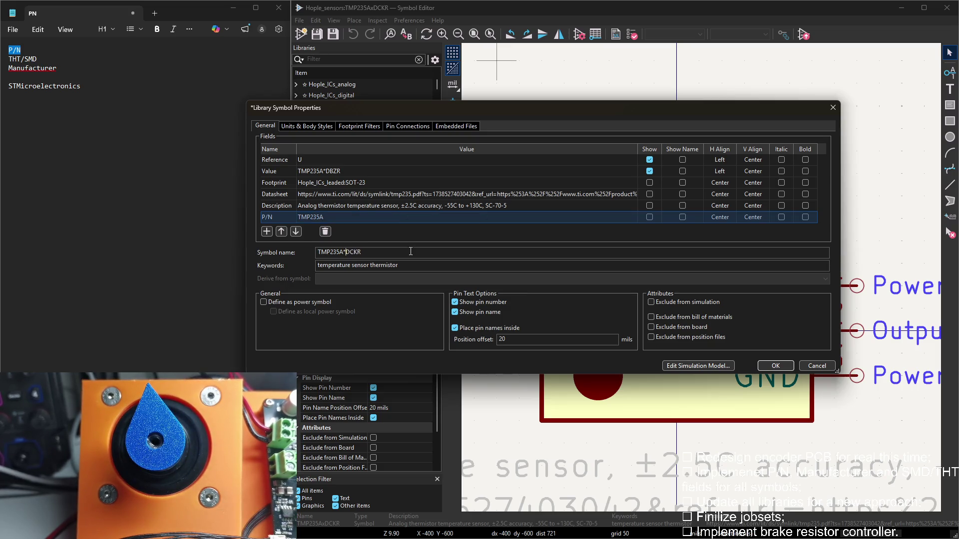
Add THT/SMD (SMD) and Manufacturer (TI) fields and apply the symbol properties
click(266, 232)
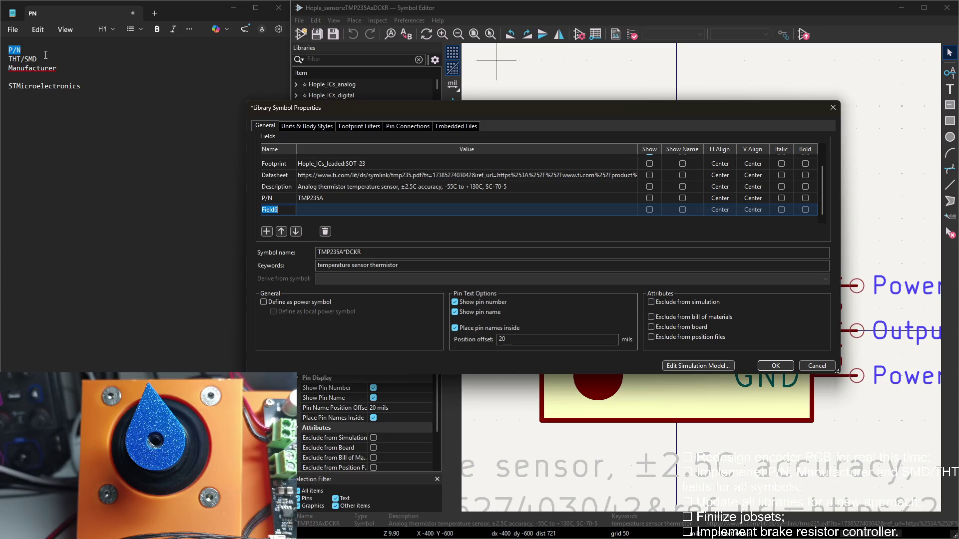
drag(46, 56, 3, 58)
click(440, 210)
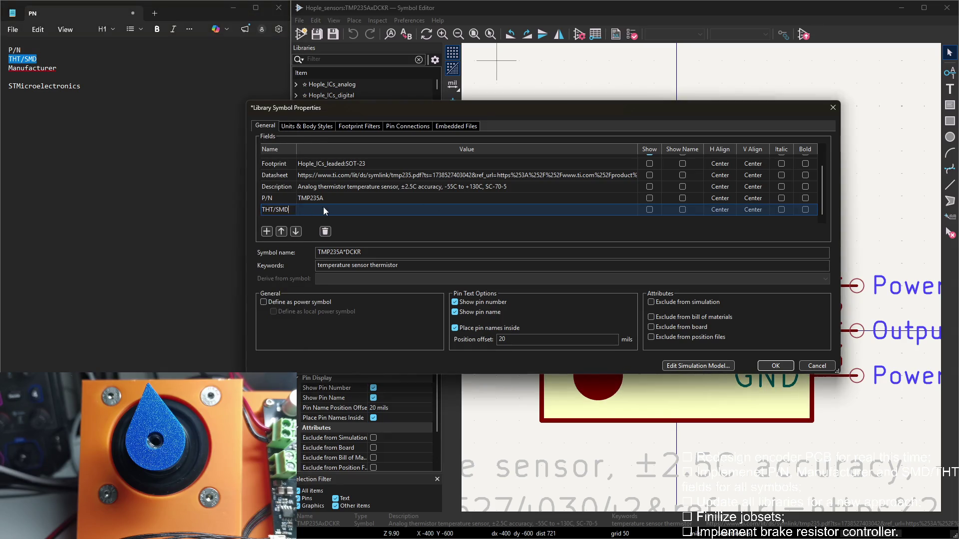
text(SMD)
key(Tab)
text(SMD)
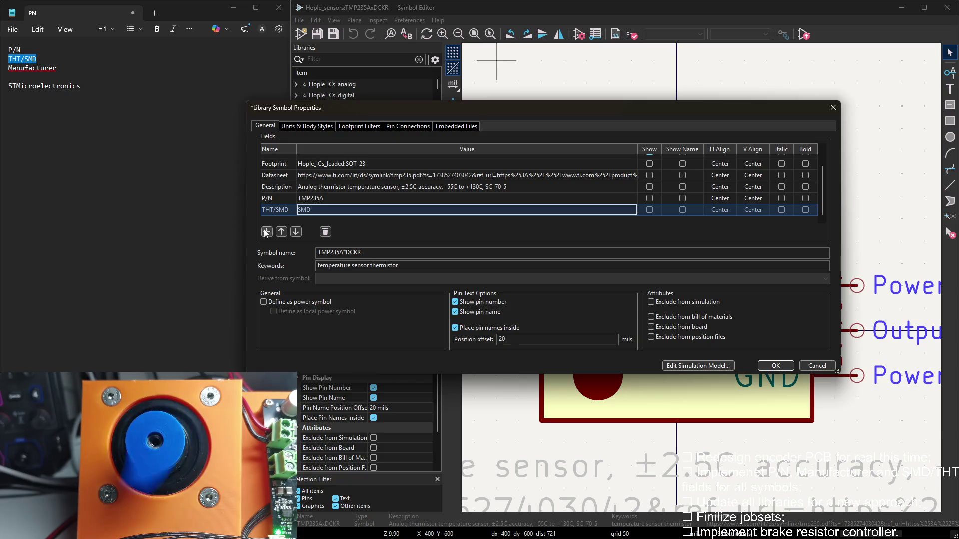
click(266, 231)
double_click(33, 67)
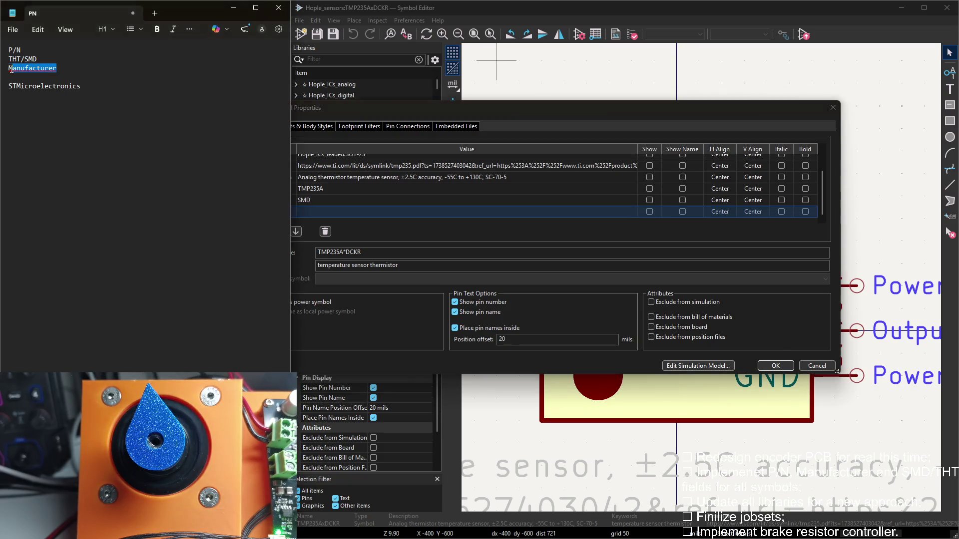
click(382, 211)
key(Tab)
text(T)
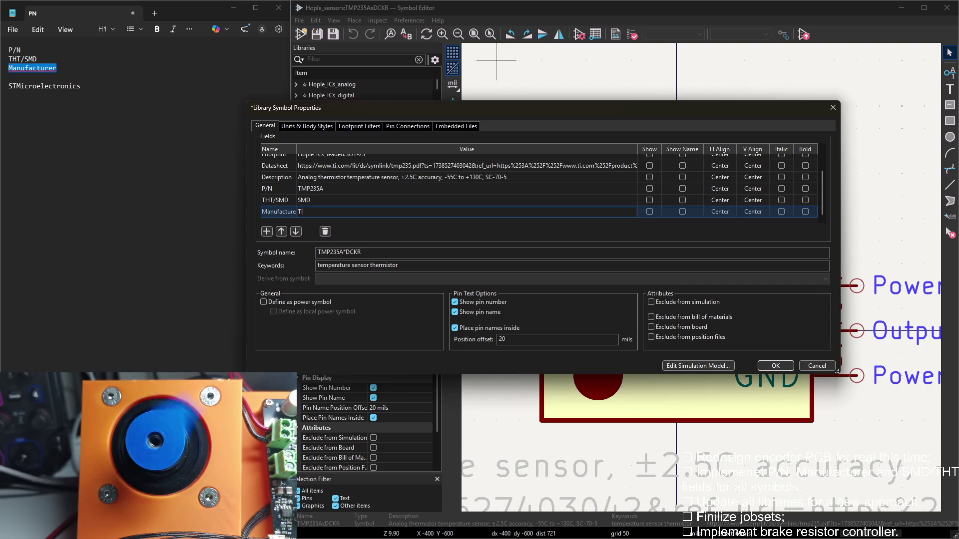
click(776, 365)
Stack the TMP235A, SMD and TI field texts below the symbol body and save the library
drag(719, 395, 656, 311)
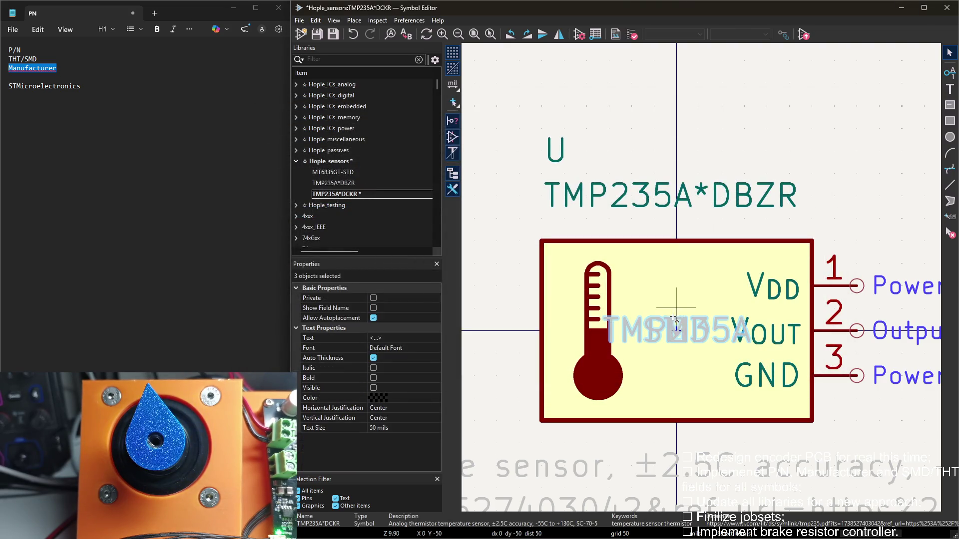
key(m)
scroll(758, 294, down, 2)
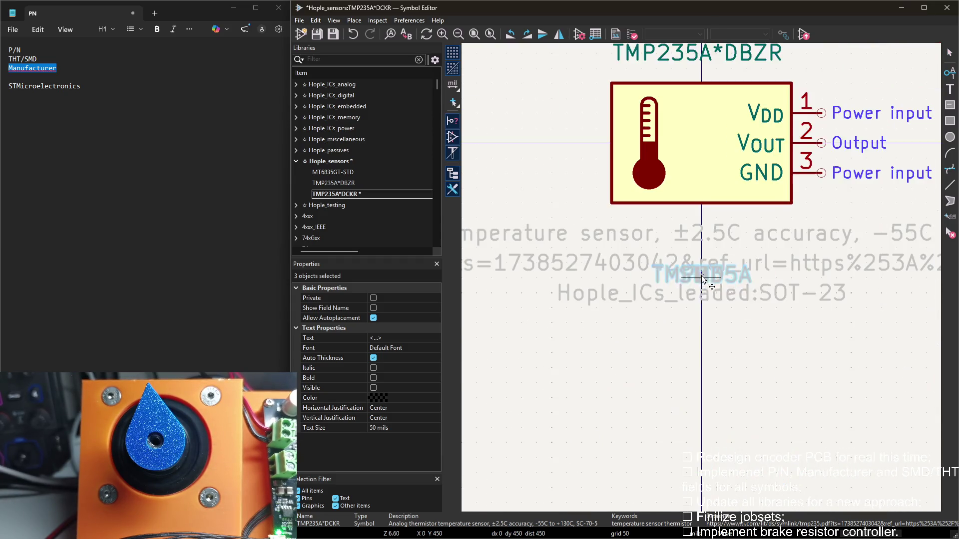
click(758, 293)
drag(693, 306, 667, 279)
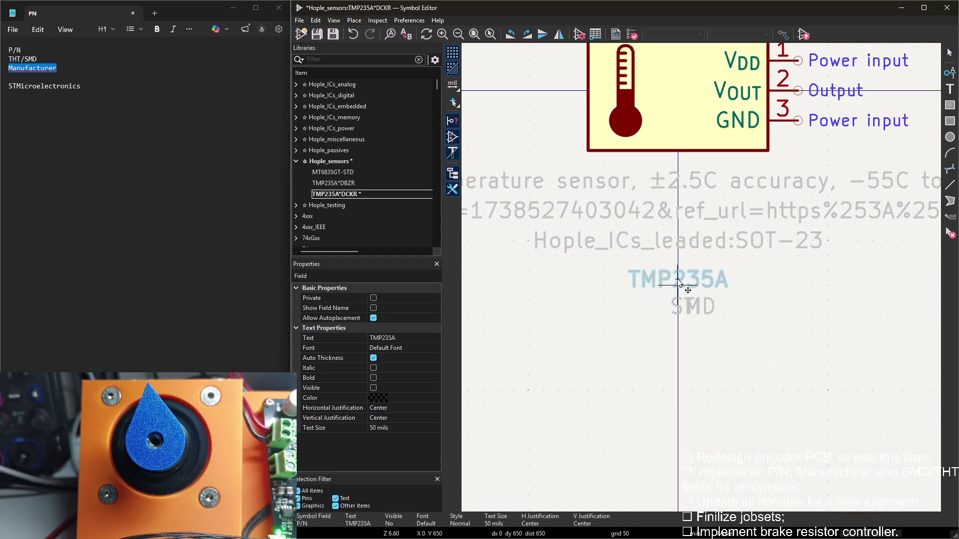
click(704, 315)
drag(704, 315, 704, 358)
mouse_move(690, 306)
mouse_down()
mouse_move(690, 349)
mouse_move(688, 317)
mouse_move(684, 336)
mouse_up()
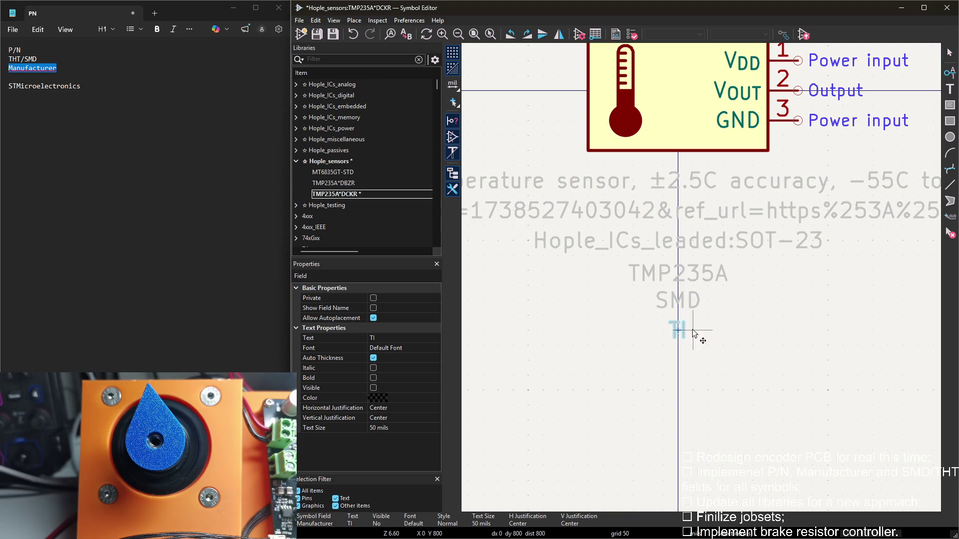
click(680, 333)
key(ctrl+s)
scroll(631, 247, down, 2)
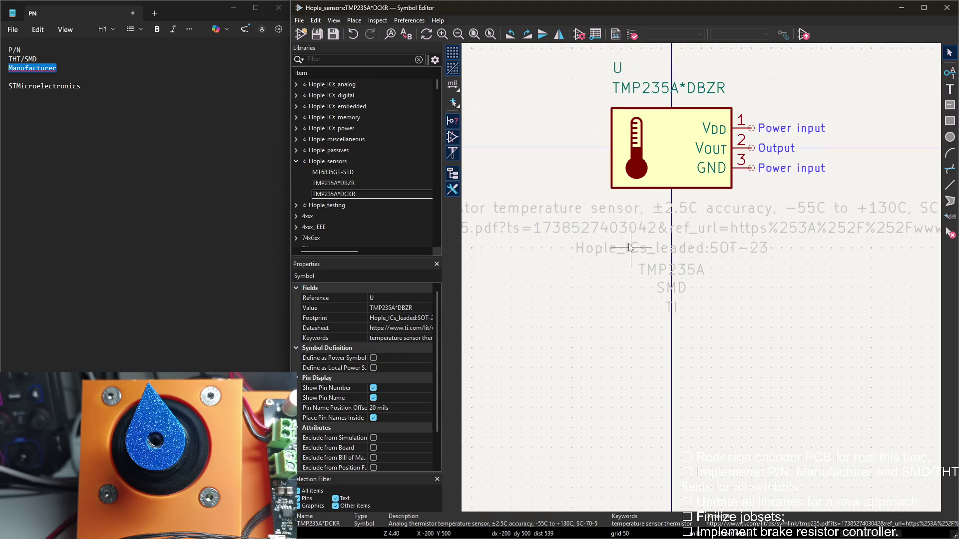
Rename the FA-238 crystal symbol in the passives library to FA-238-* and save it
click(295, 161)
click(296, 150)
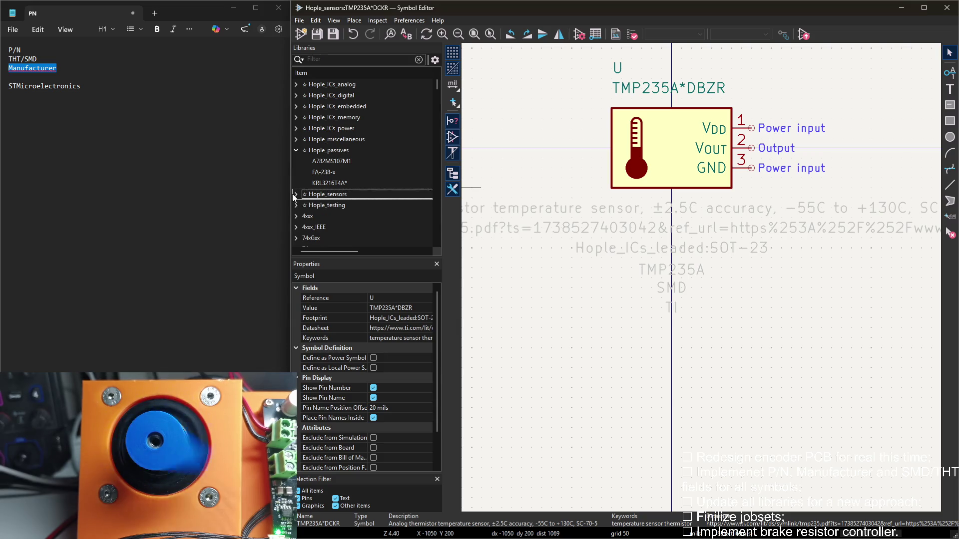
click(332, 173)
double_click(513, 96)
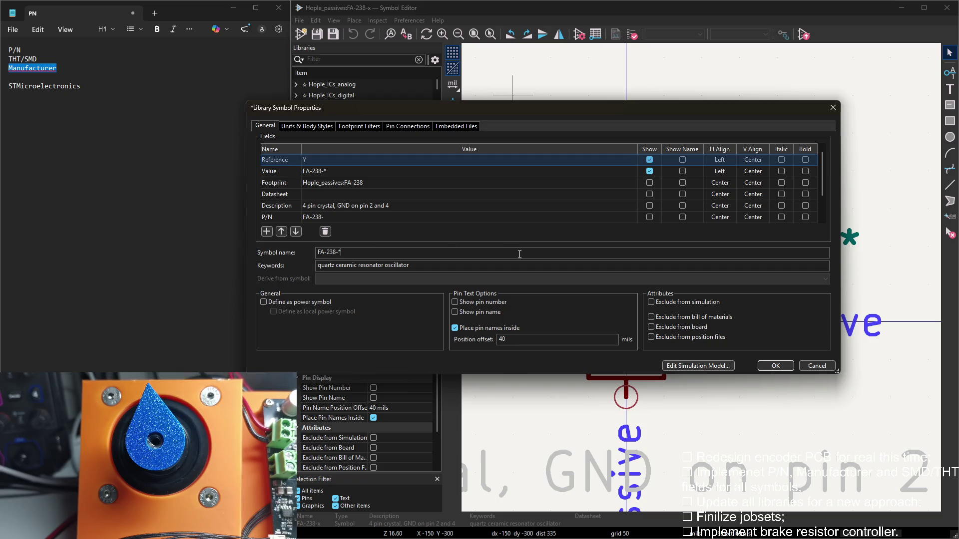
key(Return)
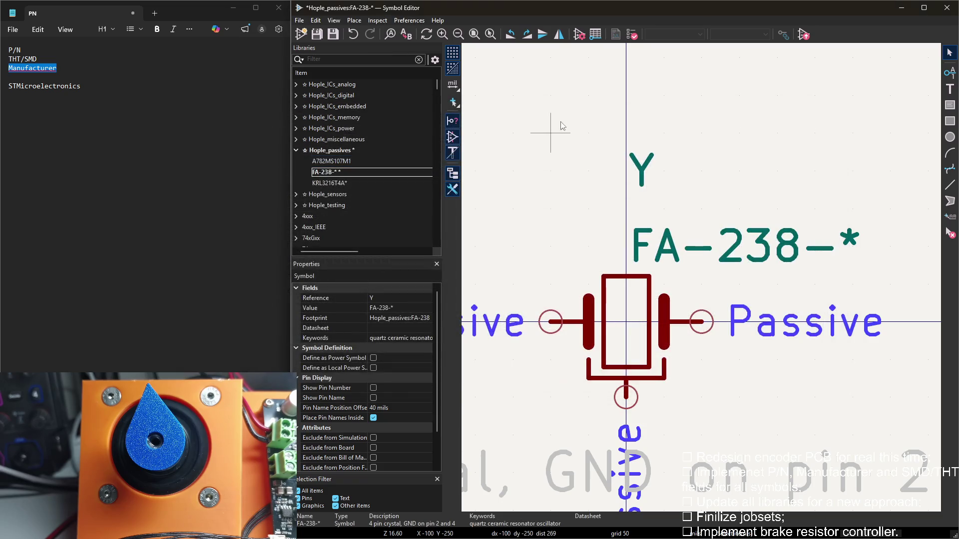
key(ctrl+s)
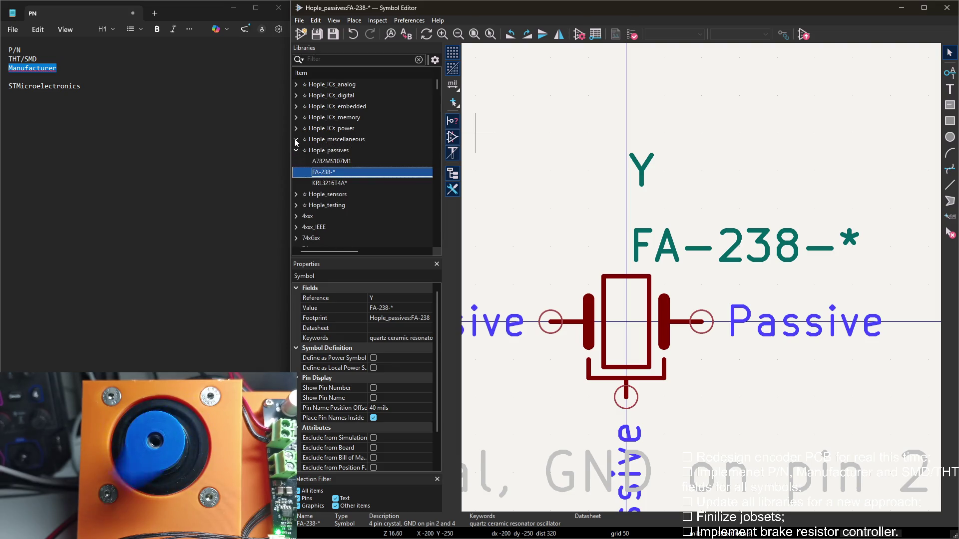
click(296, 150)
click(296, 128)
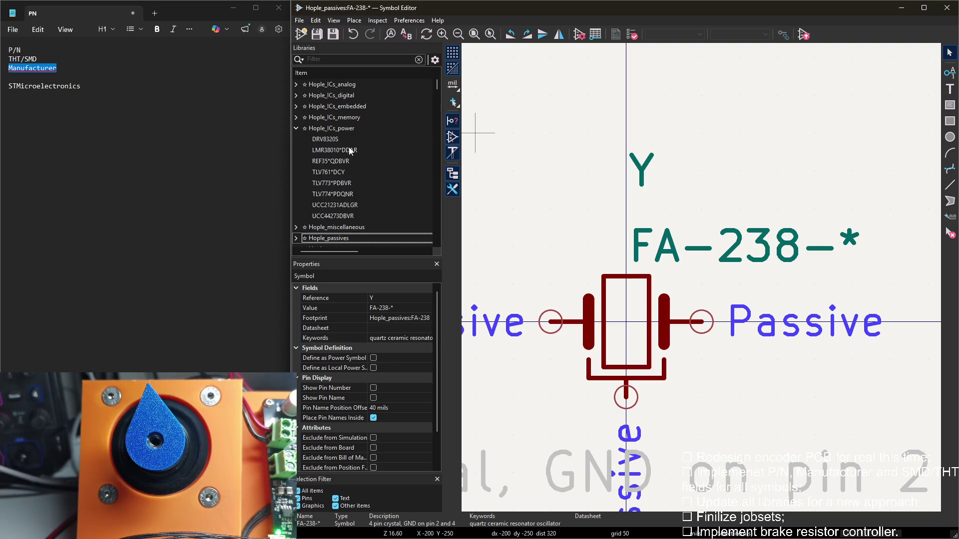
click(295, 129)
Rename the STM32G431CBUx symbol and its value to STM32G431CBU*
click(296, 106)
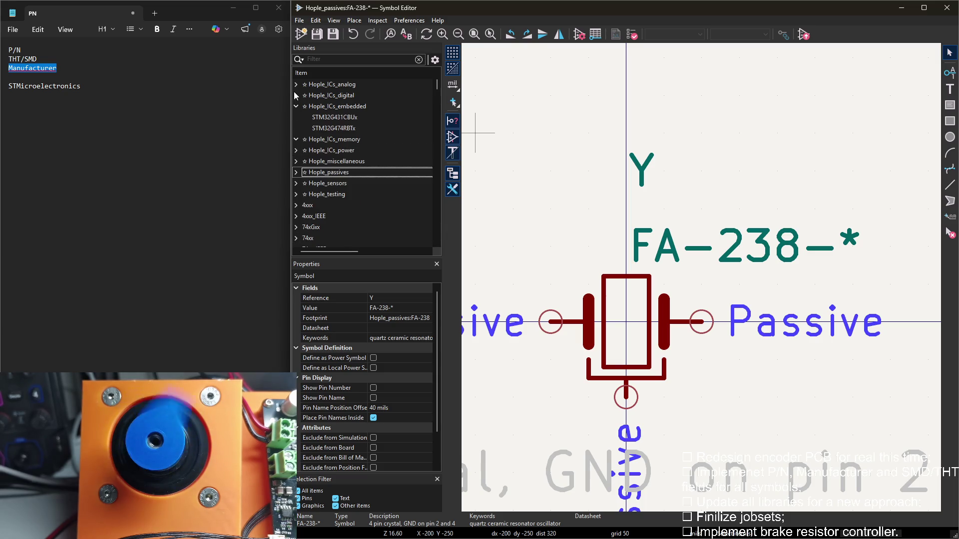
double_click(347, 117)
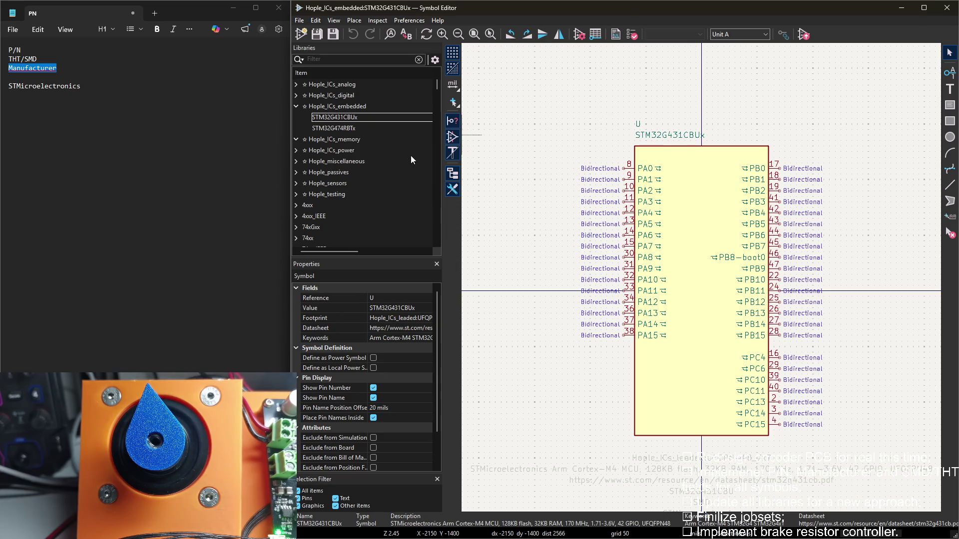
text(STM32G431CBU*)
double_click(538, 127)
click(391, 170)
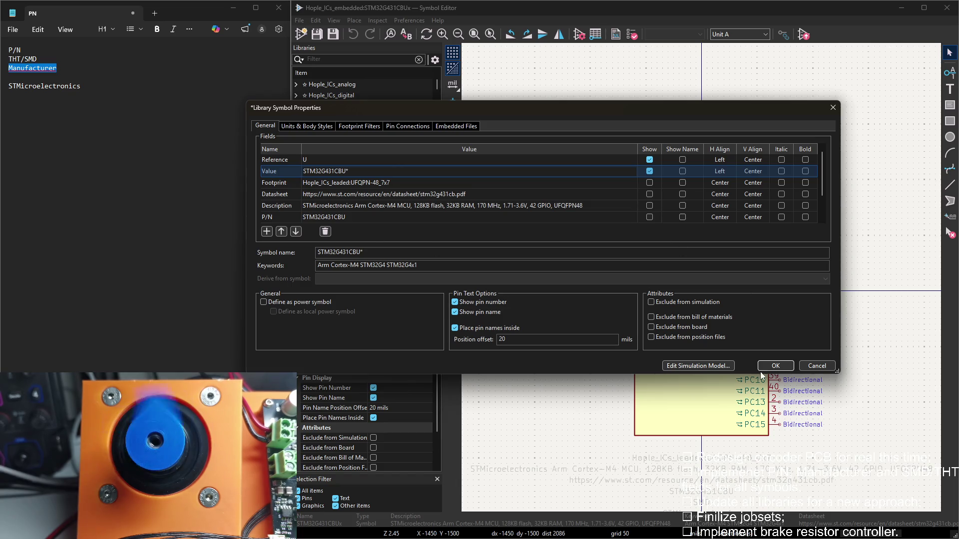
key(shift+Left)
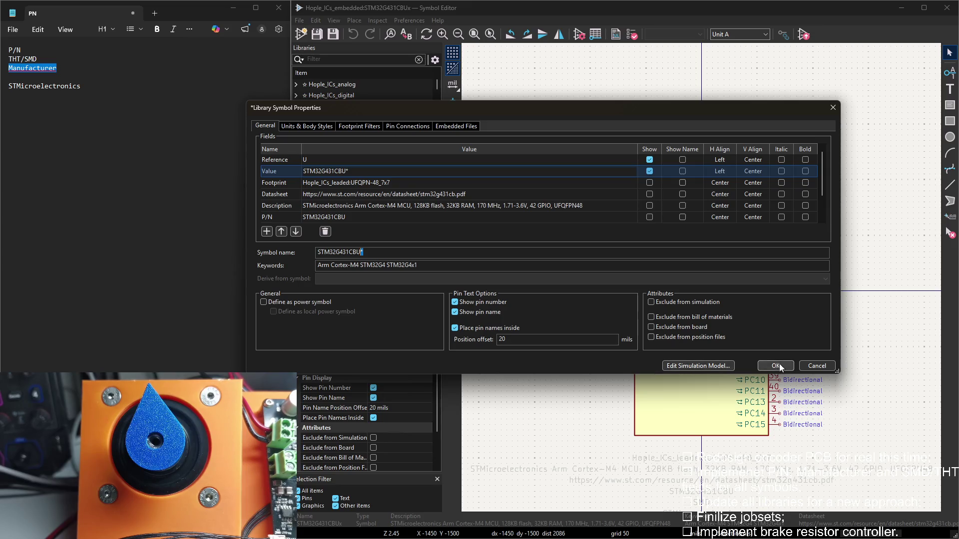
click(775, 365)
Rename the STM32G474RBTx symbol and its value to STM32G474RBT* and save the embedded ICs library
click(366, 132)
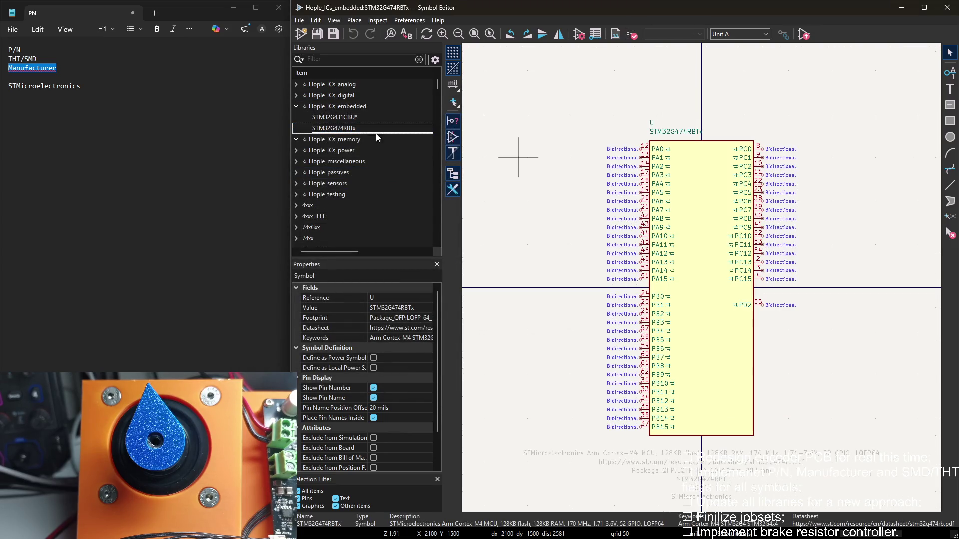
double_click(497, 118)
click(351, 170)
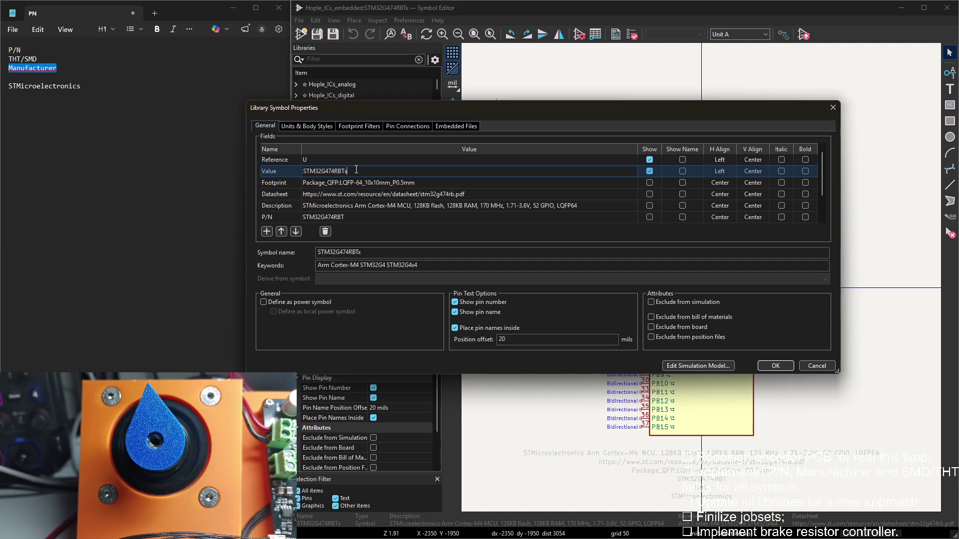
key(BackSpace)
text(*)
click(415, 252)
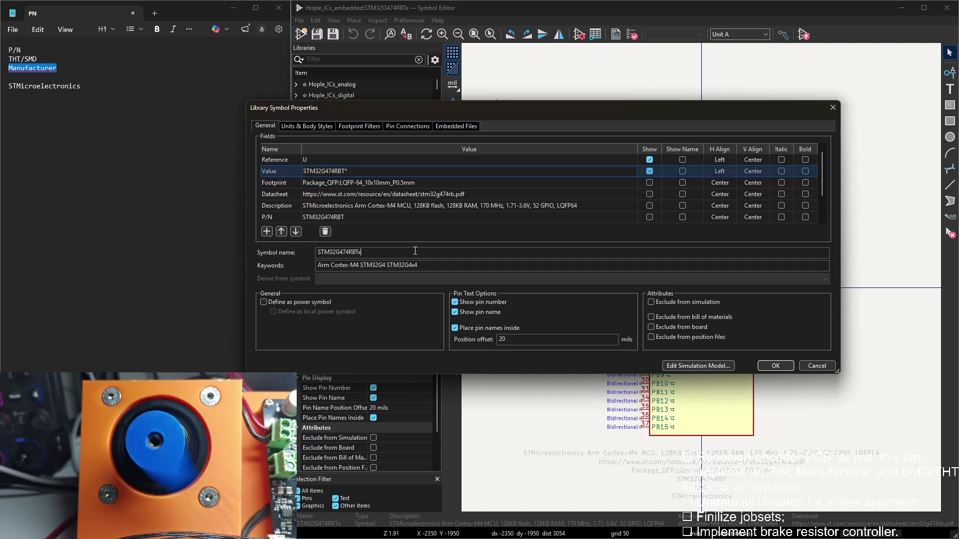
key(BackSpace)
click(779, 365)
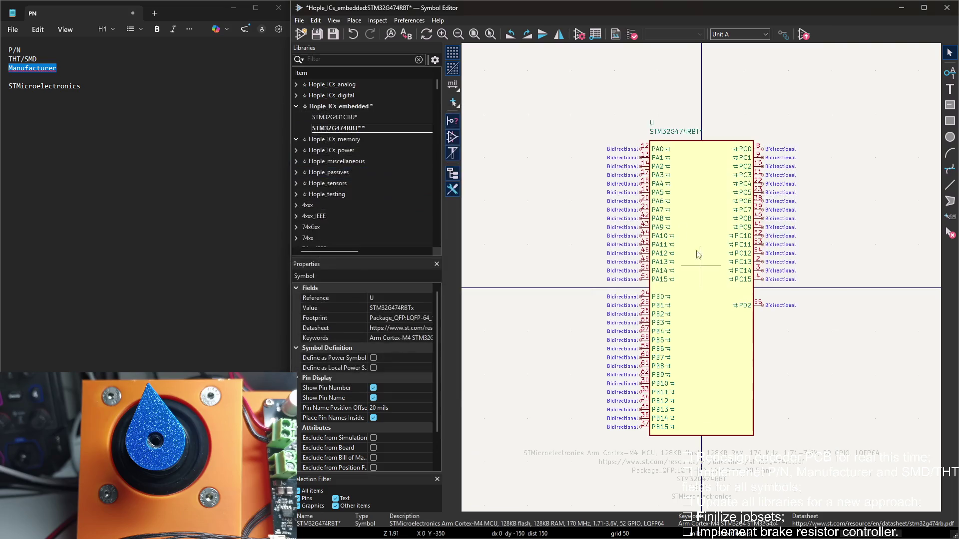
key(ctrl+s)
Expand the Hople_ICs_analog library and load the INA241AxIDDF symbol for editing
click(295, 107)
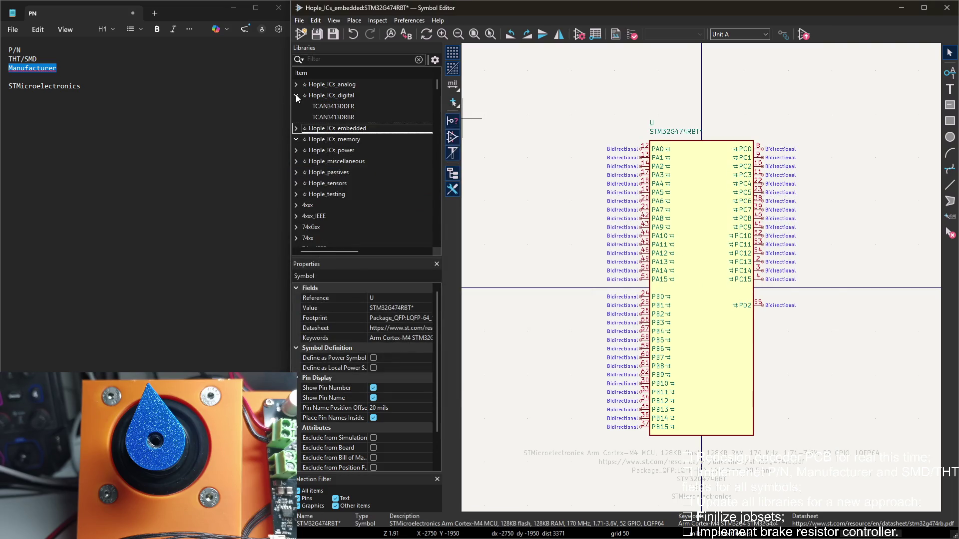
click(295, 84)
double_click(330, 95)
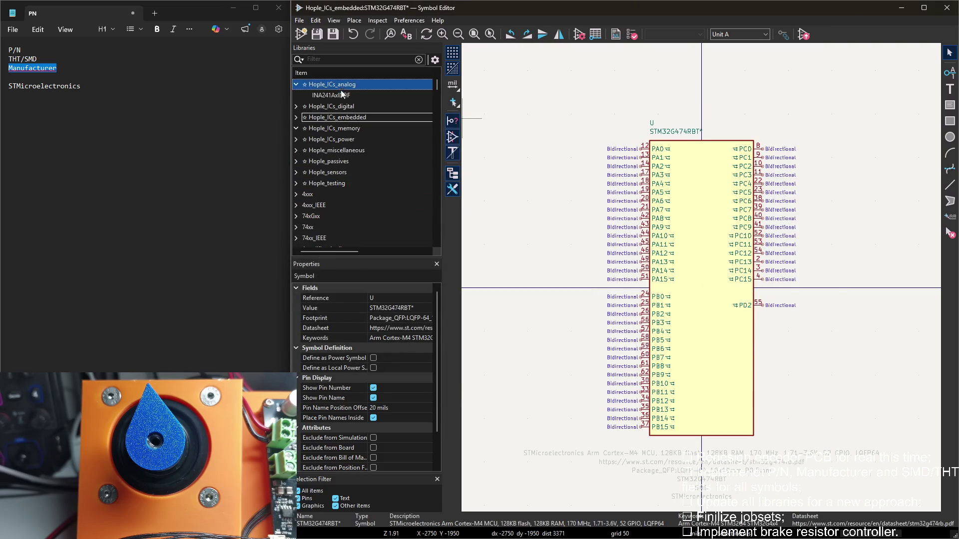
Change the INA241AxIDDF value and symbol name to INA241A*IDDF and apply
double_click(487, 90)
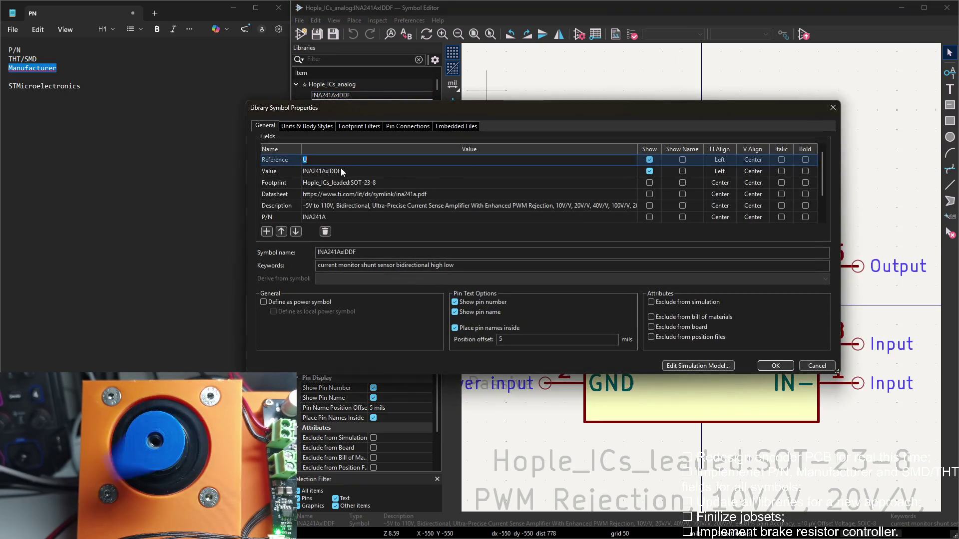
click(330, 171)
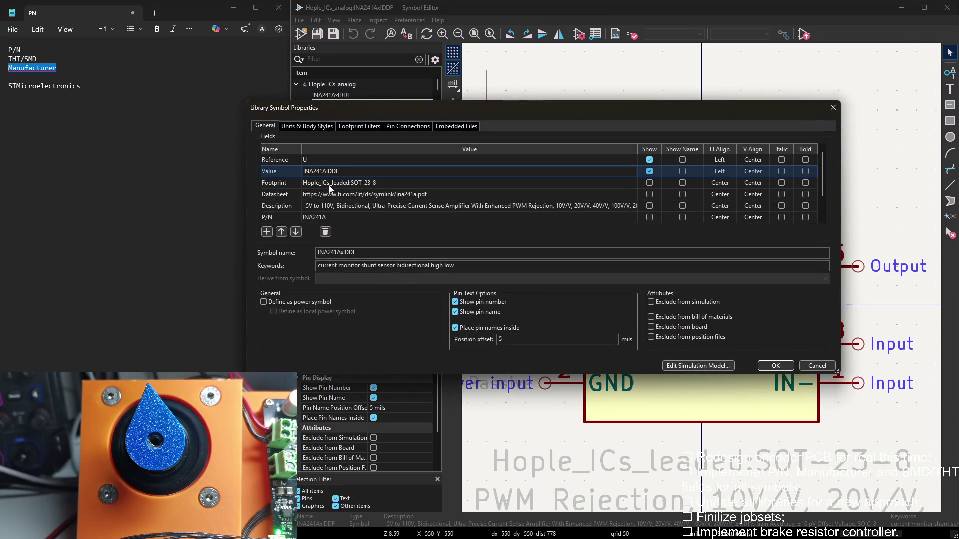
click(338, 254)
key(BackSpace)
text(A)
click(790, 365)
scroll(703, 281, down, 3)
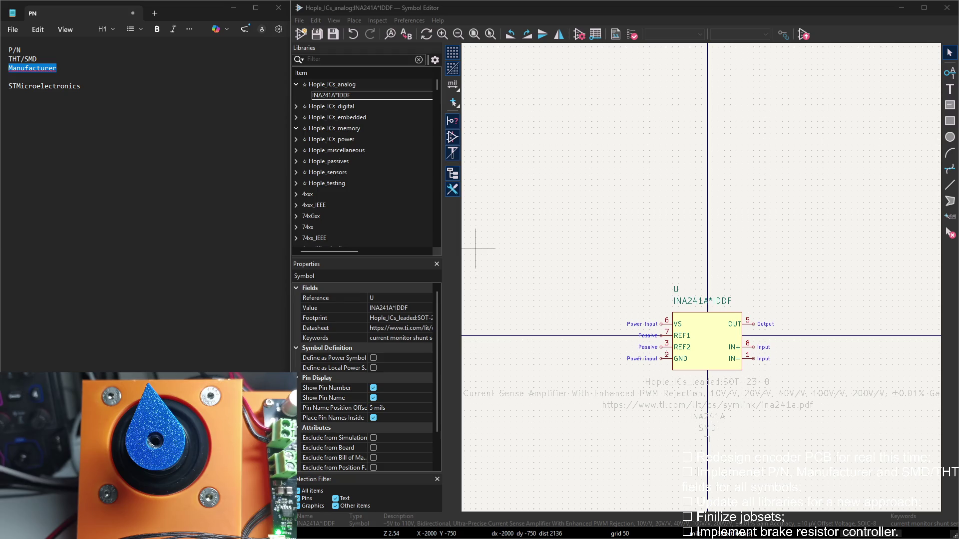
click(569, 164)
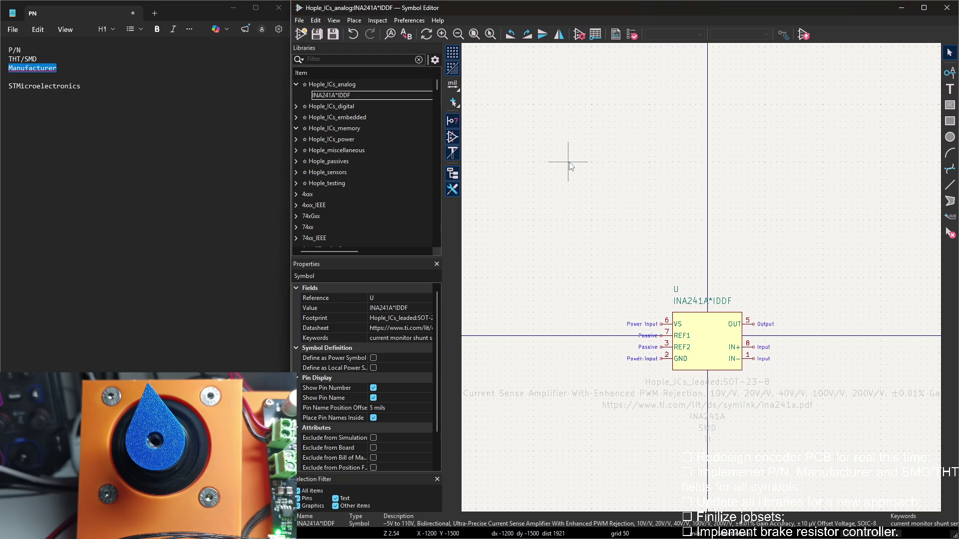
Bring the KiCad project manager forward and launch the encoder .kicad_sch in the Schematic Editor
drag(750, 8, 661, 40)
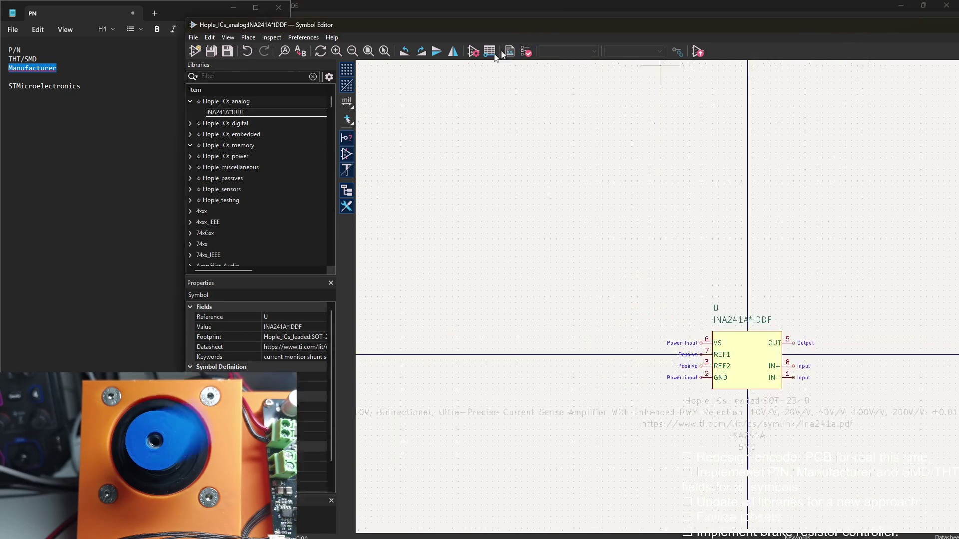
drag(824, 46, 836, 48)
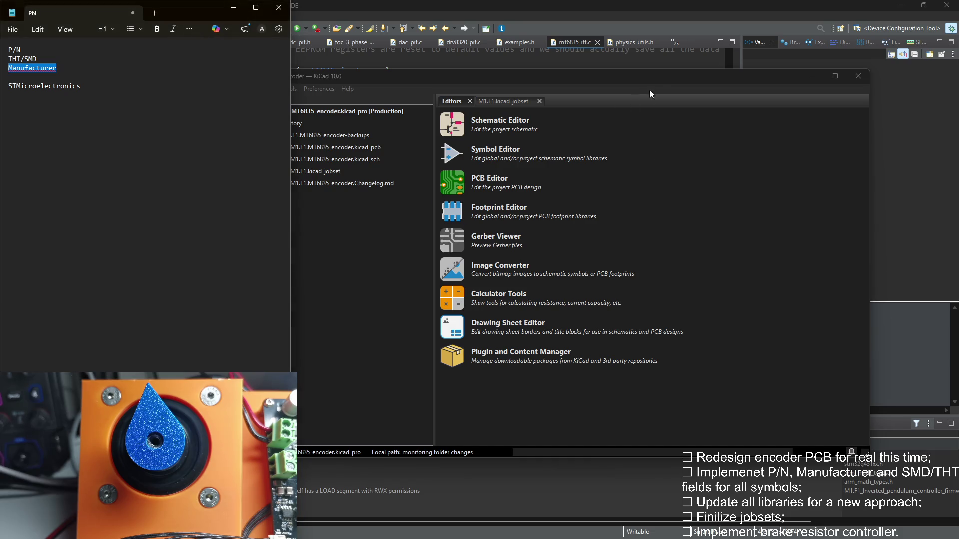
drag(659, 79, 681, 79)
click(351, 147)
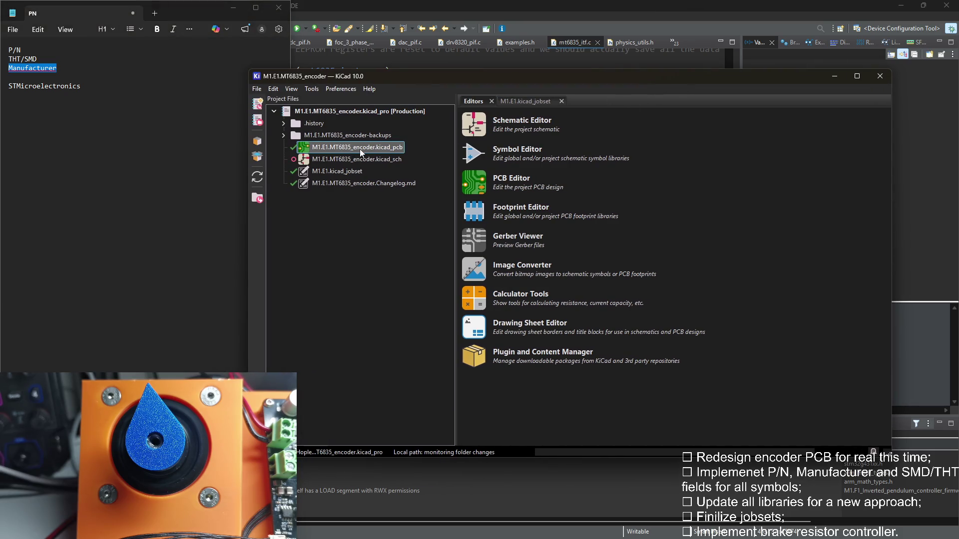
double_click(350, 158)
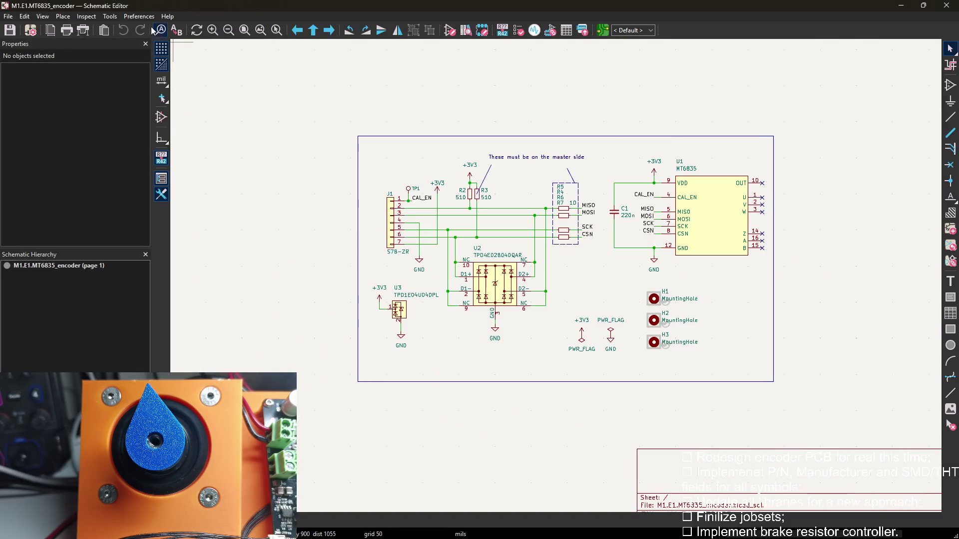
click(139, 15)
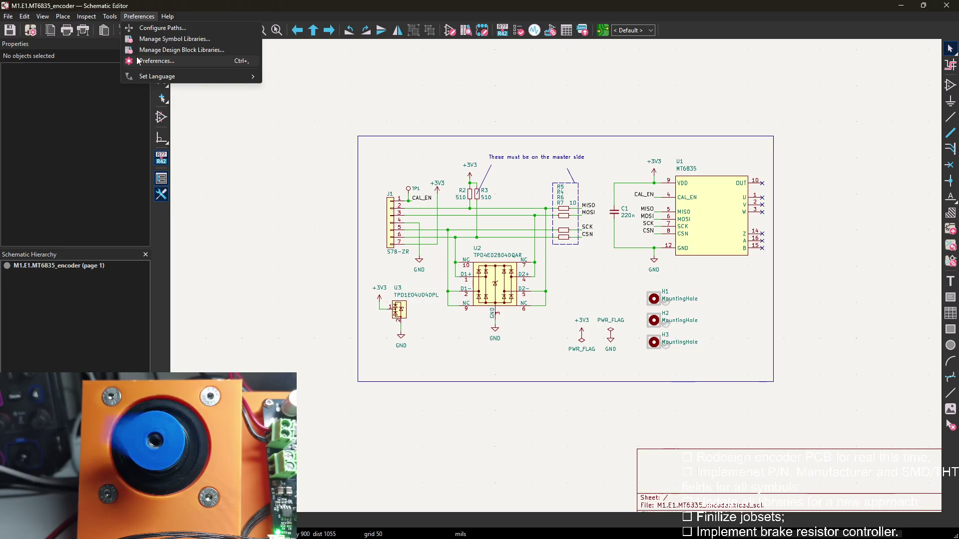
Update all schematic symbols from the libraries; only U1's MT6835 symbol is not found
click(110, 17)
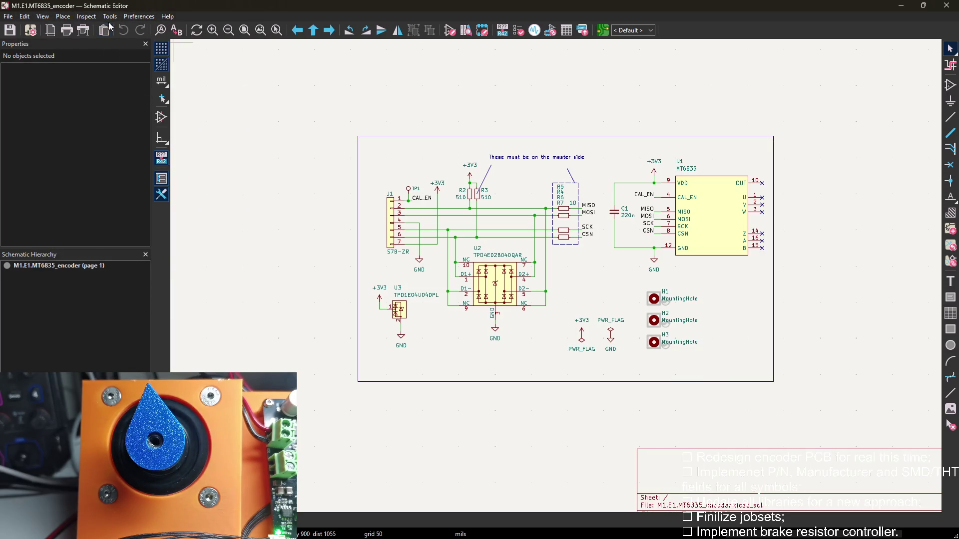
click(109, 16)
click(150, 87)
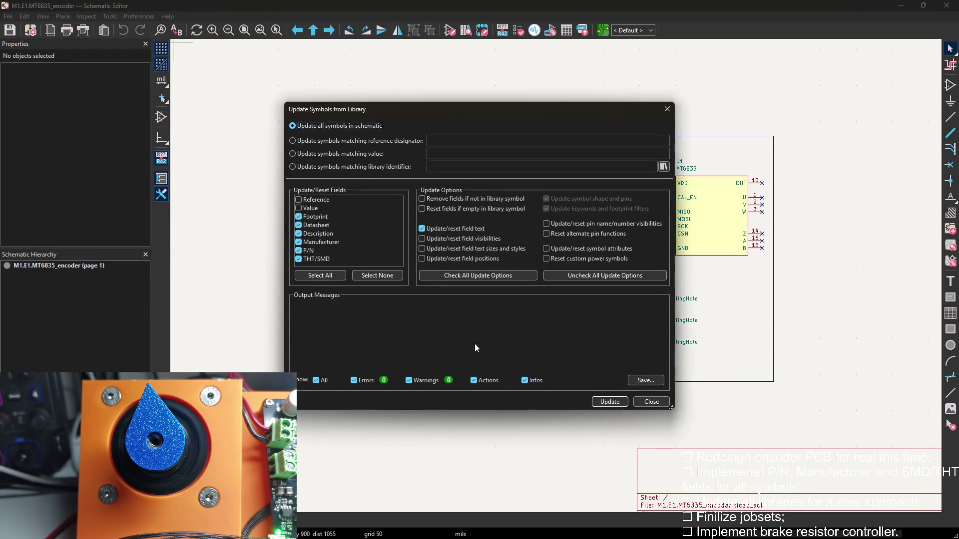
click(613, 401)
scroll(355, 345, up, 3)
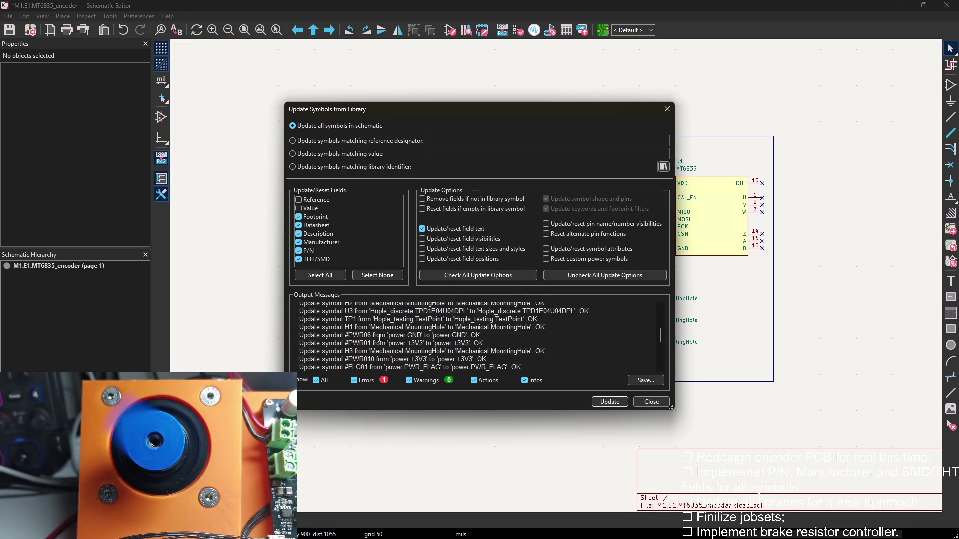
scroll(347, 322, up, 3)
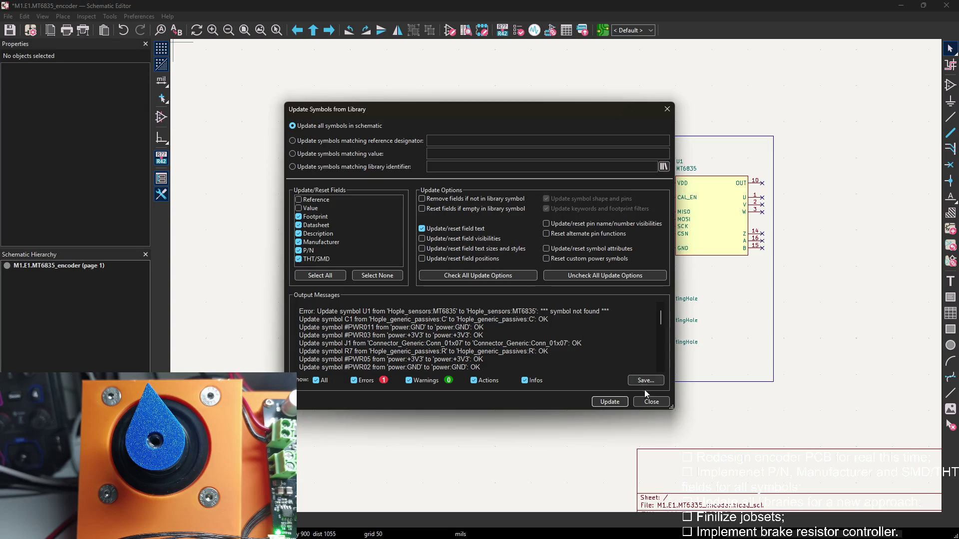
click(649, 402)
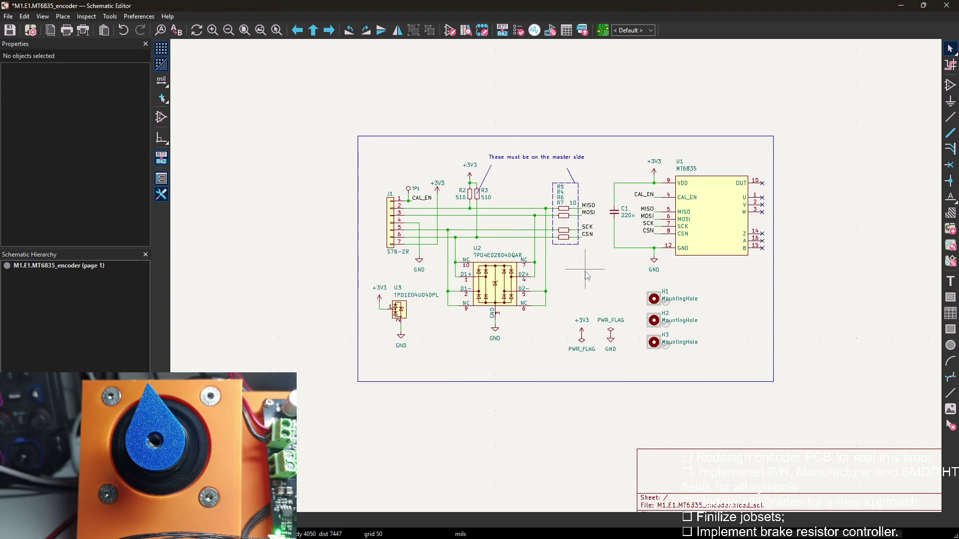
scroll(587, 275, up, 2)
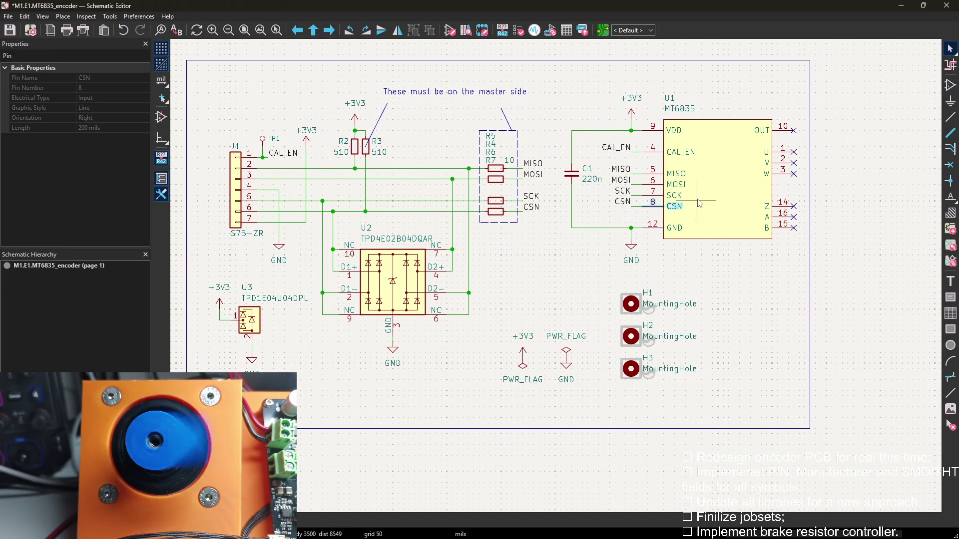
Change U1's library symbol to MT6835GT-STD from the Hople_sensors library
click(719, 177)
double_click(720, 178)
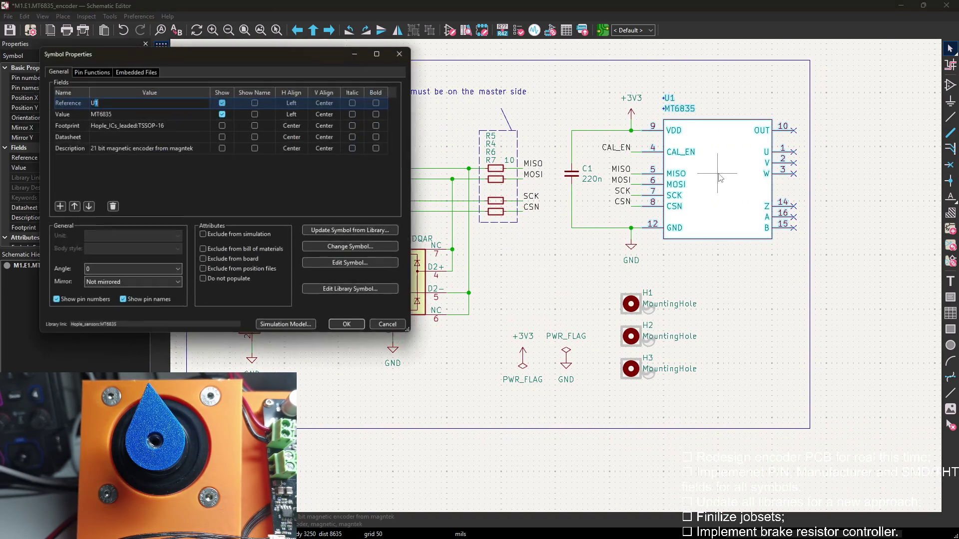
click(348, 248)
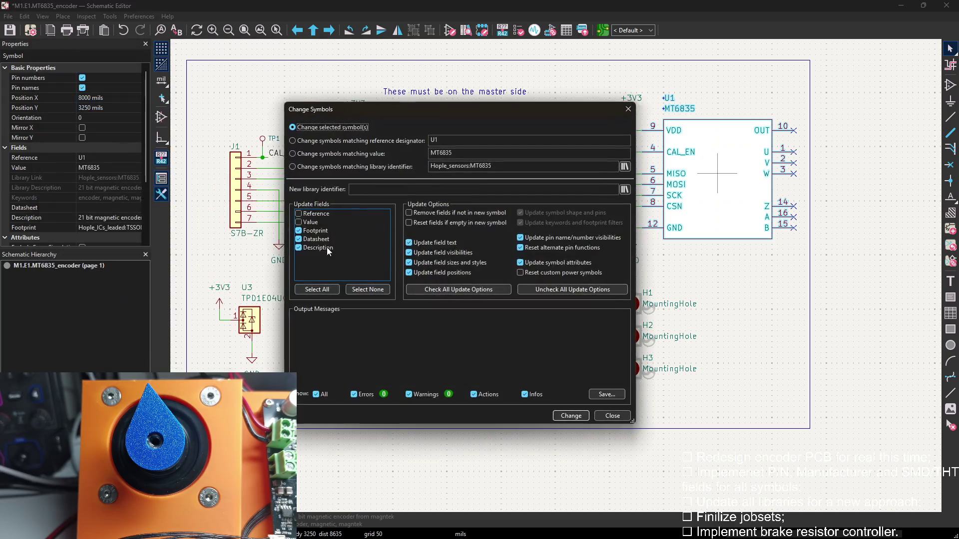
click(625, 190)
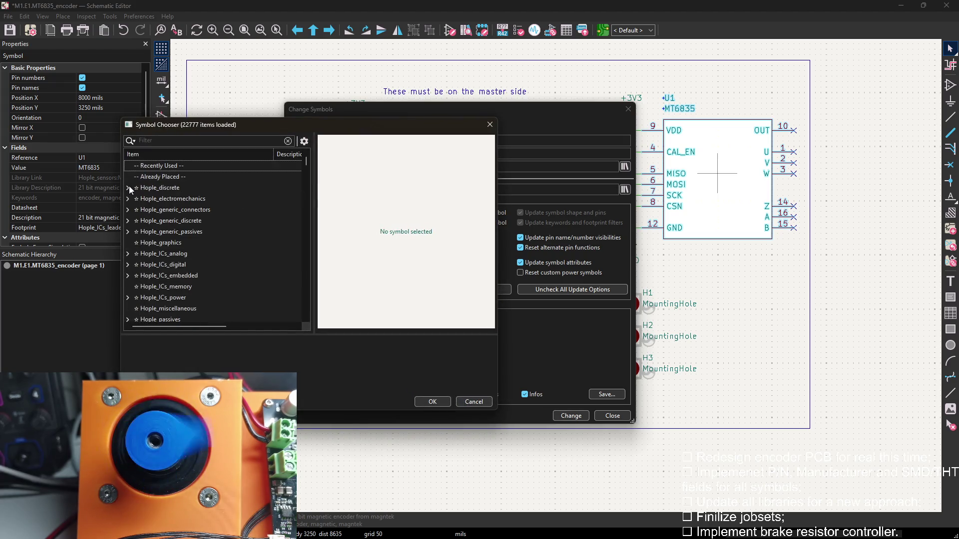
scroll(156, 275, down, 2)
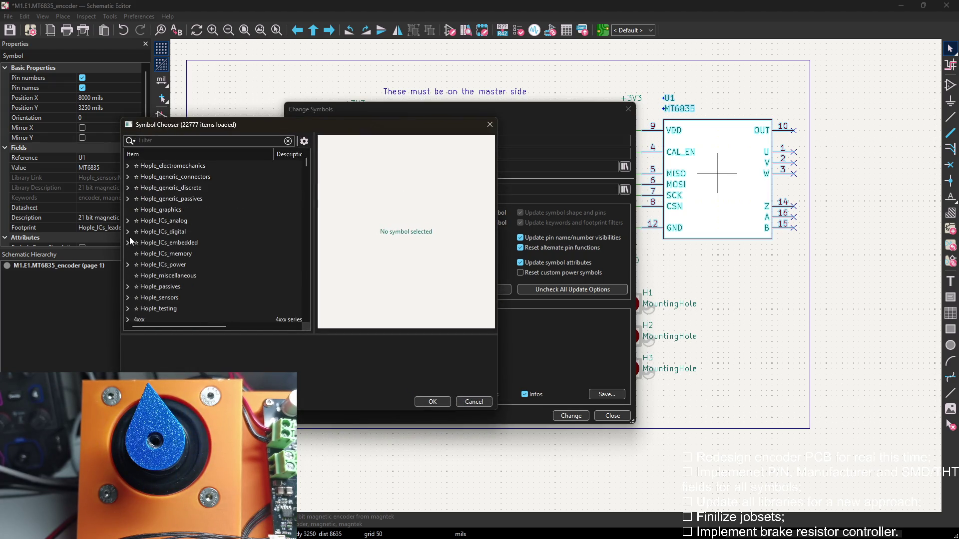
click(127, 298)
scroll(188, 301, down, 2)
click(178, 244)
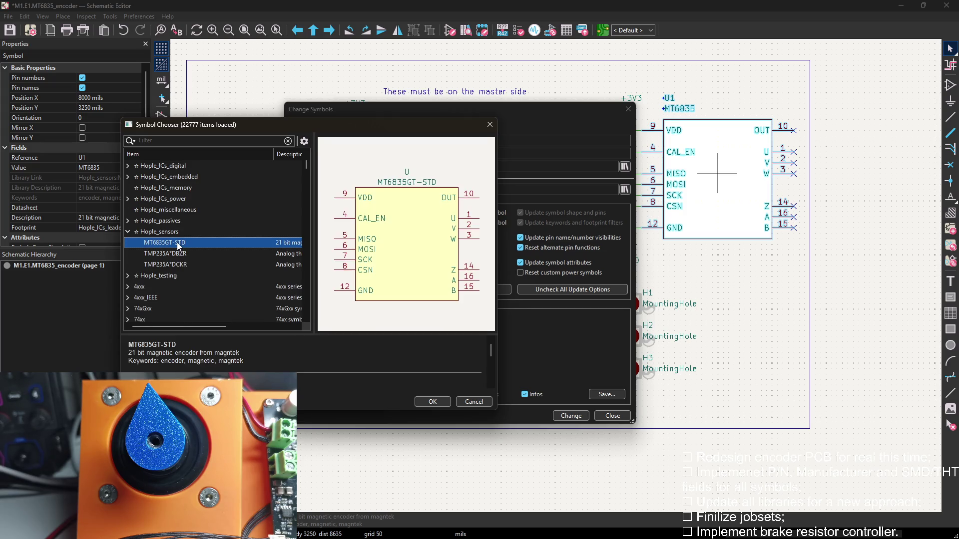
click(432, 402)
click(571, 416)
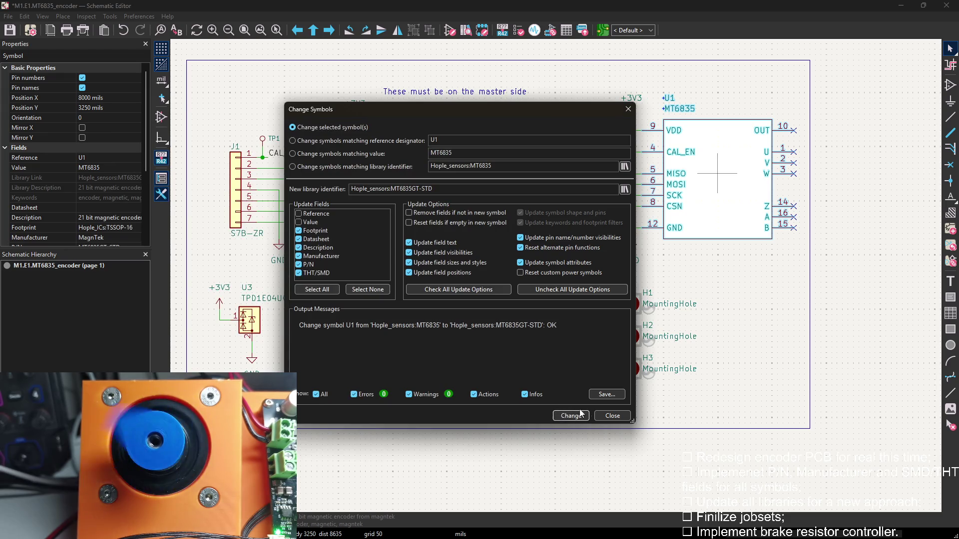
click(612, 415)
Update U1 from its new library symbol to pull in the P/N, THT/SMD and Manufacturer fields
right_click(724, 184)
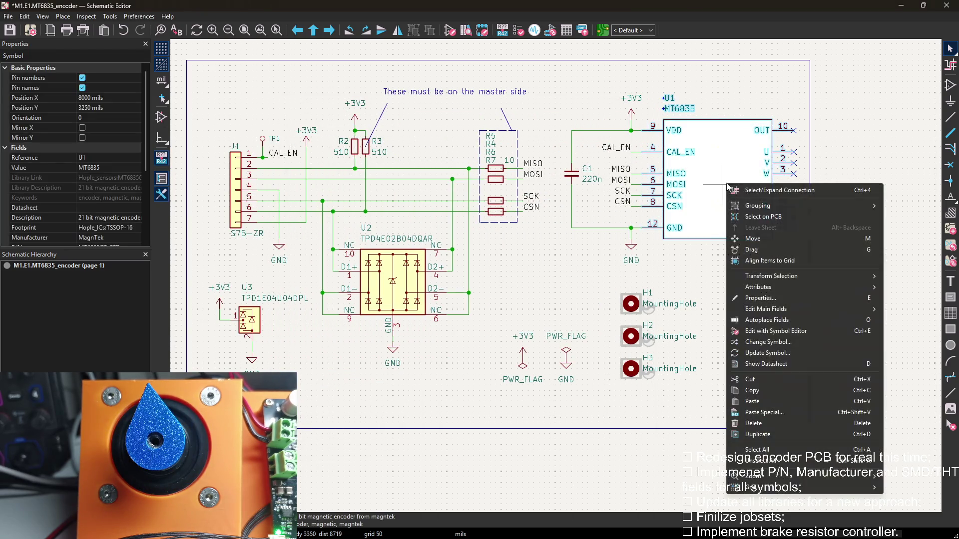
click(761, 354)
click(616, 413)
click(647, 413)
Set U1's value to MT6835GT-STD and switch to the board layout
double_click(711, 161)
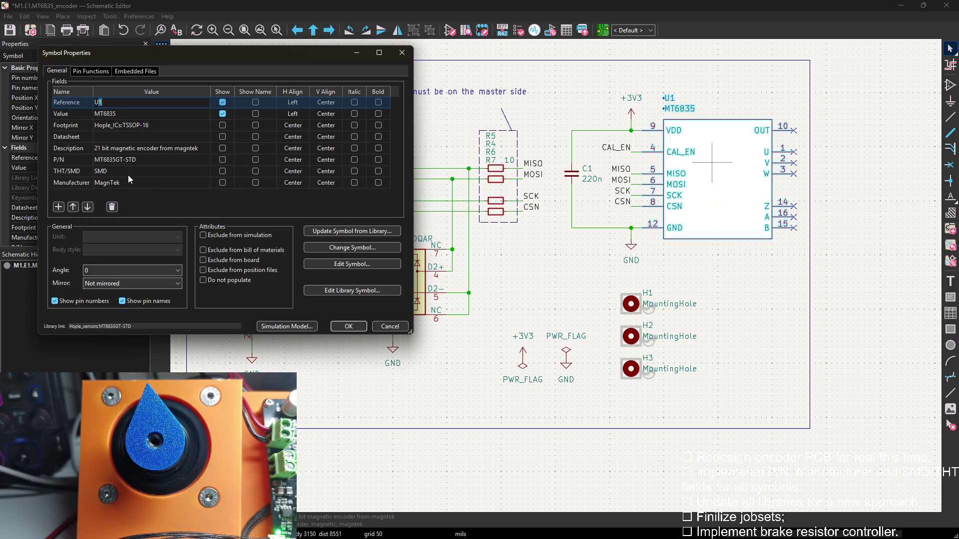
click(142, 158)
key(ctrl+c)
click(127, 114)
key(ctrl+v)
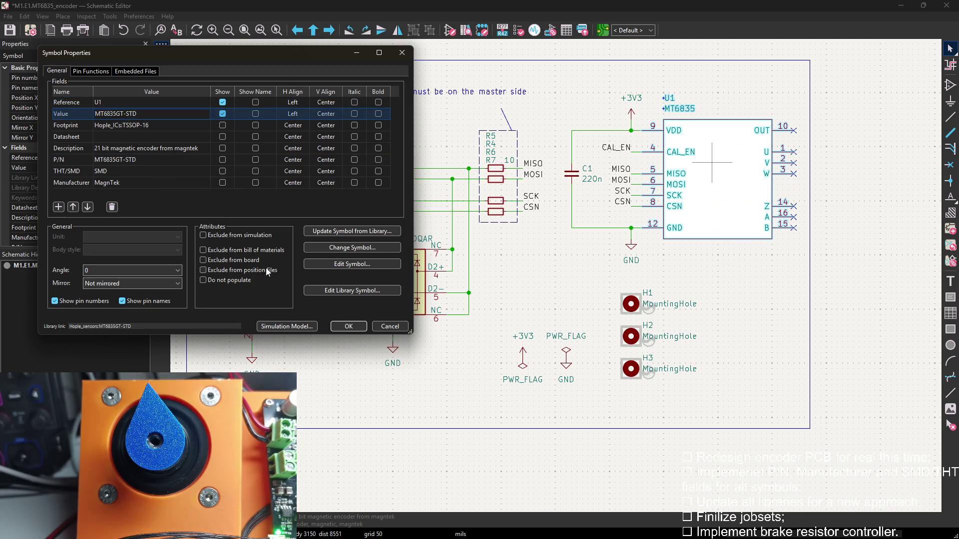
click(349, 326)
click(716, 278)
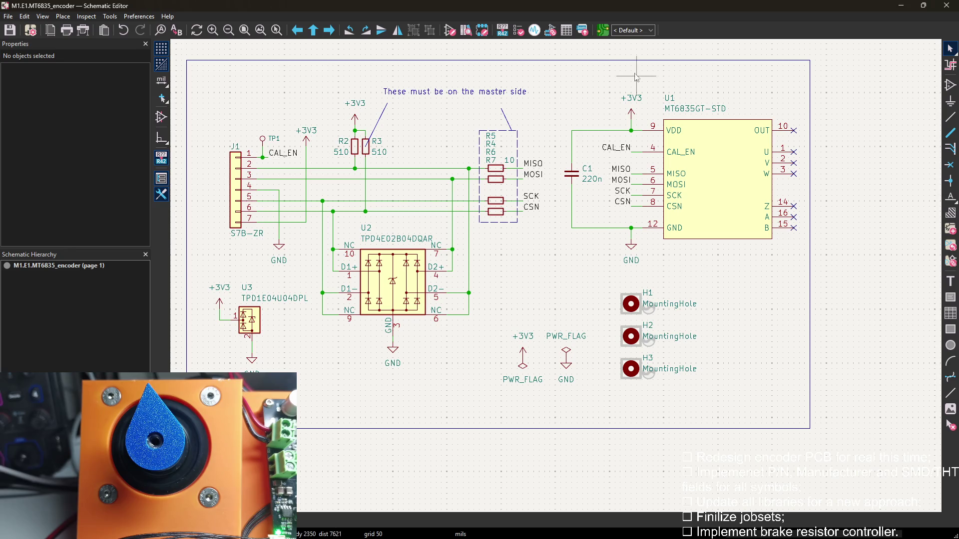
click(604, 33)
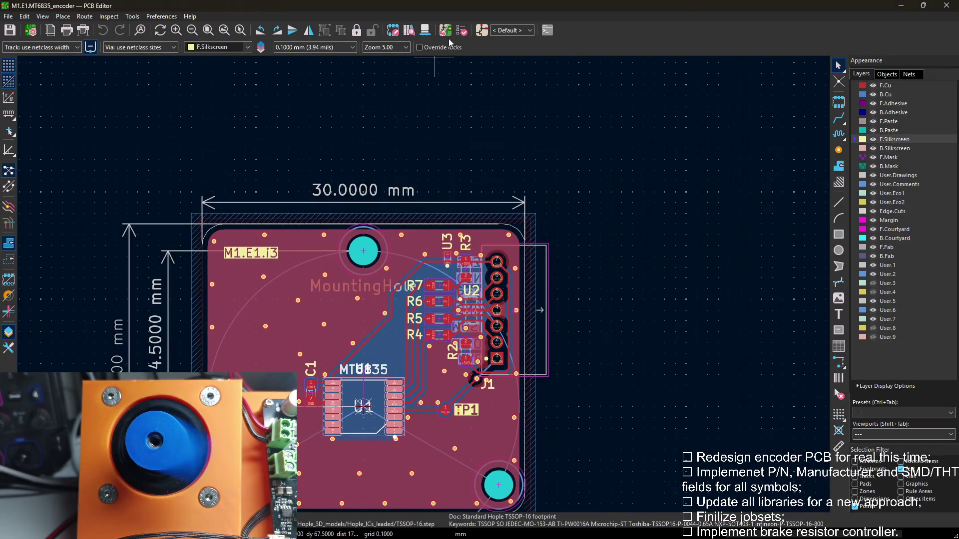
Run ERC, select the missing Hople_ICs footprint-library warning, and bring up U1's properties
click(482, 33)
click(517, 30)
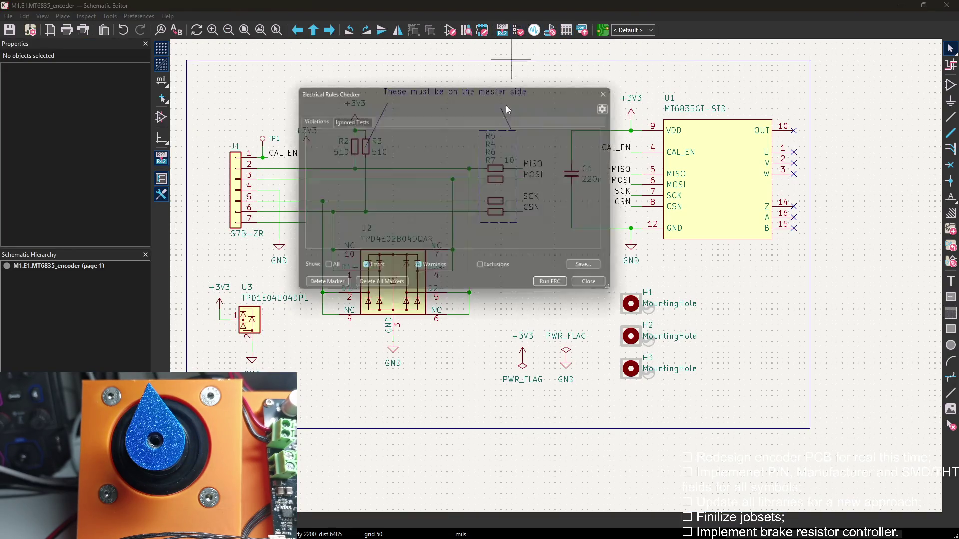
click(555, 292)
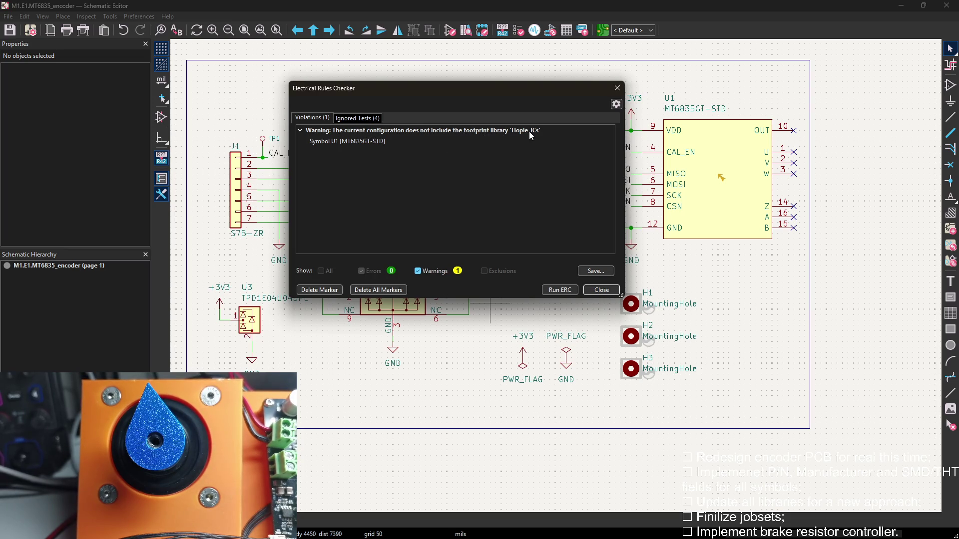
click(383, 142)
click(607, 290)
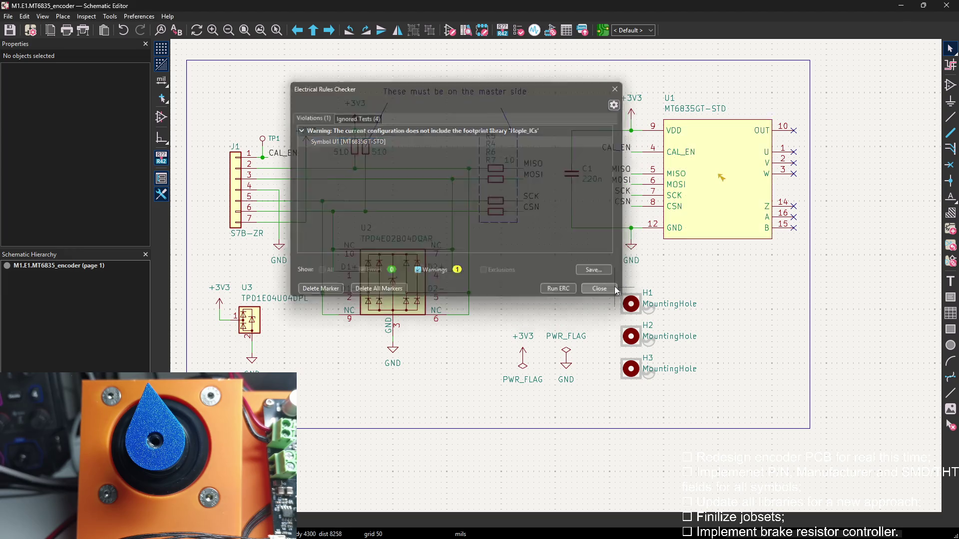
double_click(745, 176)
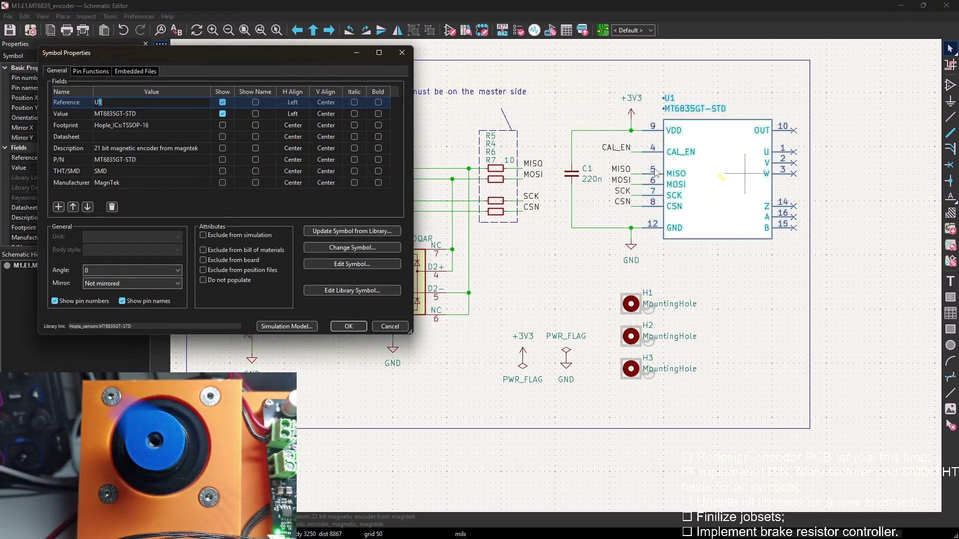
Load MT6835GT-STD in the Symbol Editor and browse for a new footprint
click(408, 57)
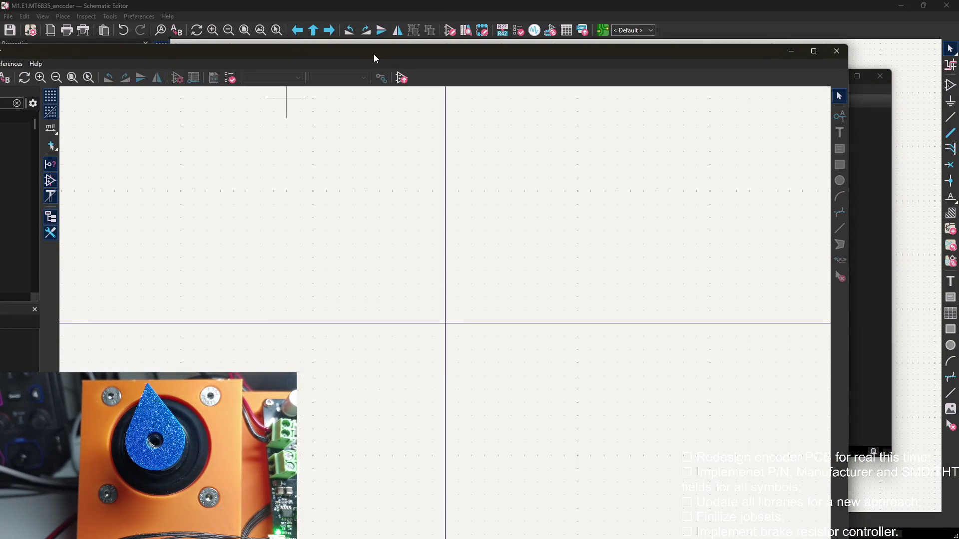
drag(375, 58, 604, 71)
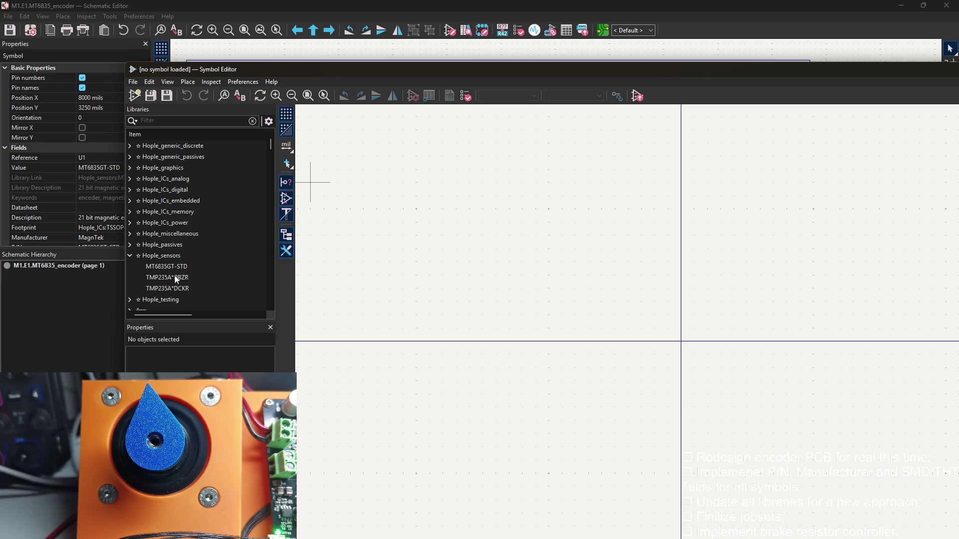
double_click(179, 268)
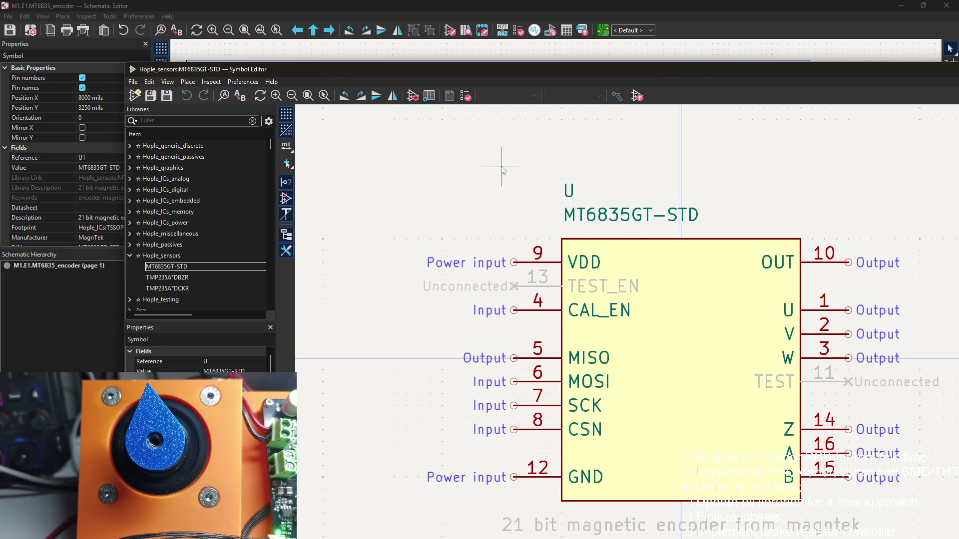
double_click(390, 173)
click(365, 182)
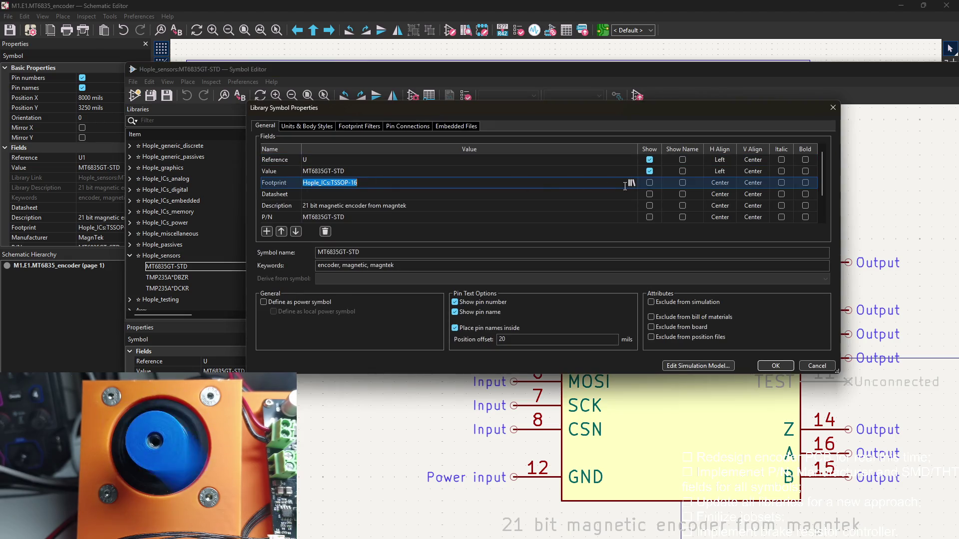
click(632, 183)
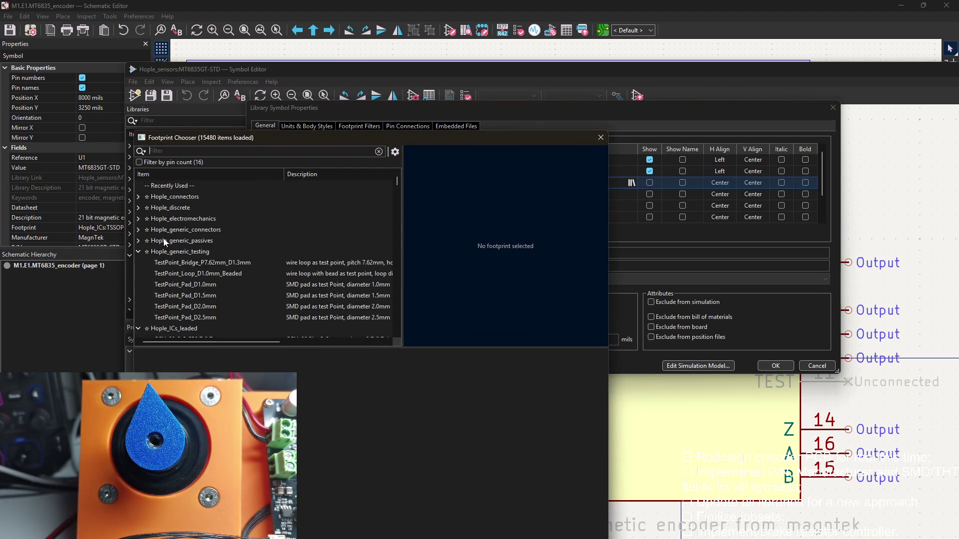
scroll(164, 261, down, 3)
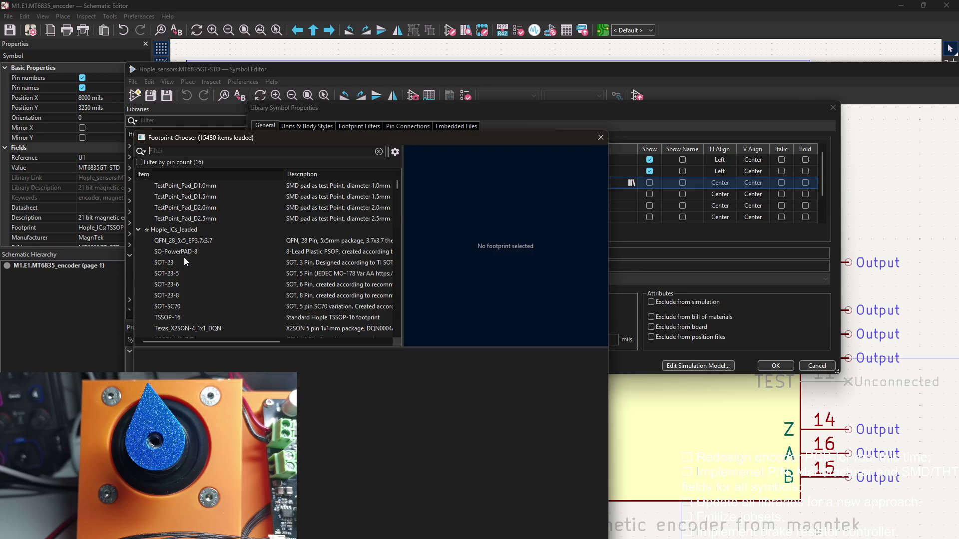
Assign the TSSOP-16 footprint from Hople_ICs_leaded, apply, and close the Symbol Editor
click(176, 314)
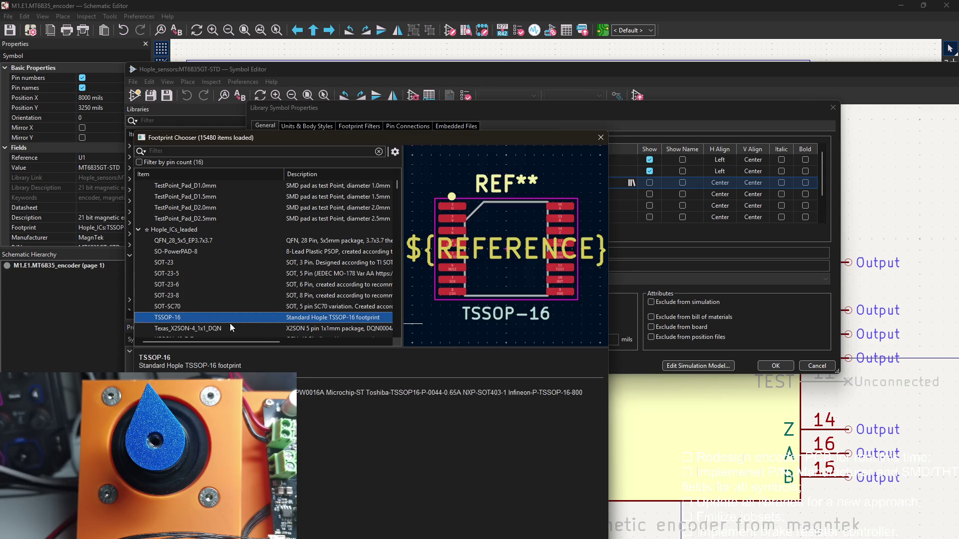
key(Return)
click(787, 365)
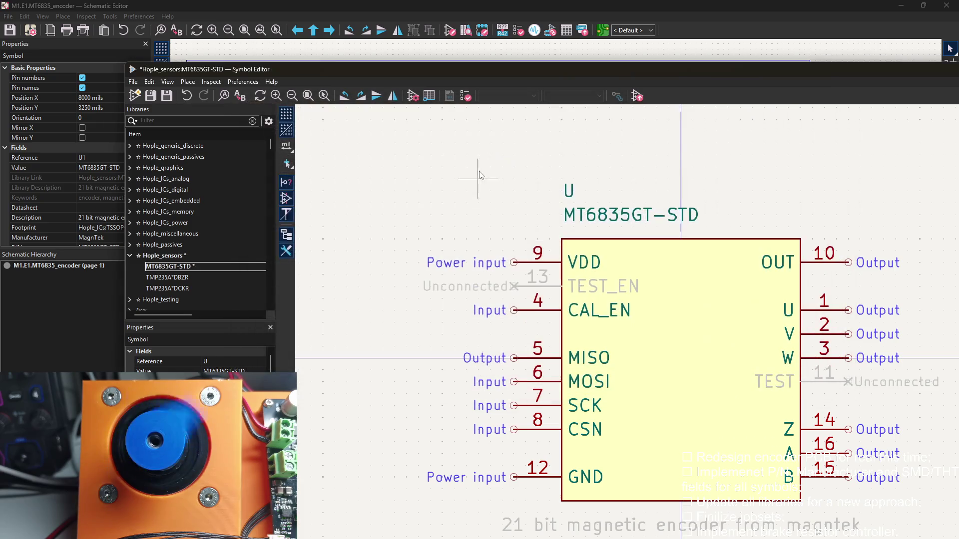
drag(791, 69, 558, 69)
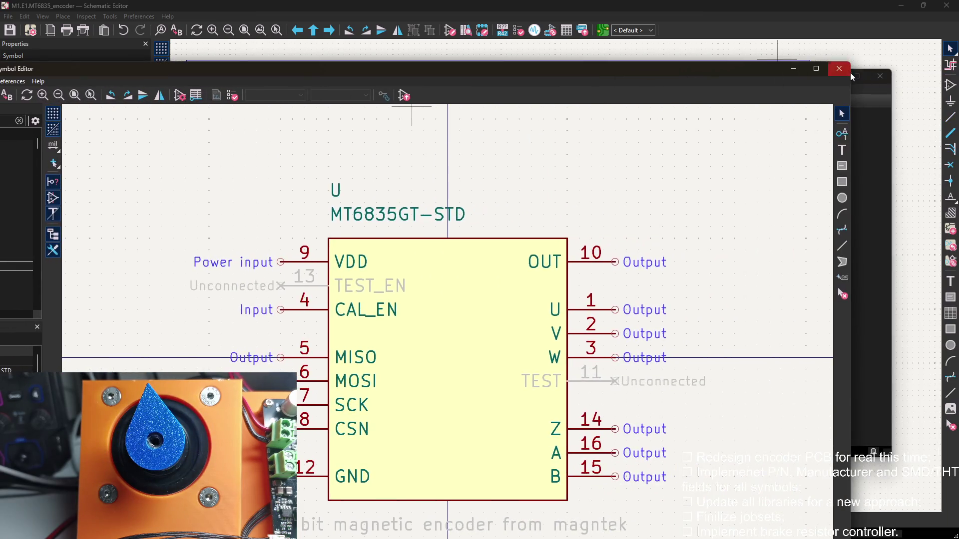
click(838, 69)
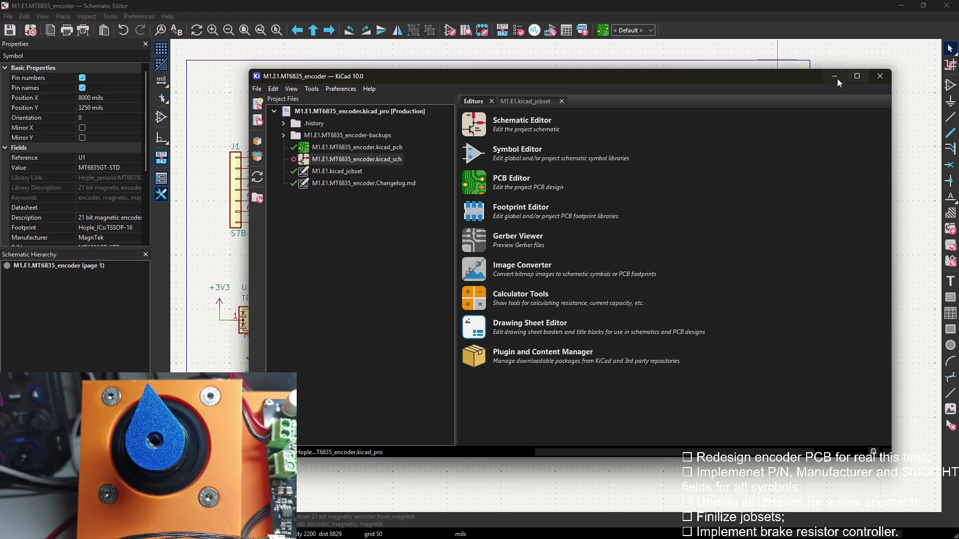
Refresh the schematic's symbols from the libraries again
click(842, 78)
click(110, 16)
click(150, 87)
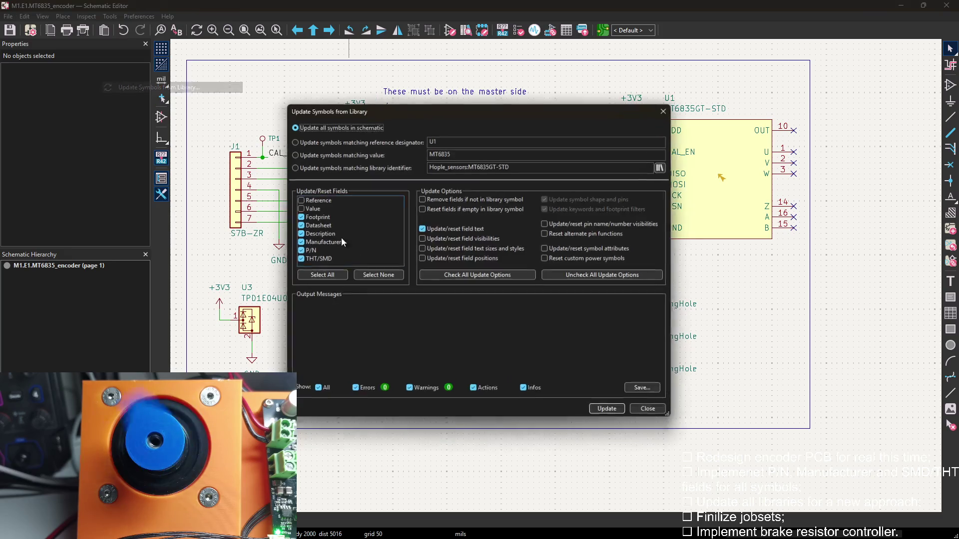
click(609, 411)
click(650, 411)
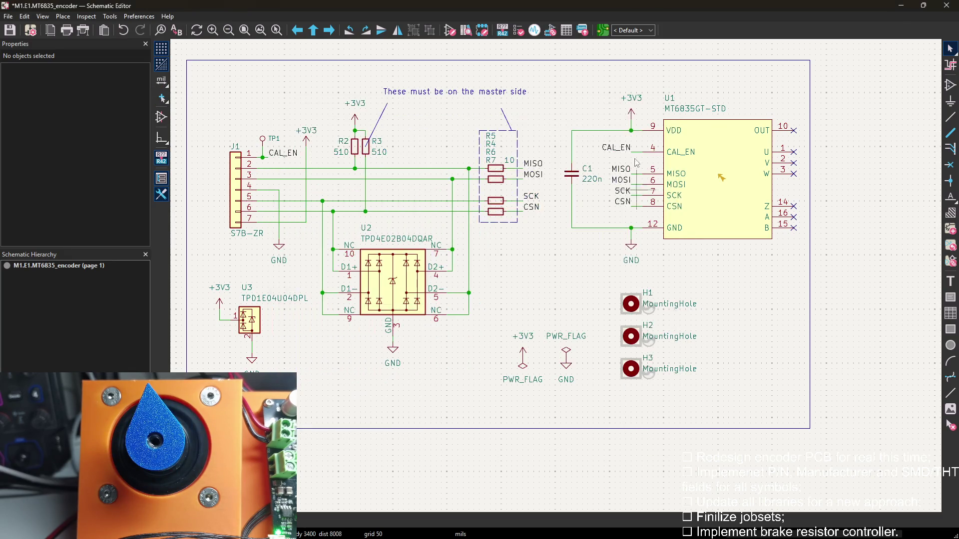
Rerun the electrical rules check and switch to the board layout
click(517, 30)
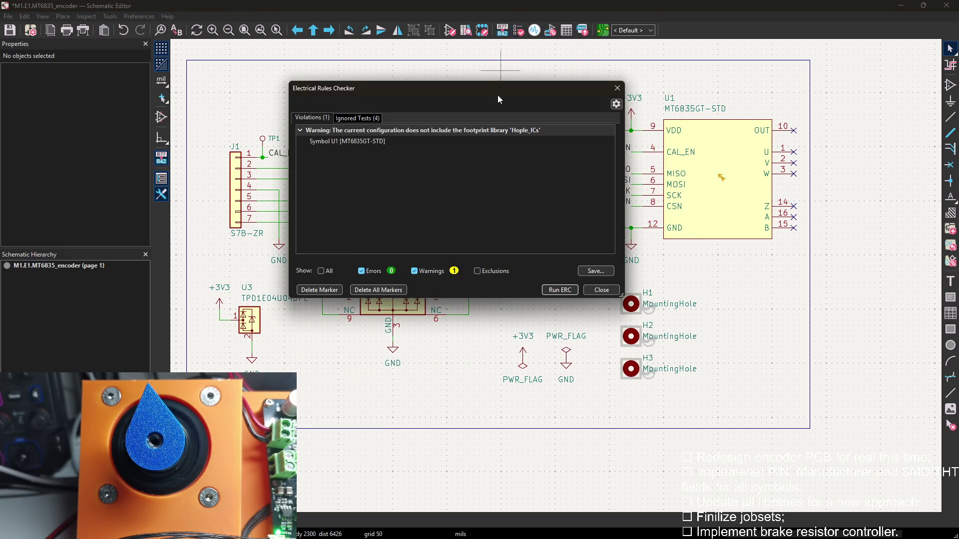
click(562, 290)
key(Escape)
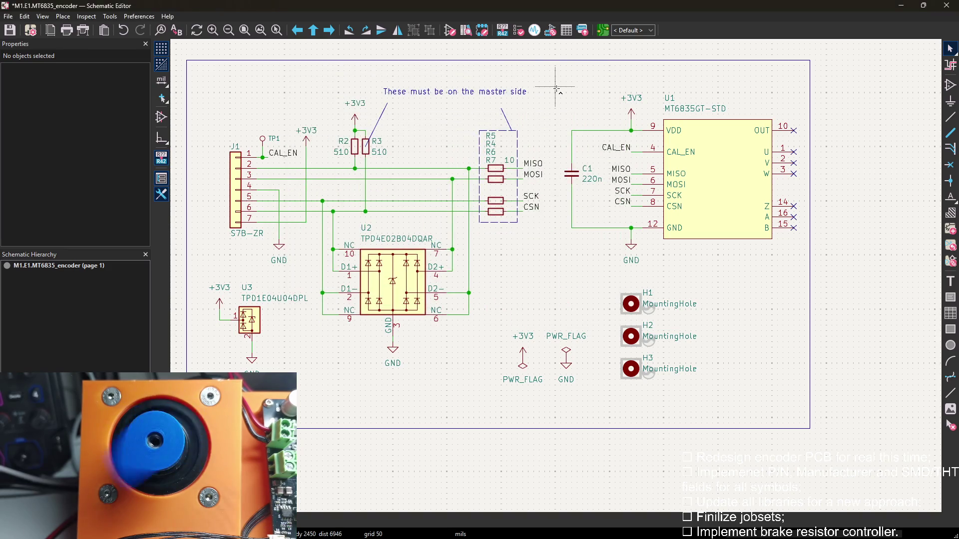
click(601, 34)
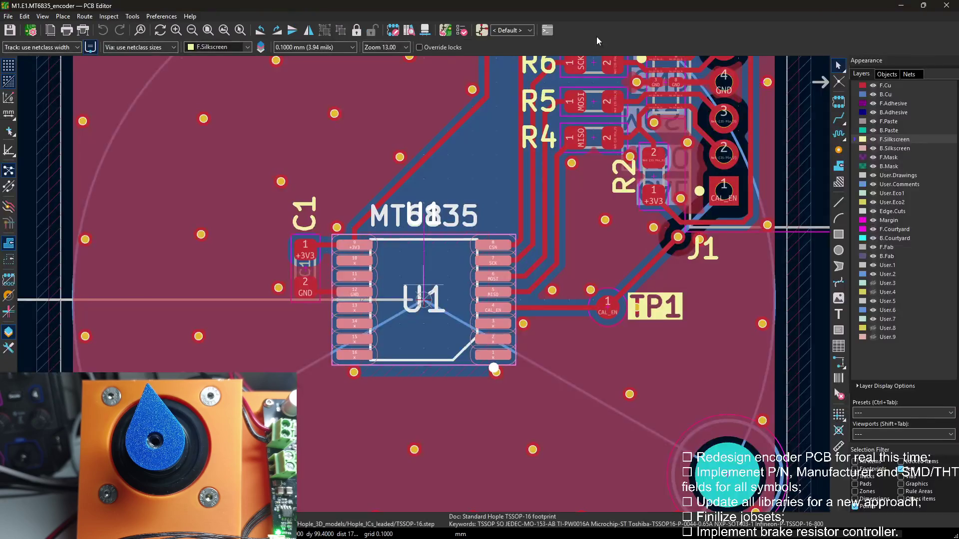
Run the design rules check twice, confirming the board has no violations
click(469, 30)
click(690, 418)
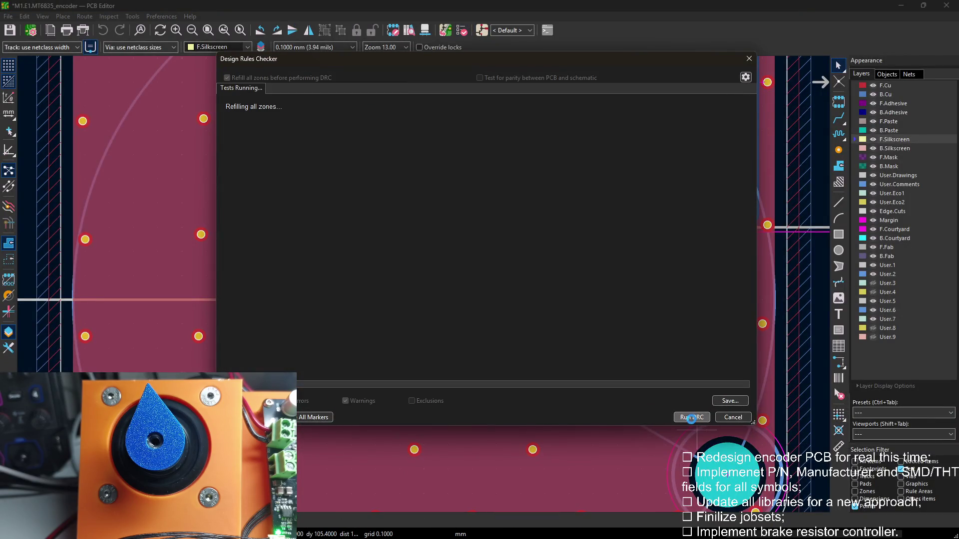
click(733, 417)
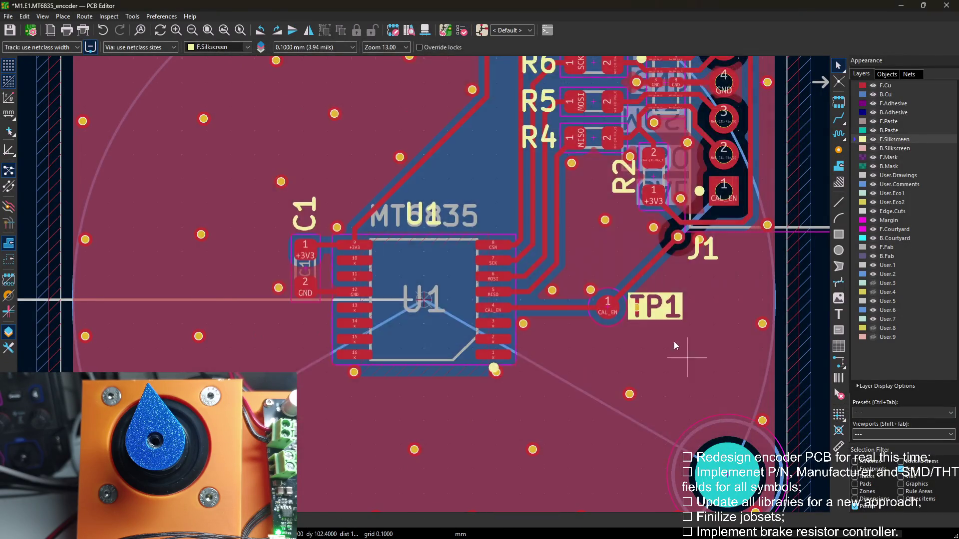
scroll(420, 266, down, 2)
middle_drag(488, 229, 537, 318)
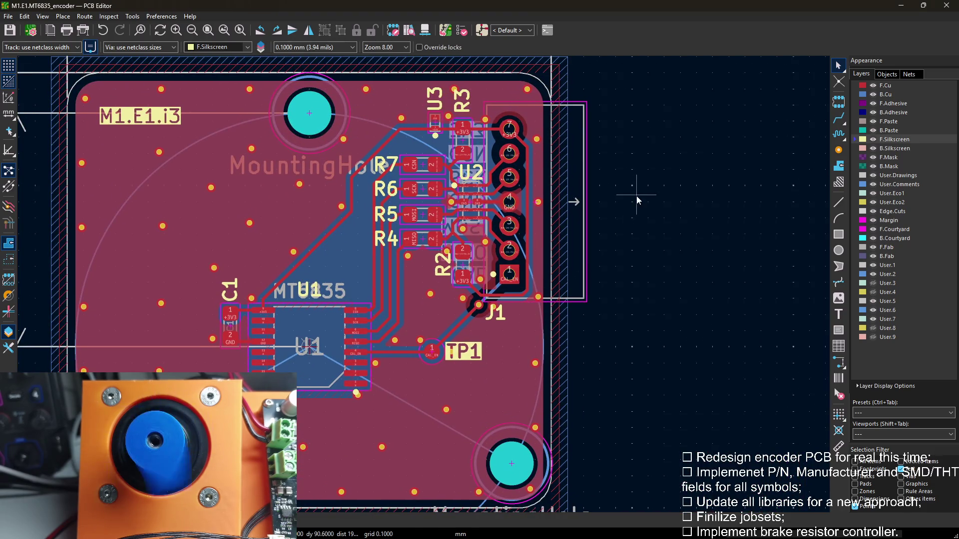
middle_drag(614, 175, 625, 210)
click(461, 30)
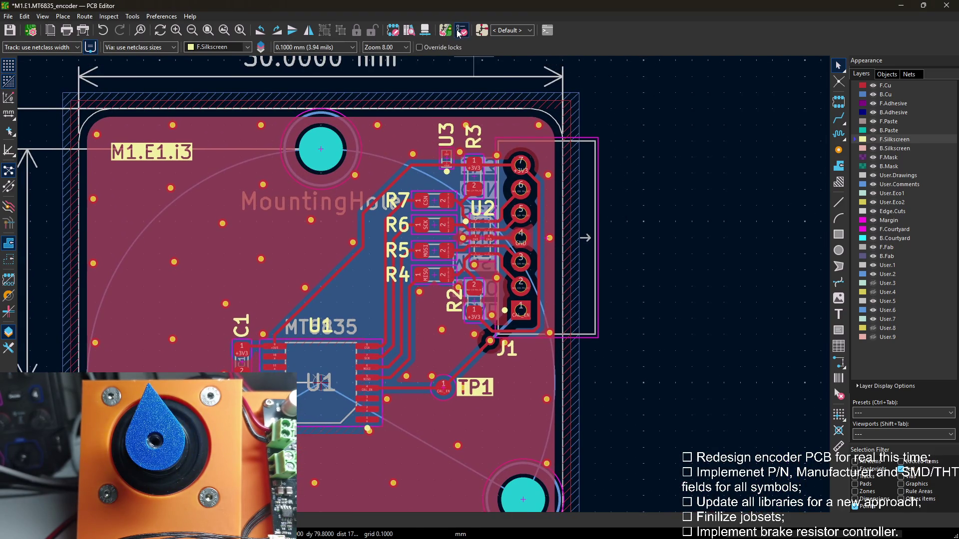
click(688, 415)
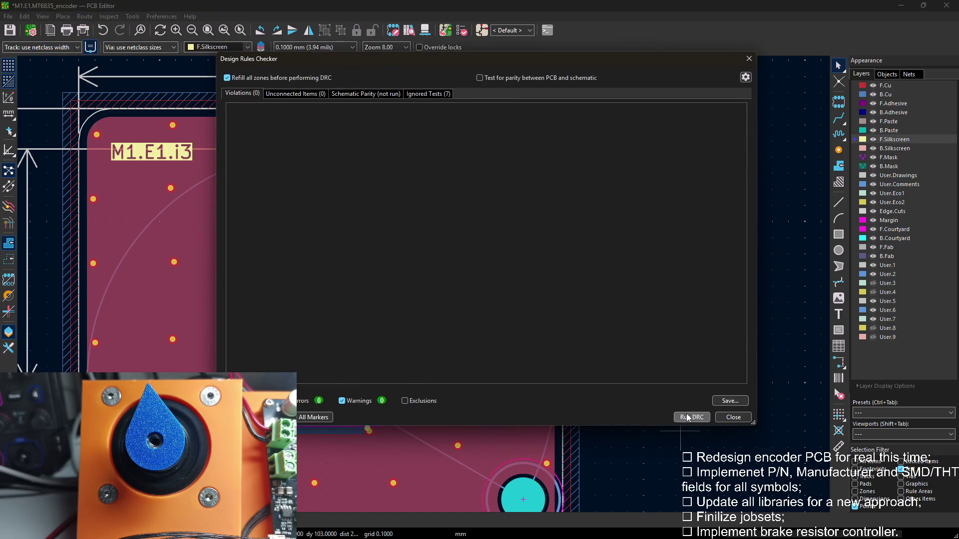
click(733, 416)
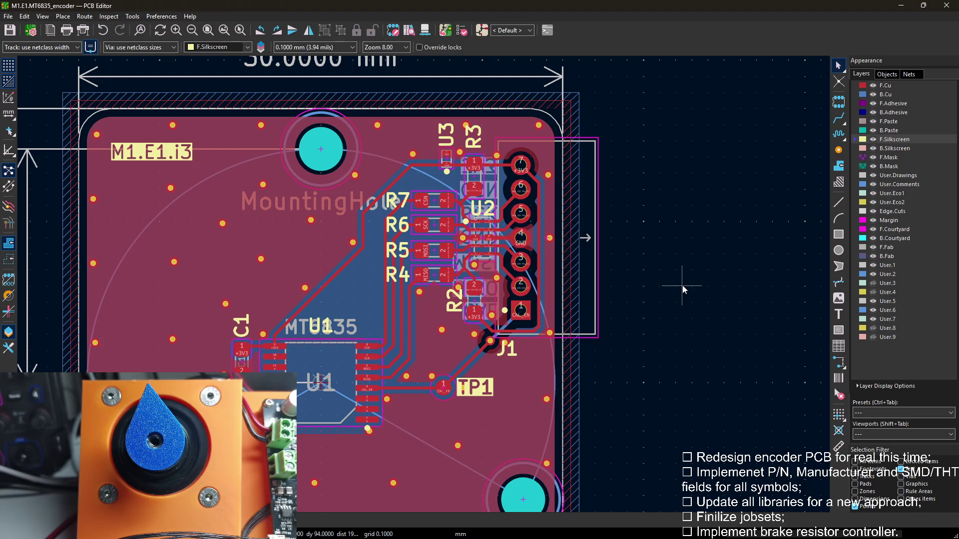
Review the board tilted in the 3D Viewer and close it
middle_drag(380, 116, 411, 70)
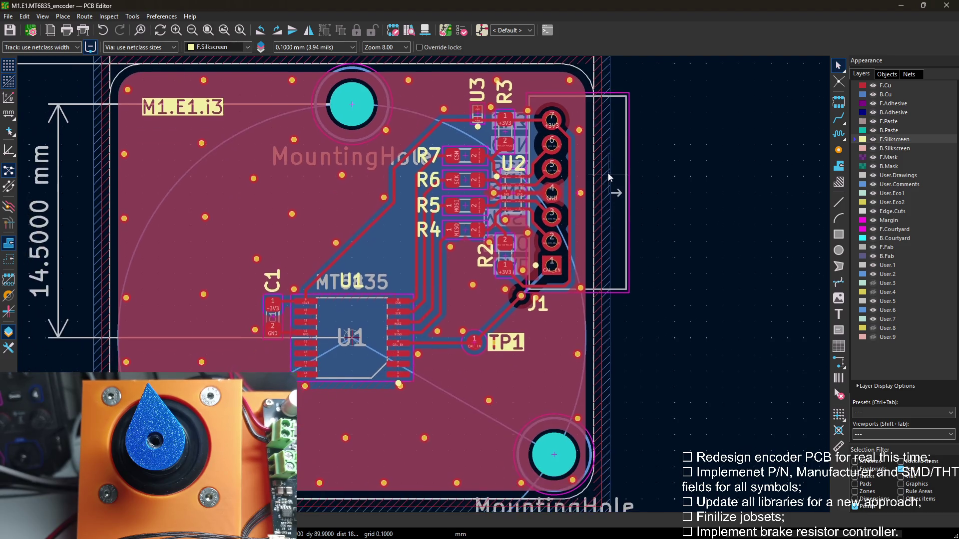
key(alt+3)
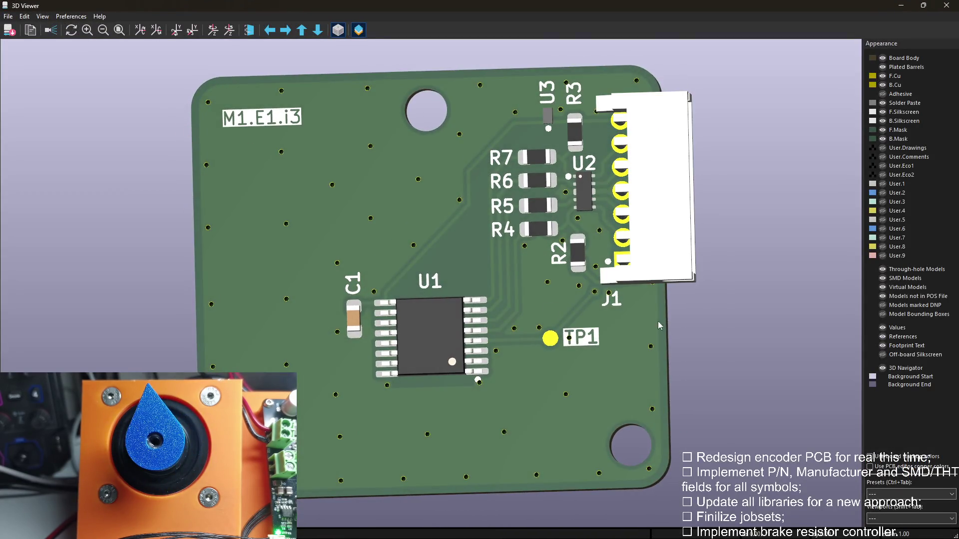
mouse_move(659, 326)
mouse_down()
mouse_move(13, 178)
mouse_move(273, 248)
mouse_move(951, 49)
mouse_up()
click(946, 6)
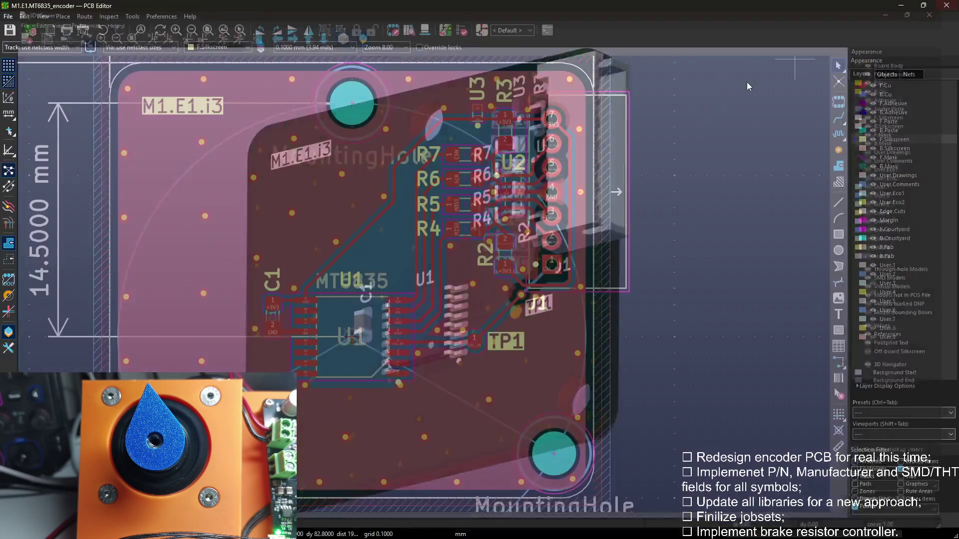
scroll(419, 294, up, 2)
scroll(418, 294, up, 3)
scroll(418, 293, down, 2)
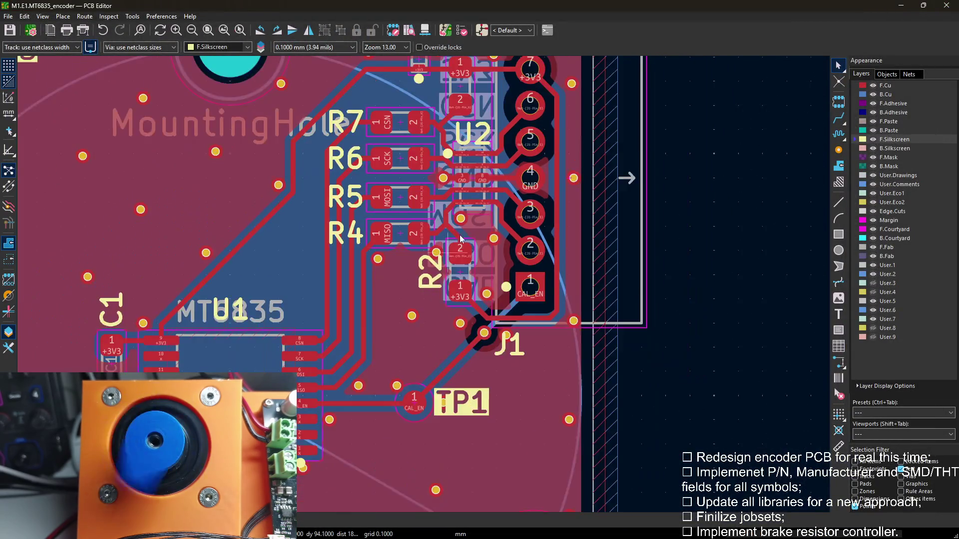
scroll(419, 293, down, 1)
scroll(418, 293, down, 1)
Pan across U1, the mounting holes and the J1 connector area, then minimize the PCB Editor
mouse_move(414, 363)
middle_down()
mouse_move(554, 163)
mouse_move(571, 114)
mouse_move(559, 191)
middle_up()
mouse_move(502, 370)
middle_down()
mouse_move(567, 228)
mouse_move(528, 392)
middle_up()
mouse_move(528, 225)
middle_down()
mouse_move(432, 375)
mouse_move(402, 402)
middle_up()
mouse_move(482, 342)
middle_down()
mouse_move(513, 192)
mouse_move(596, 258)
middle_up()
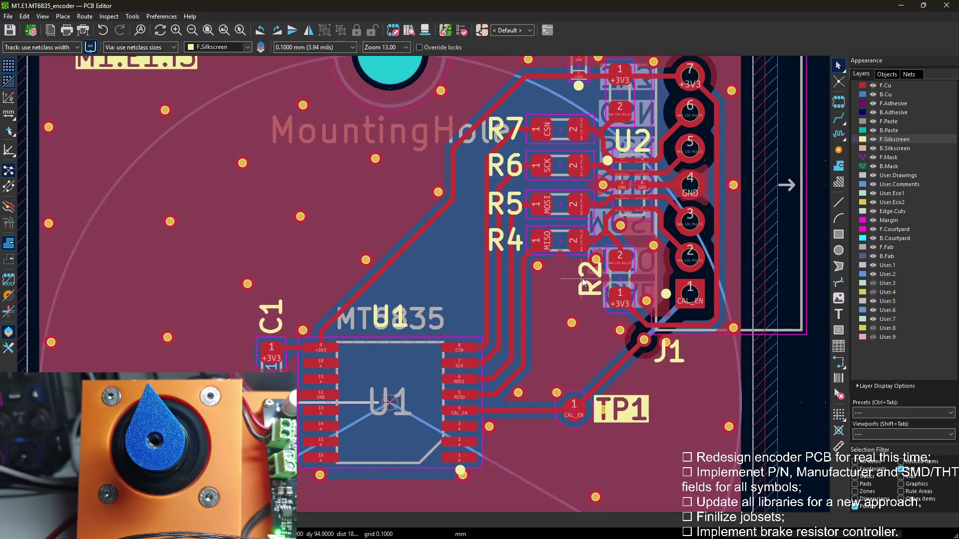
click(900, 5)
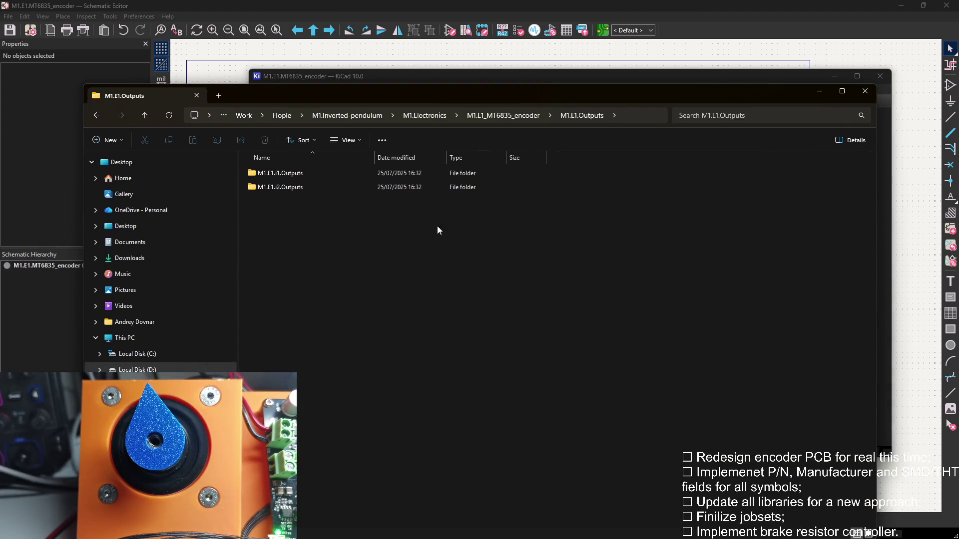
Review the schematic page settings (issue date 2026-04-22, iteration revision) and cancel without changes
click(907, 152)
scroll(600, 315, down, 2)
scroll(642, 176, up, 3)
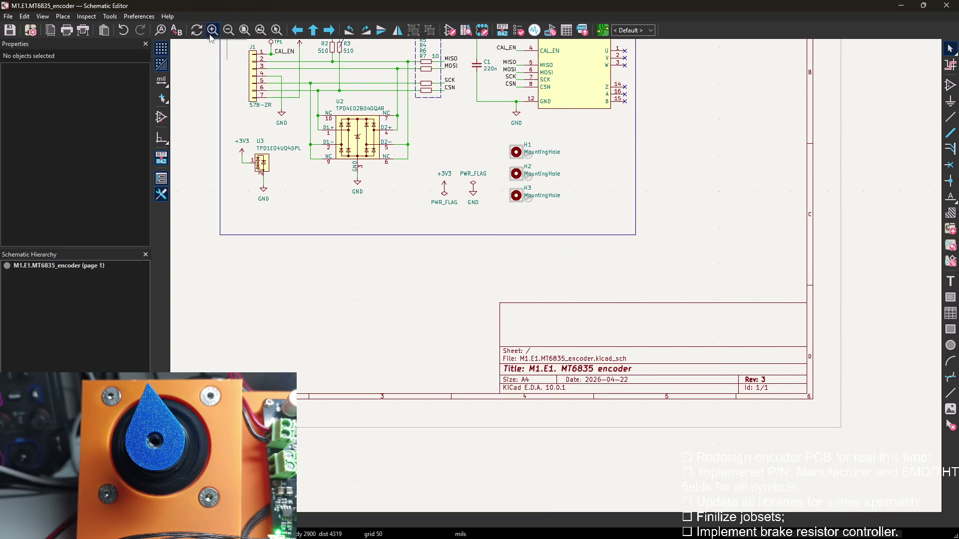
click(52, 30)
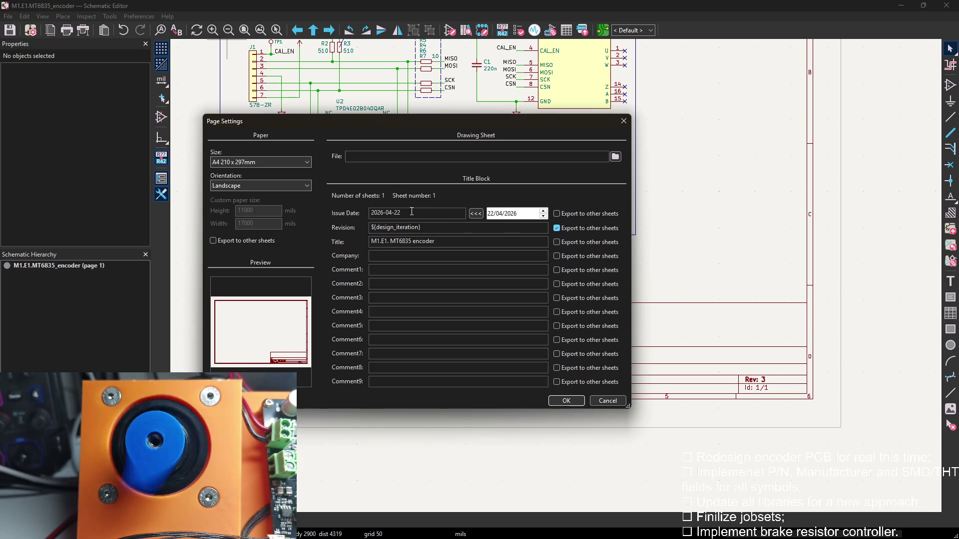
click(625, 122)
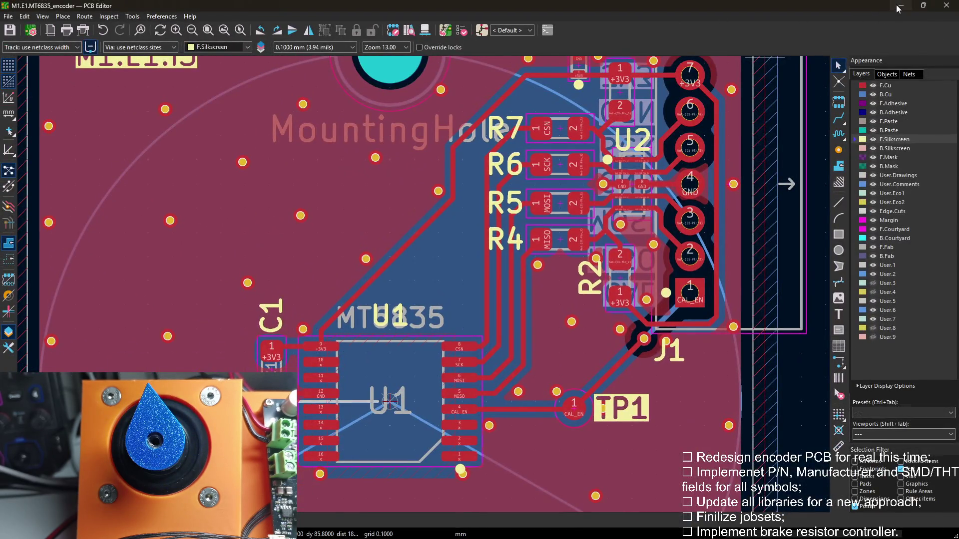
Review the board page settings in the PCB Editor and cancel without changes
click(898, 5)
key(alt+Tab)
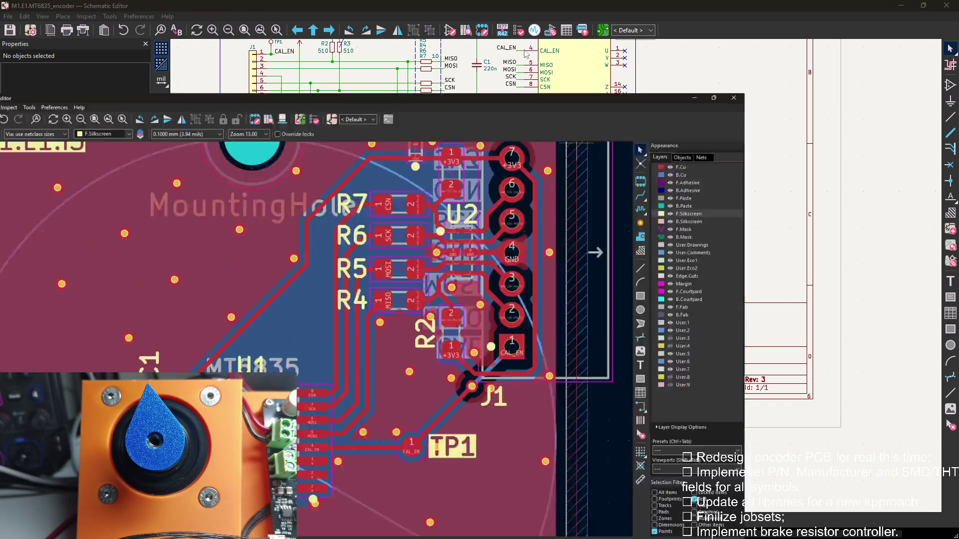
click(52, 31)
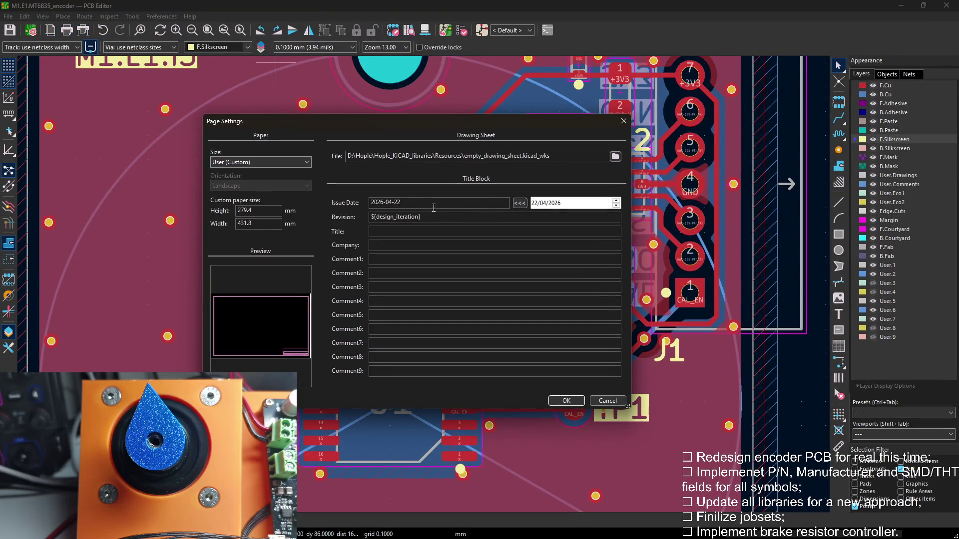
click(622, 122)
Minimize the PCB and Schematic Editors so the M1.E1.Outputs folder shows
click(899, 5)
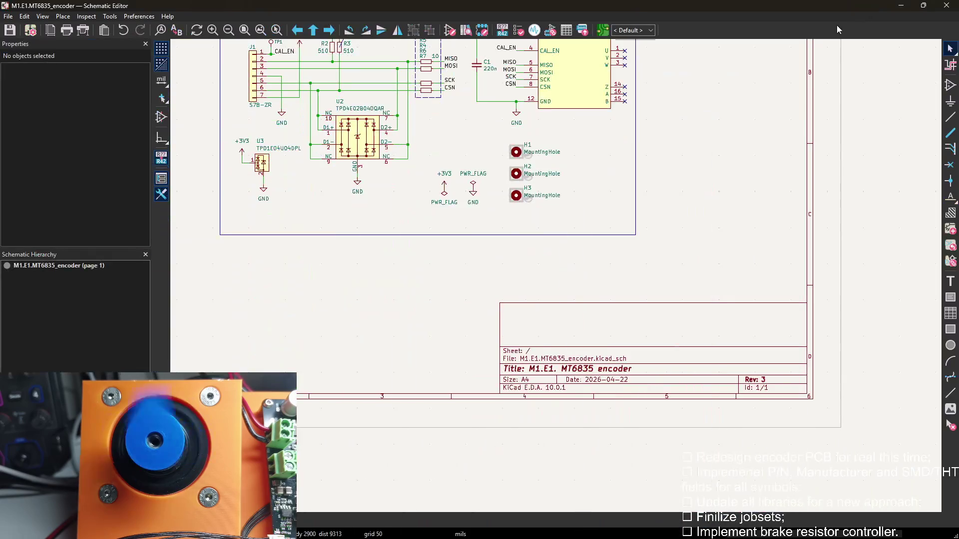
click(900, 6)
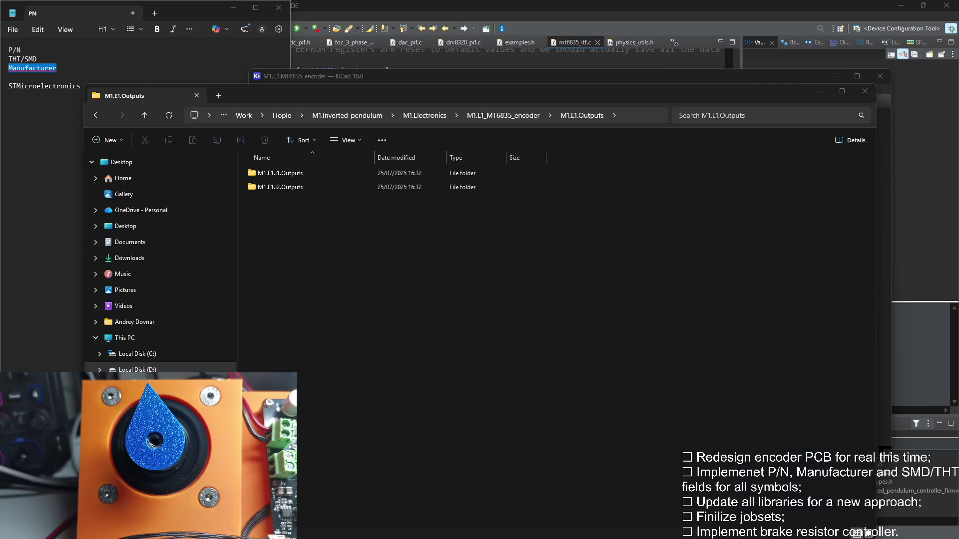
Generate all jobs of M1.E1.kicad_jobset into the output folder
key(super+d)
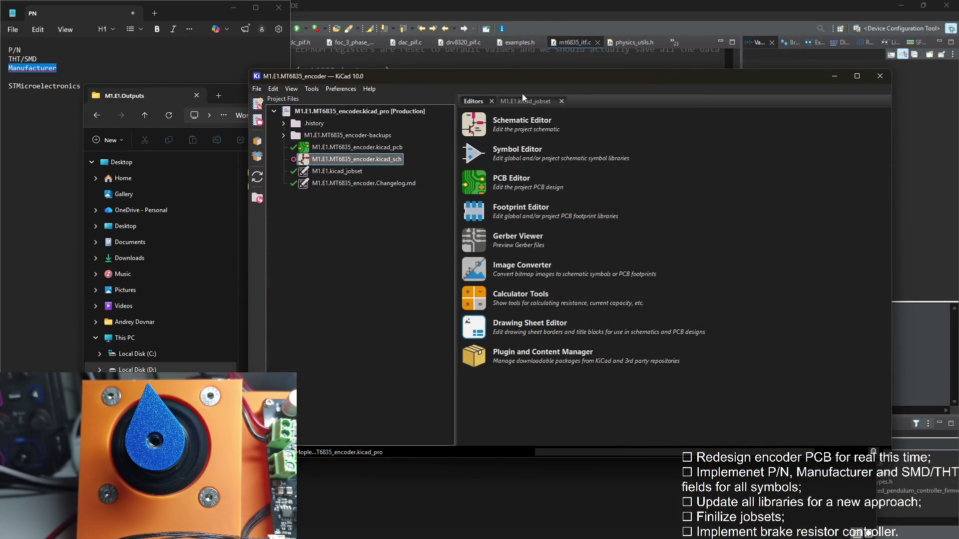
click(522, 101)
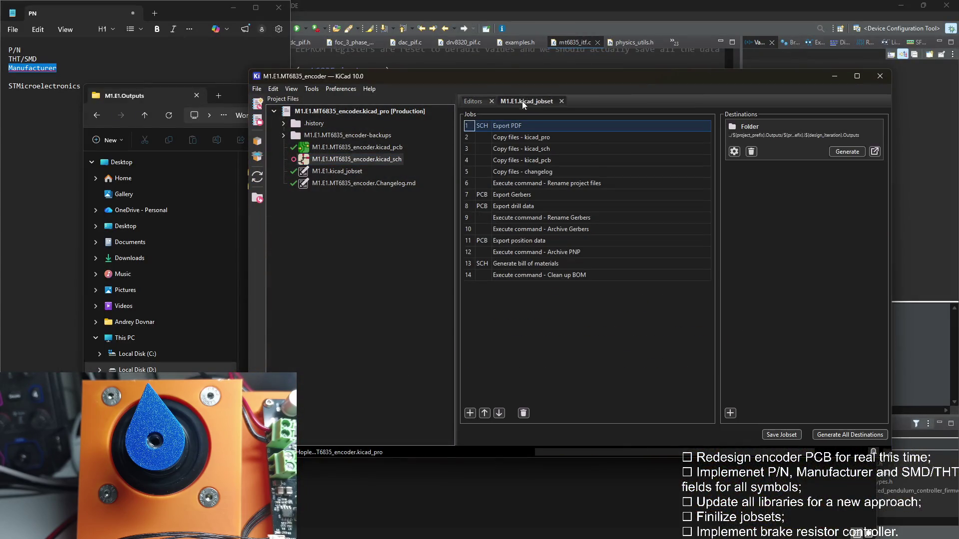
click(842, 150)
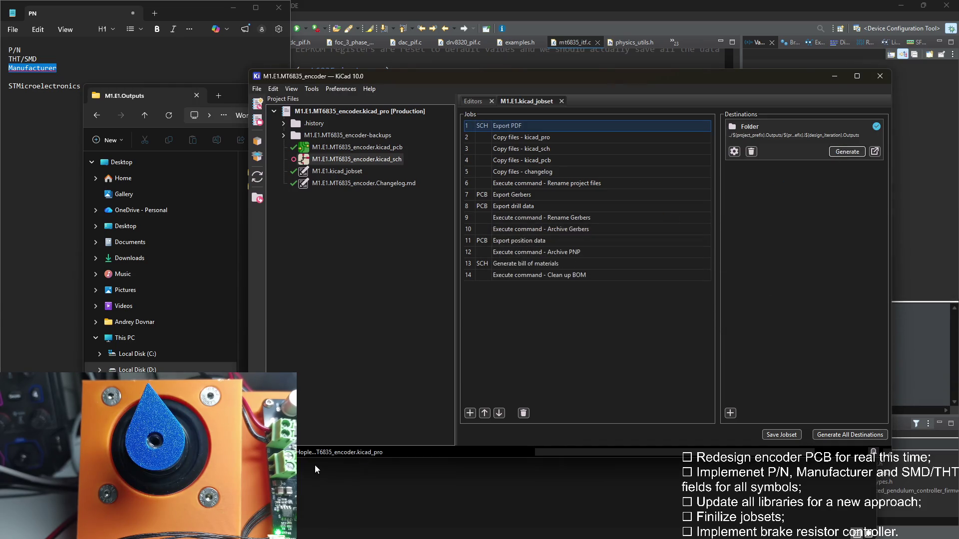
Browse into the new M1.E1.i3.Outputs folder and launch the generated schematic PDF
click(314, 464)
double_click(303, 202)
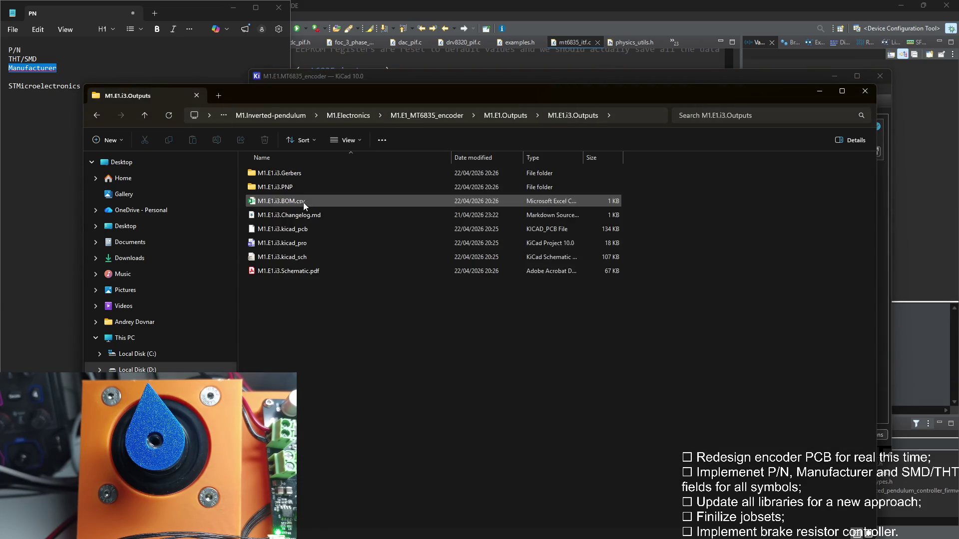
double_click(312, 271)
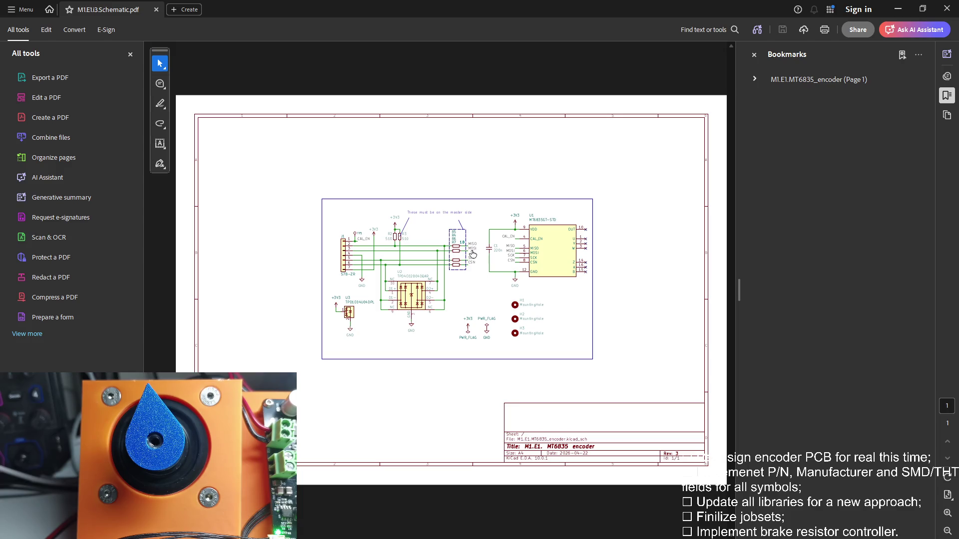
ctrl+scroll(470, 257, up, 2)
ctrl+scroll(469, 256, up, 1)
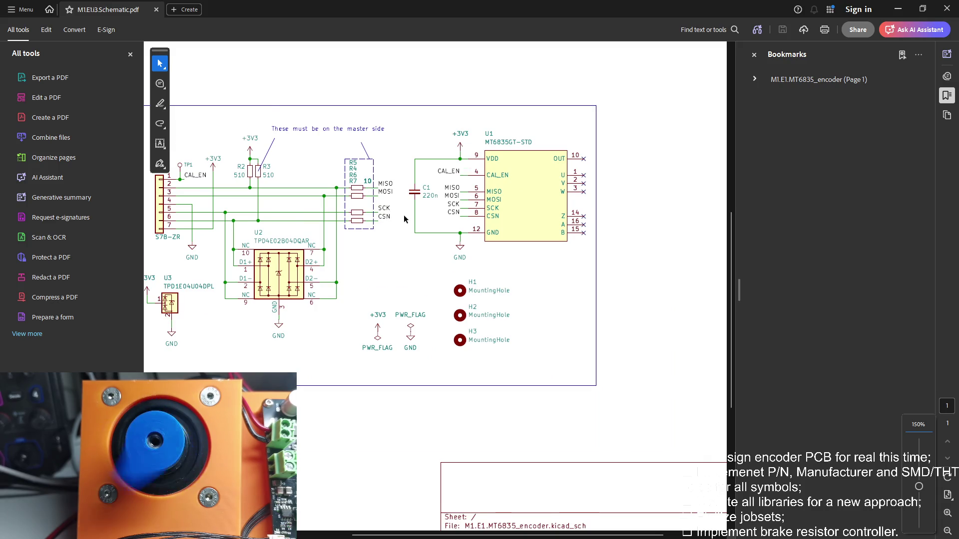
scroll(404, 216, down, 3)
scroll(405, 215, right, 3)
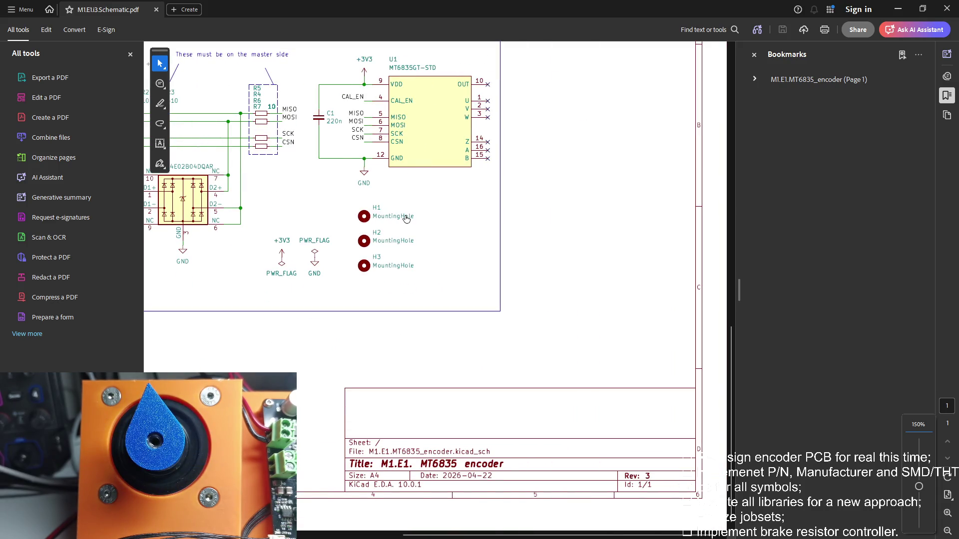
scroll(405, 218, left, 5)
scroll(404, 218, up, 3)
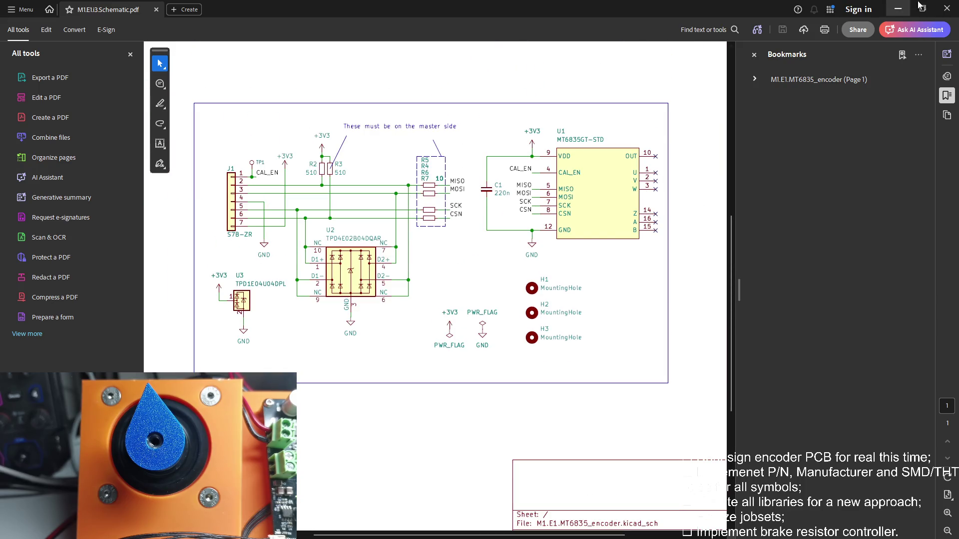
Close the Rev 3 schematic PDF and launch the generated BOM spreadsheet
click(943, 9)
double_click(299, 202)
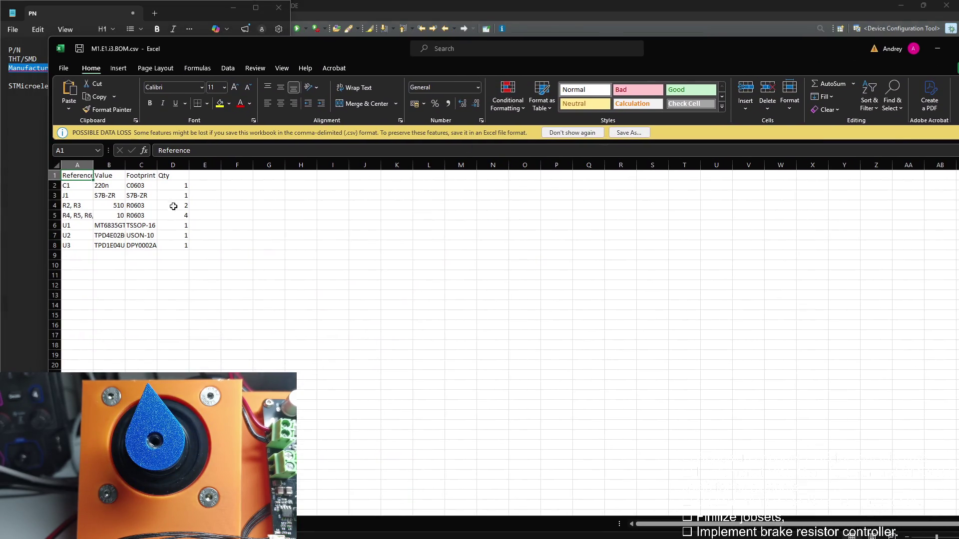
Widen the Reference, Value, Footprint and Qty columns so all seven BOM lines show in full
drag(189, 166, 241, 166)
drag(157, 166, 196, 165)
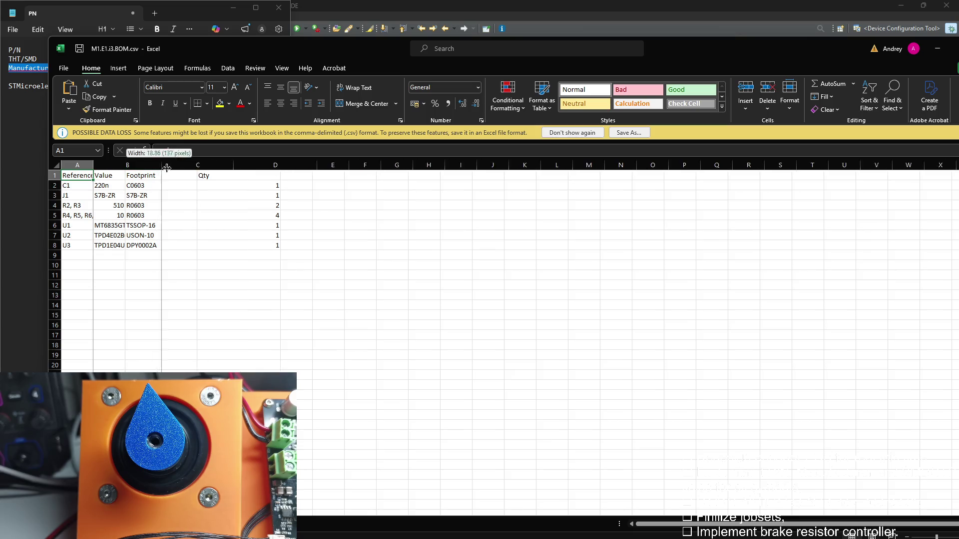
drag(125, 165, 166, 165)
drag(91, 166, 141, 166)
drag(210, 165, 255, 165)
drag(141, 165, 169, 165)
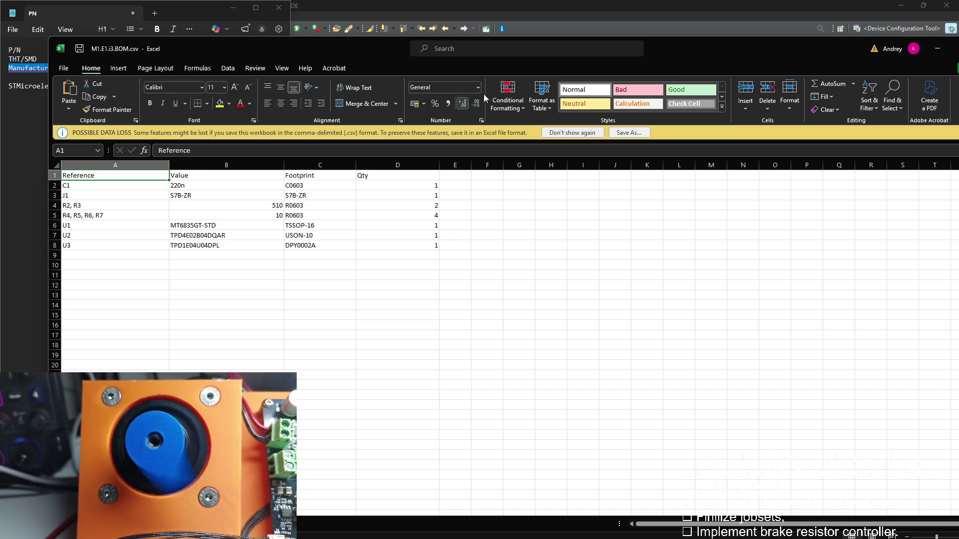
drag(690, 44, 447, 64)
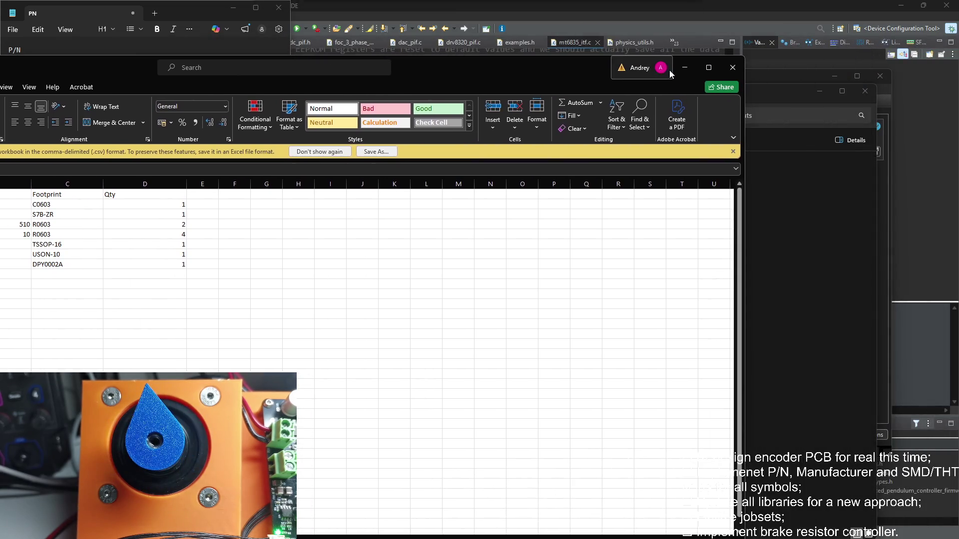
Close Excel without saving and look through the M1.E1.i3.PNP folder and its zip of position files
click(732, 68)
click(479, 286)
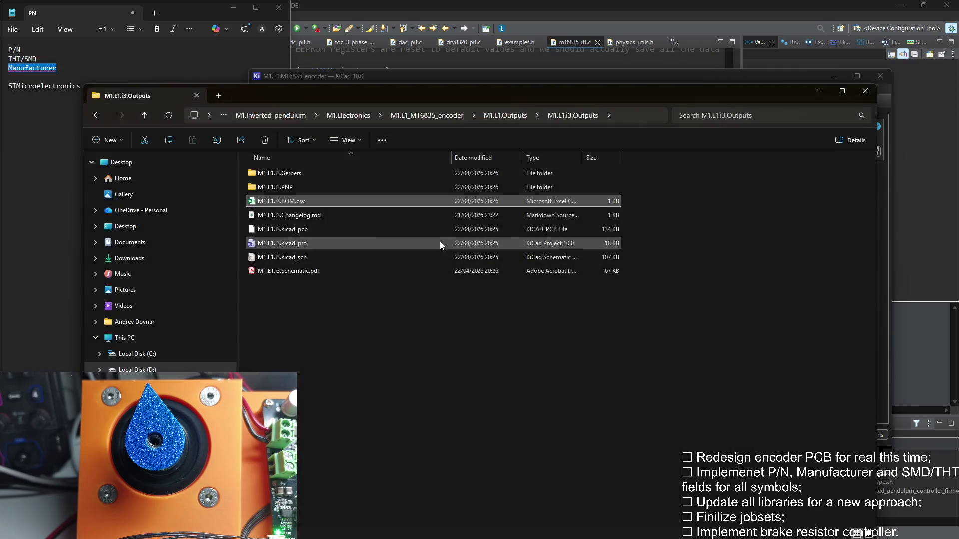
double_click(305, 185)
drag(304, 215, 301, 173)
double_click(301, 173)
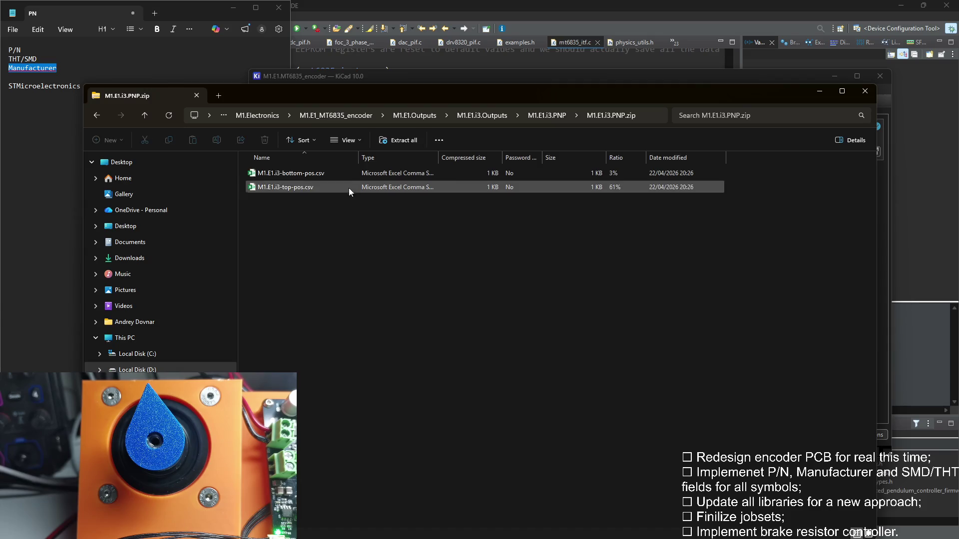
click(528, 117)
click(482, 116)
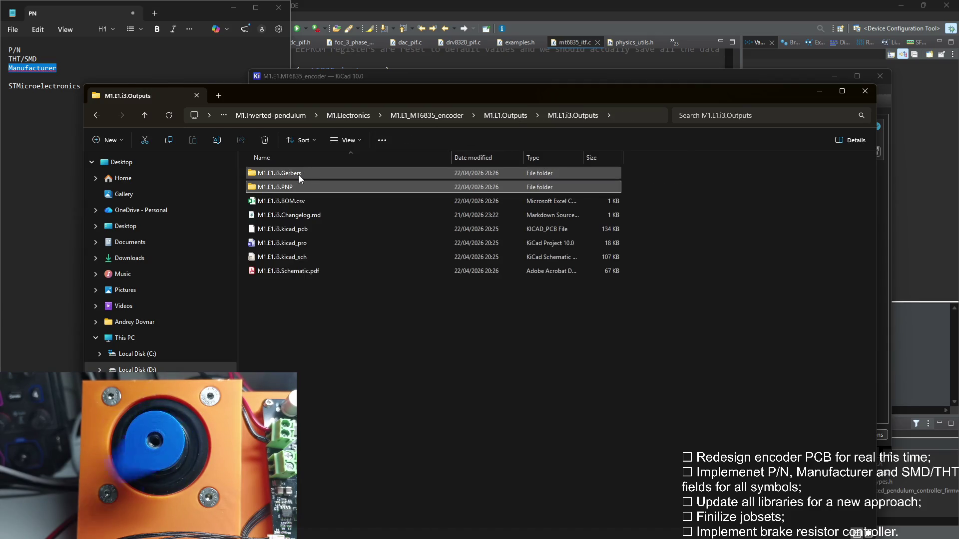
Look through the M1.E1.i3.Gerbers folder and its zip of layer and drill files
double_click(299, 173)
drag(300, 352, 297, 213)
double_click(310, 175)
drag(322, 341, 544, 154)
click(490, 116)
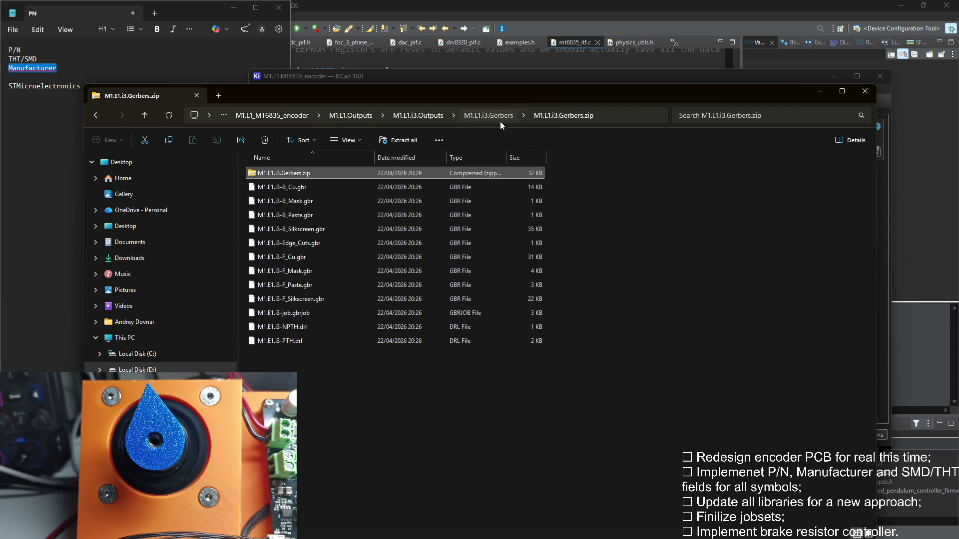
click(480, 115)
Go up to M1.E1.Outputs, delete the M1.E1.i3.Outputs folder and minimize File Explorer
click(316, 205)
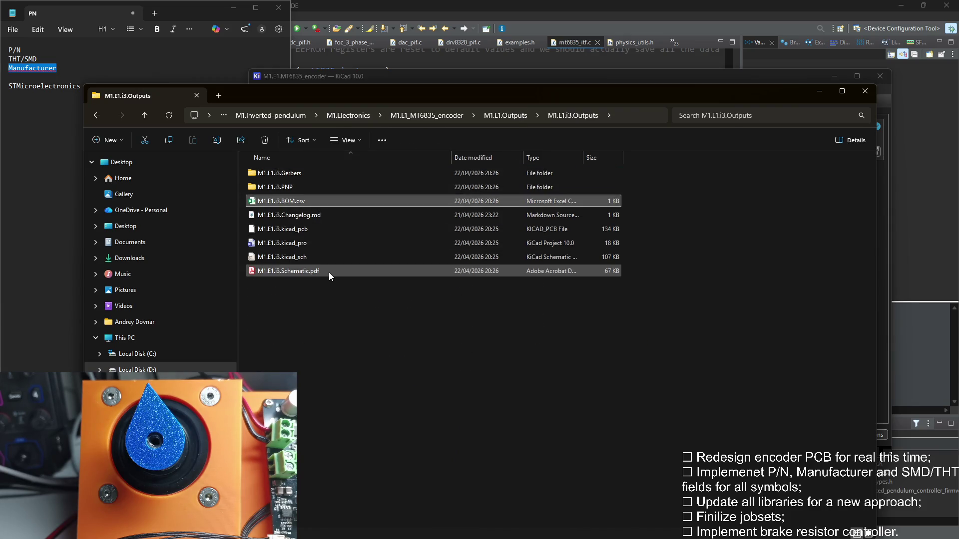
click(505, 116)
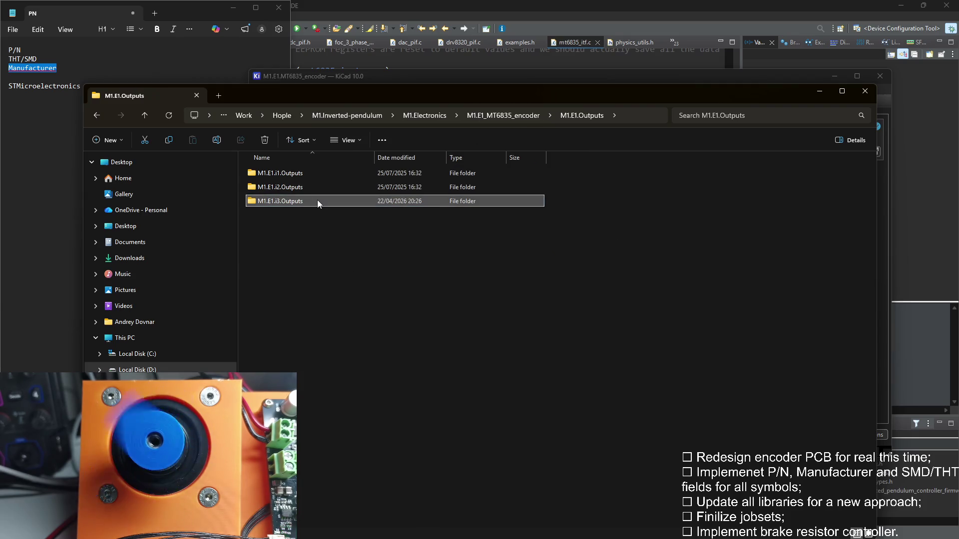
key(Delete)
click(819, 92)
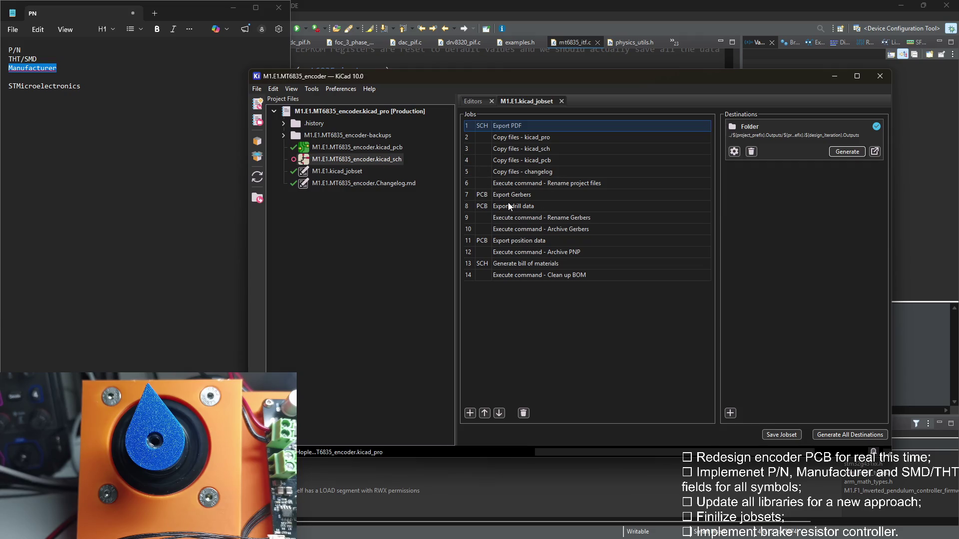
Include the P/N and THT/SMD fields in the Generate bill of materials job
right_click(550, 263)
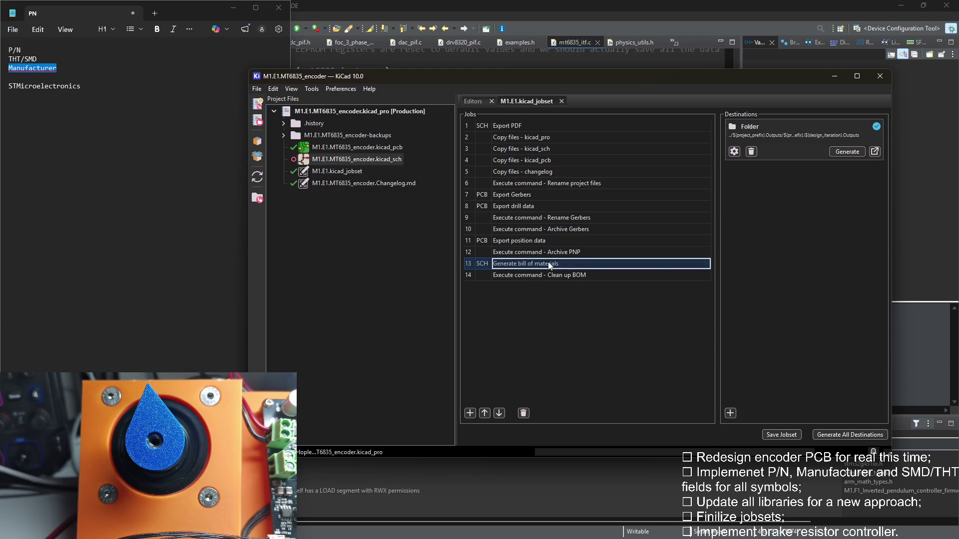
click(589, 273)
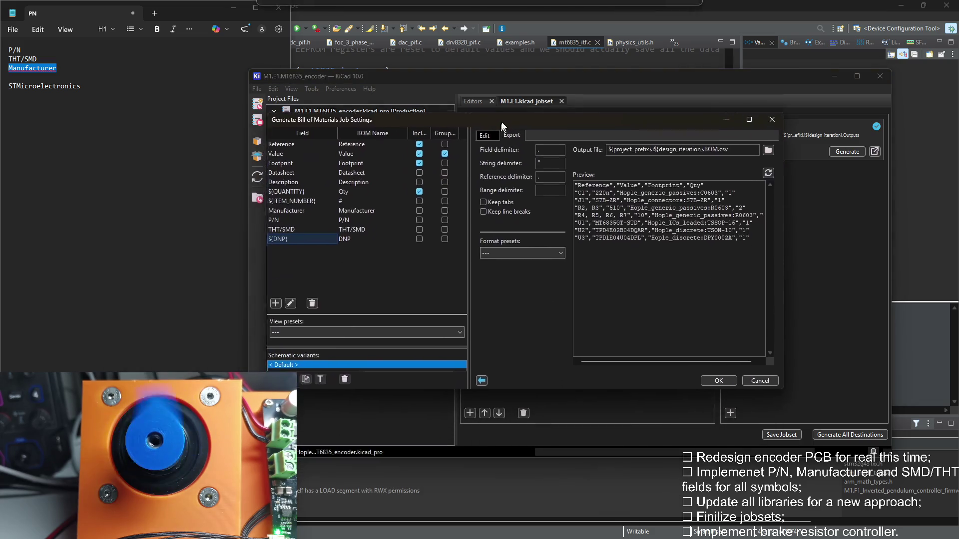
click(419, 227)
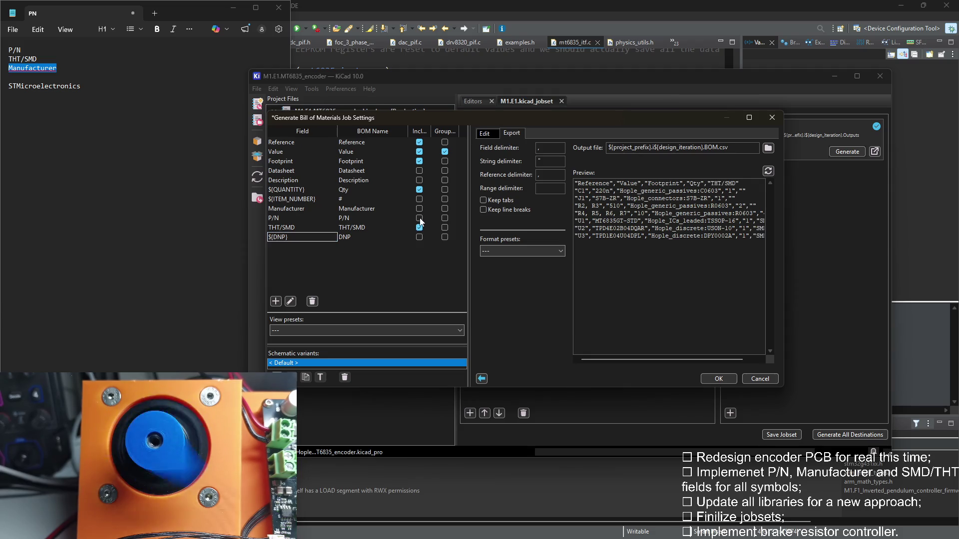
click(419, 209)
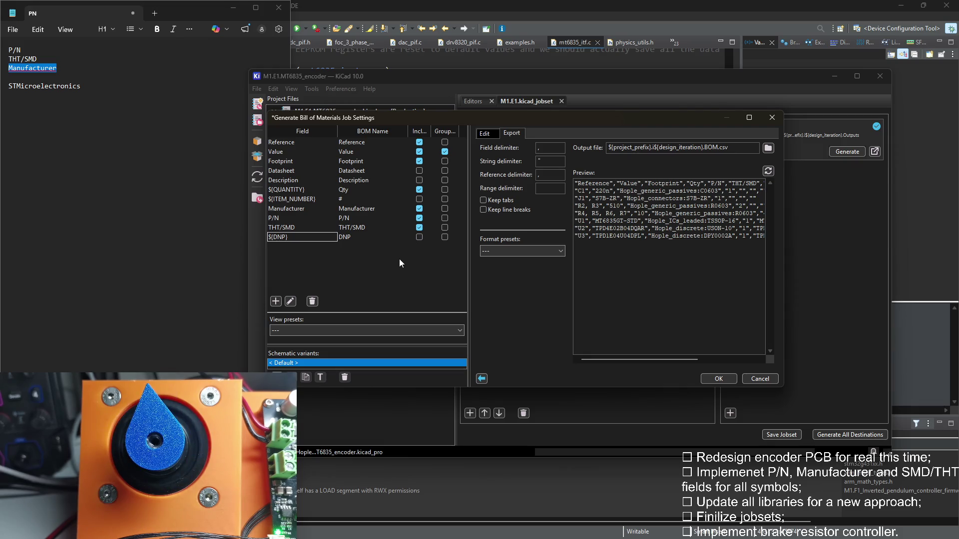
click(721, 378)
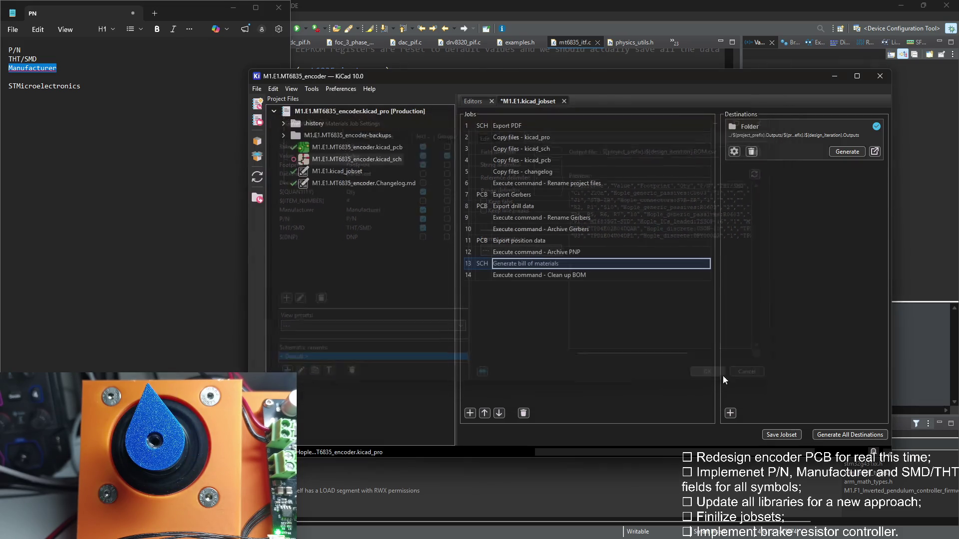
Save the updated jobset and minimize the KiCad project window
click(792, 437)
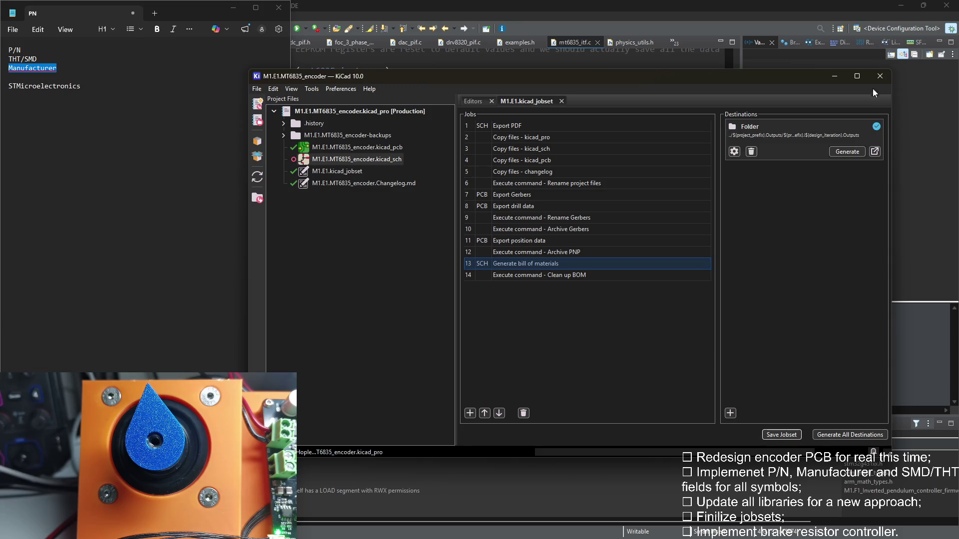
click(835, 76)
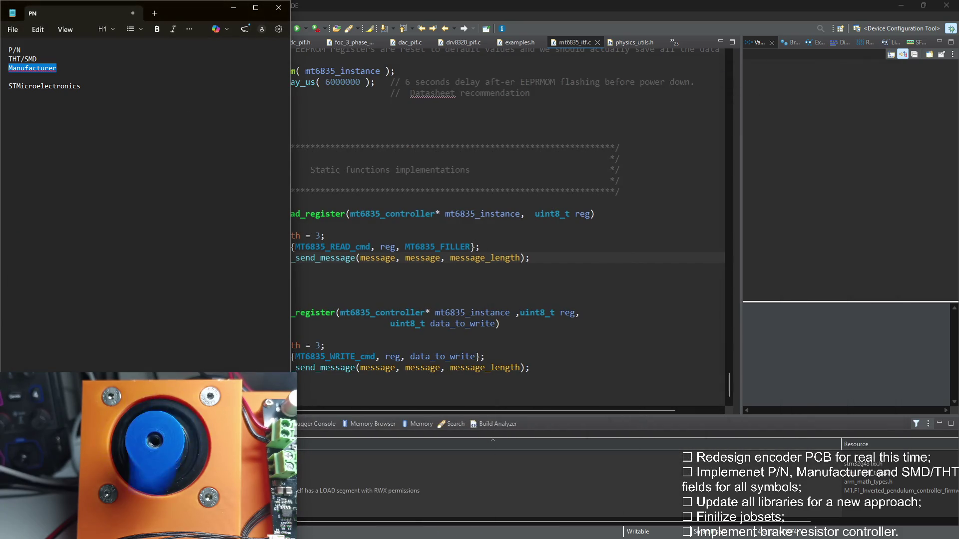
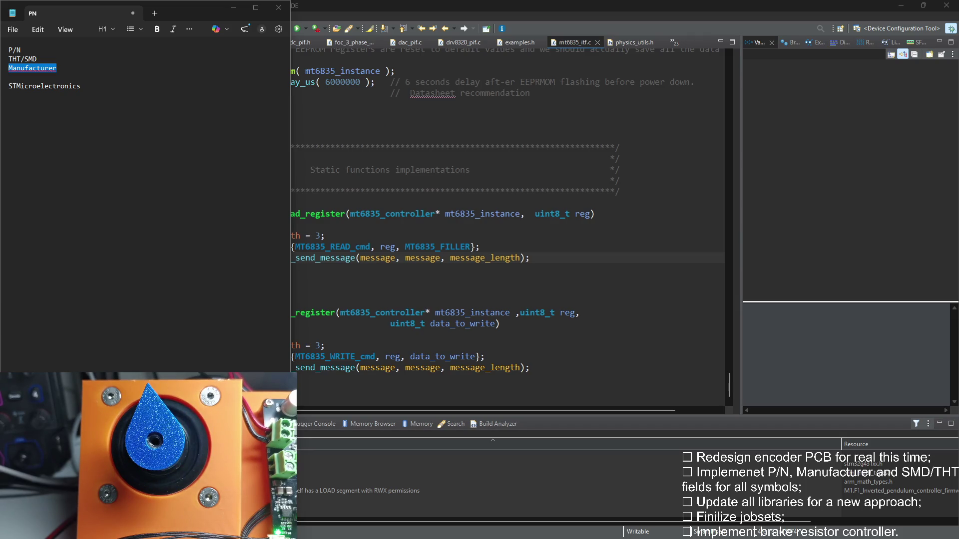
Leave the Notepad field notes and switch back to the encoder schematic with its ERC results
click(560, 82)
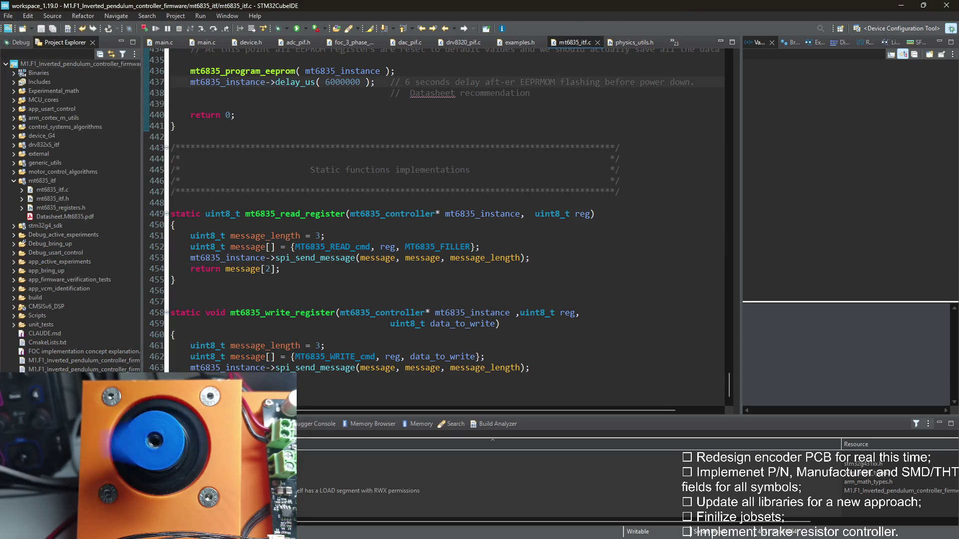
key(alt+Tab)
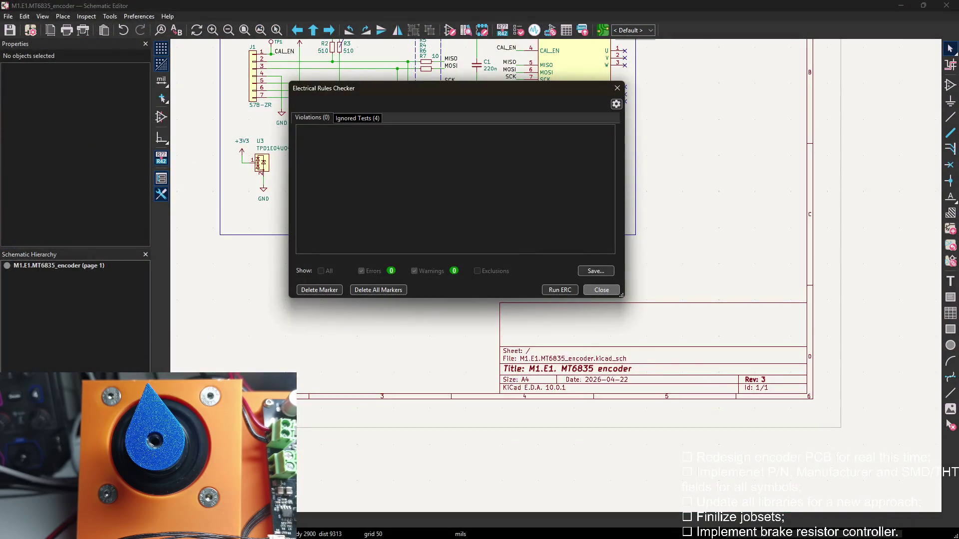
Dismiss the ERC results, glance at the board, review J1's properties unchanged, then bring up the jobset
key(Escape)
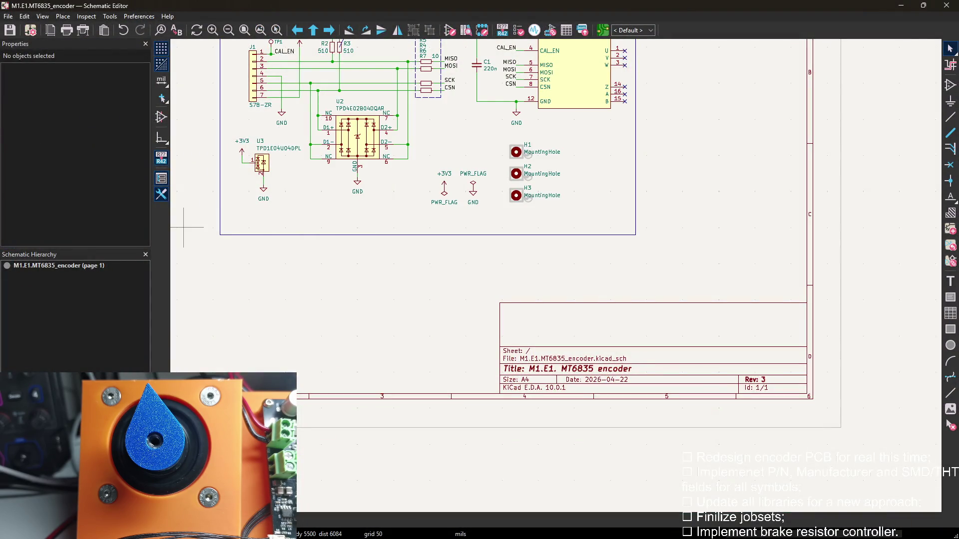
key(alt+Tab)
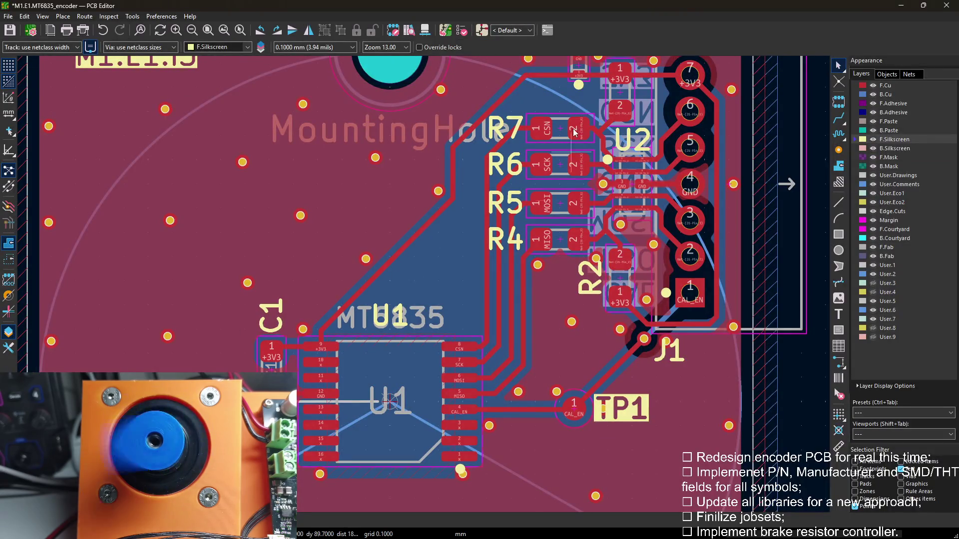
key(alt+Tab)
scroll(414, 159, up, 3)
scroll(442, 226, down, 2)
scroll(442, 226, up, 1)
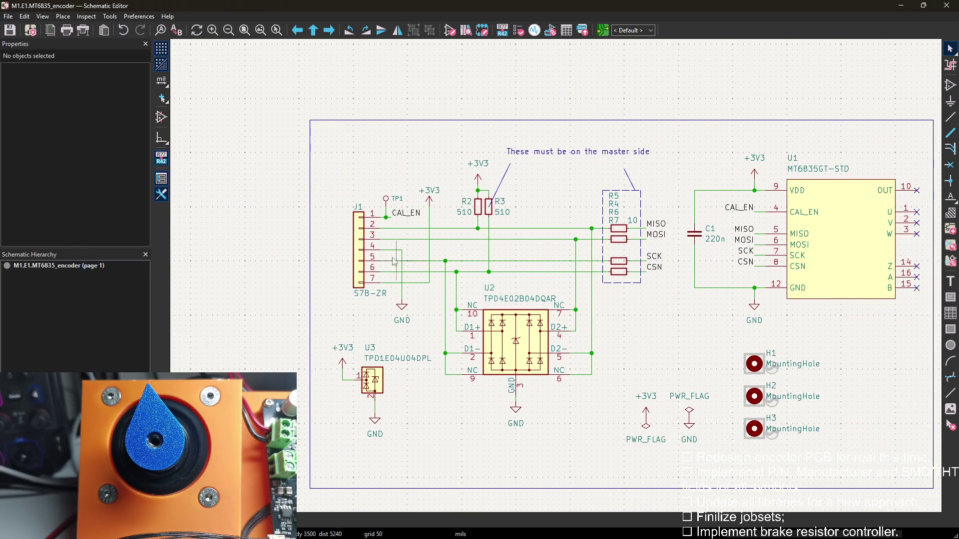
double_click(360, 239)
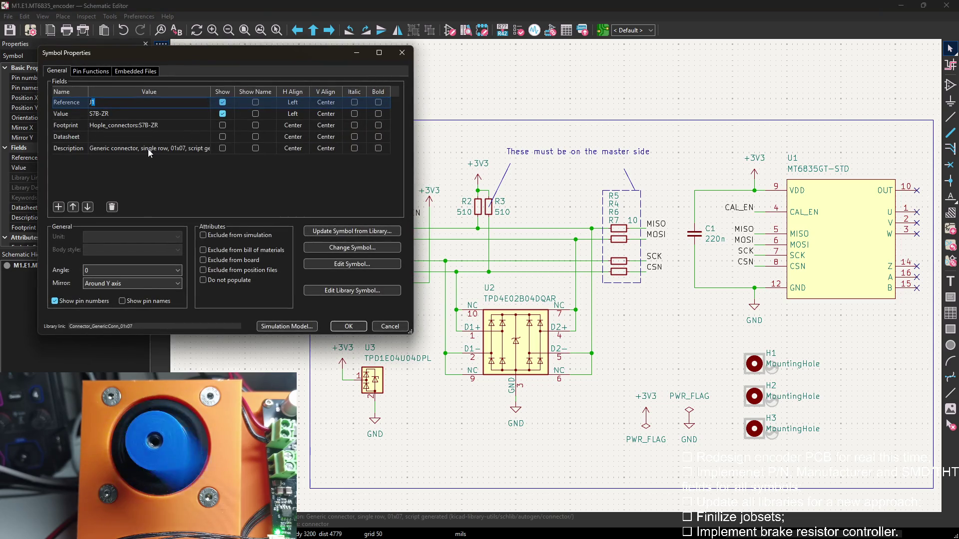
drag(202, 55, 379, 92)
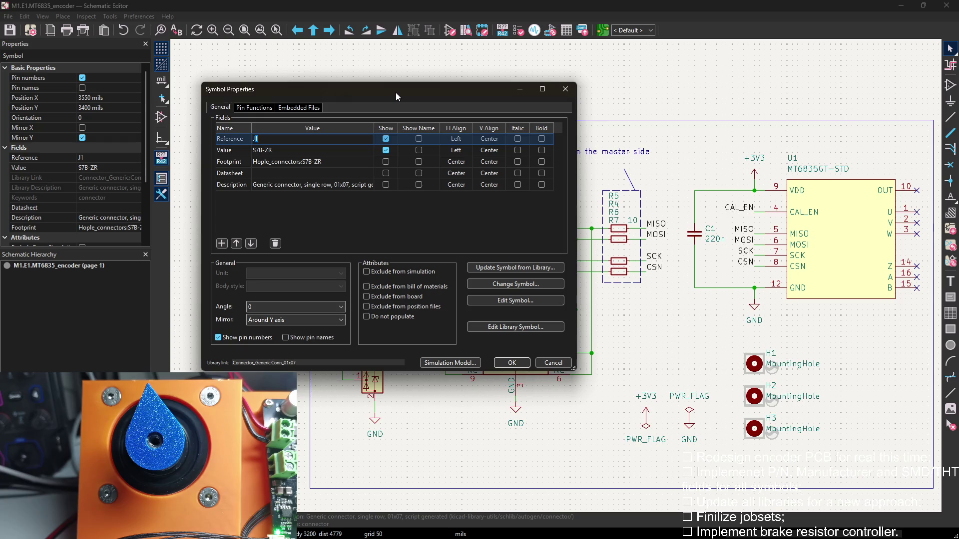
click(560, 92)
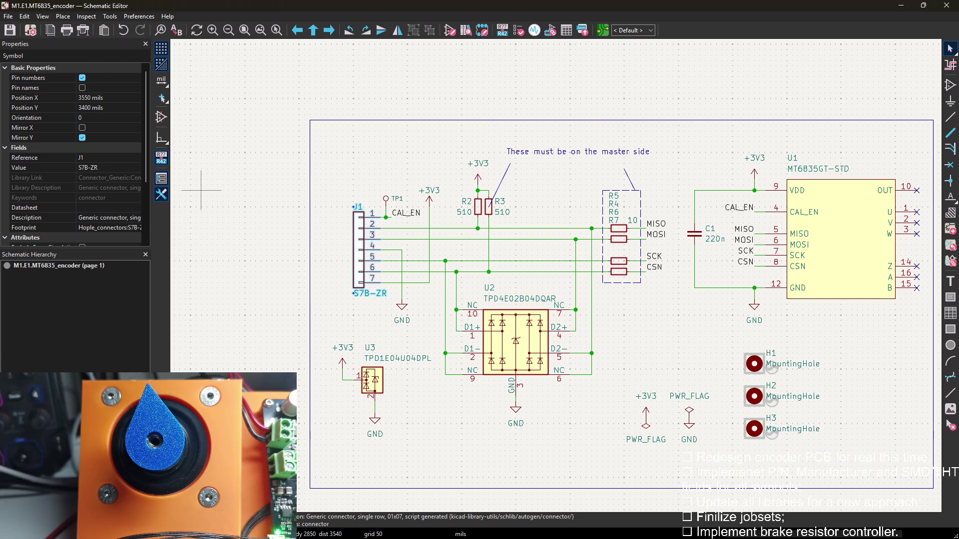
key(alt+Tab)
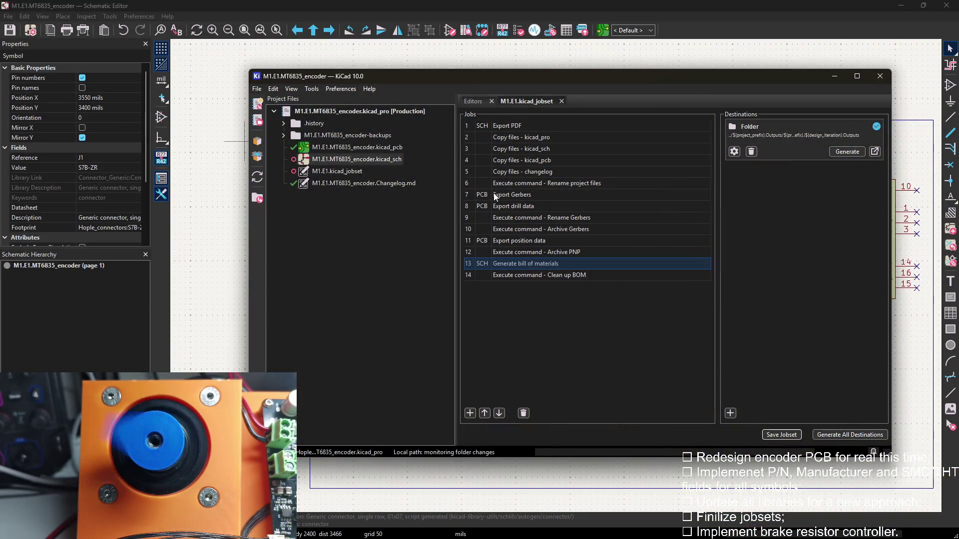
click(483, 102)
click(473, 151)
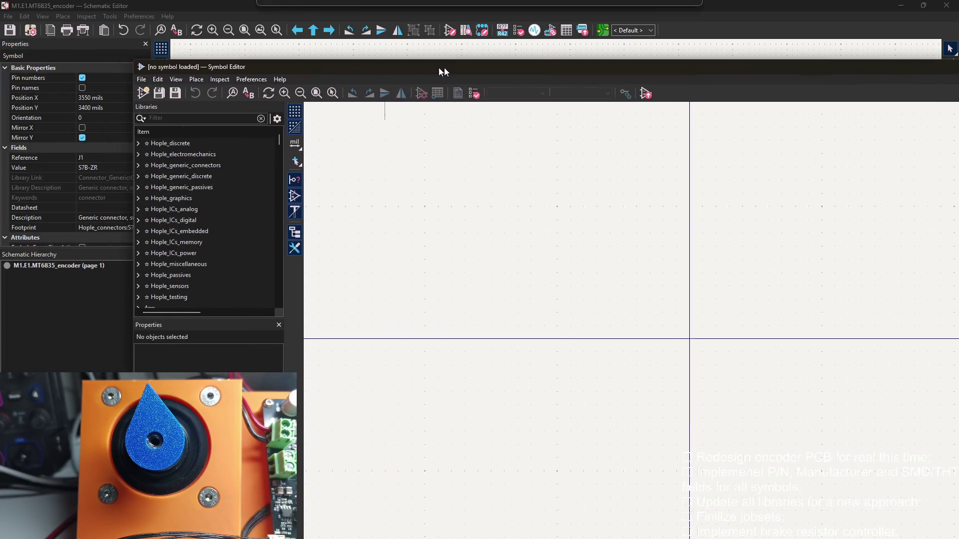
scroll(204, 163, up, 2)
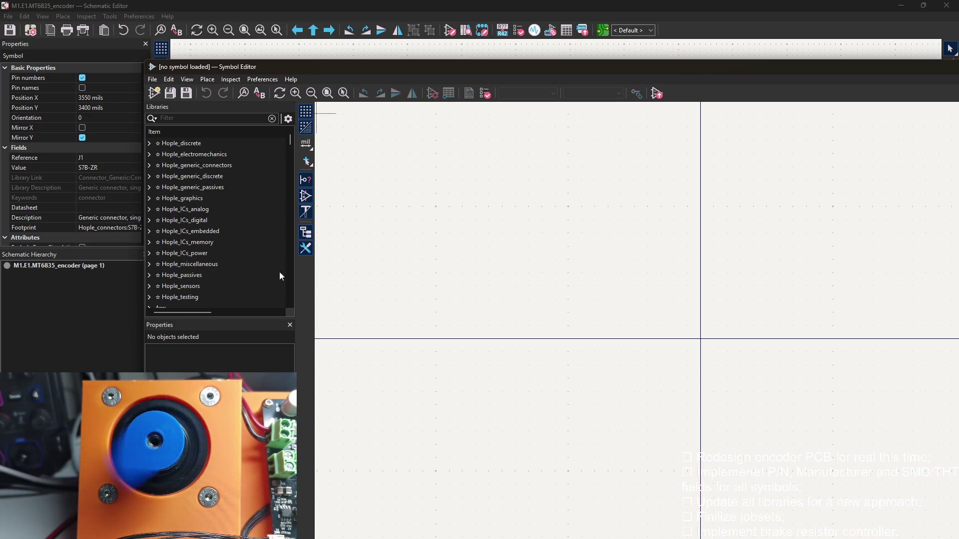
drag(684, 65, 544, 182)
click(739, 195)
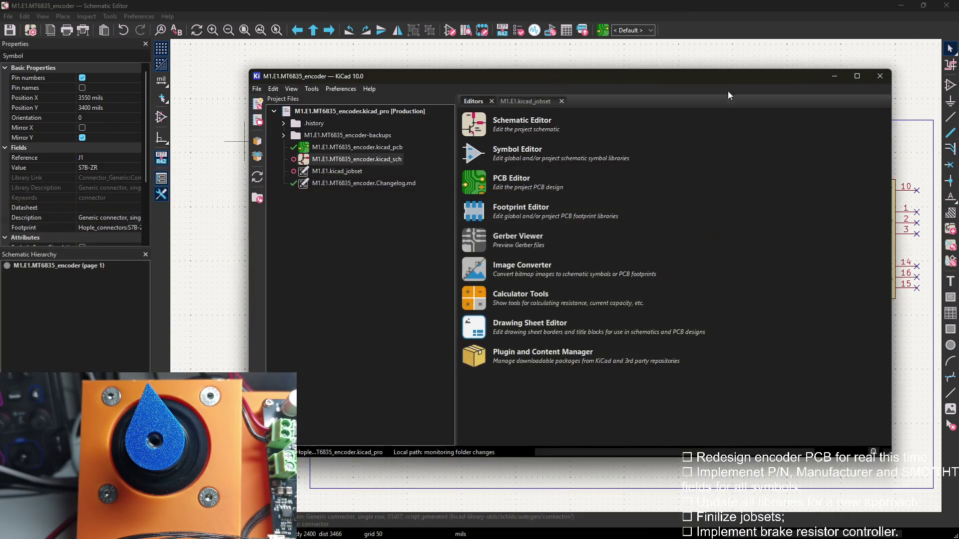
click(360, 238)
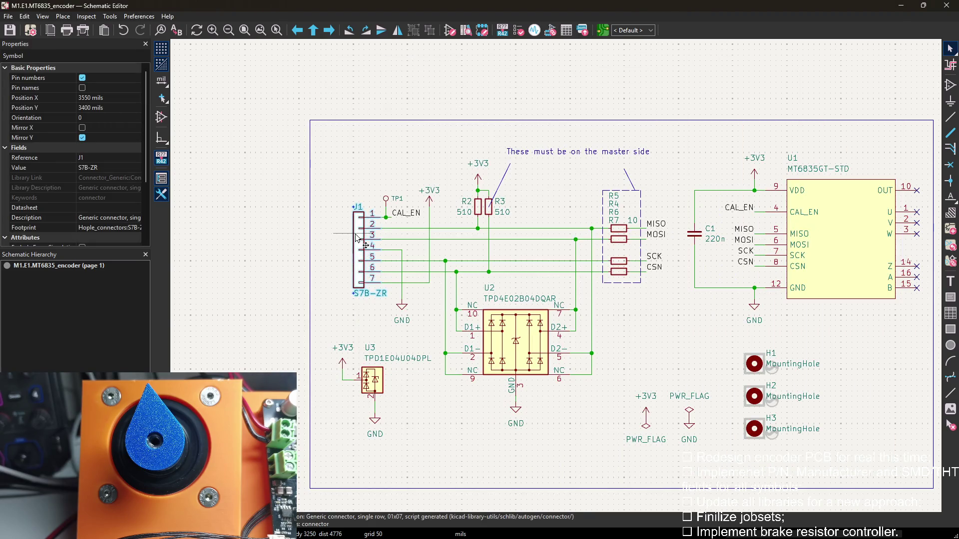
Recheck J1 unchanged, then give R2 P/N Generic, THT/SMD SMD and Manufacturer Any
double_click(356, 234)
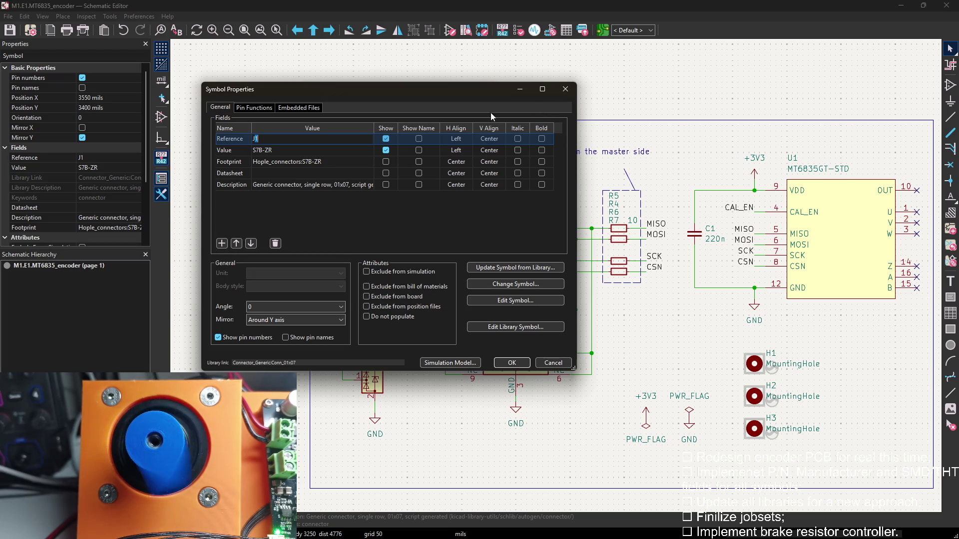
click(563, 90)
double_click(479, 208)
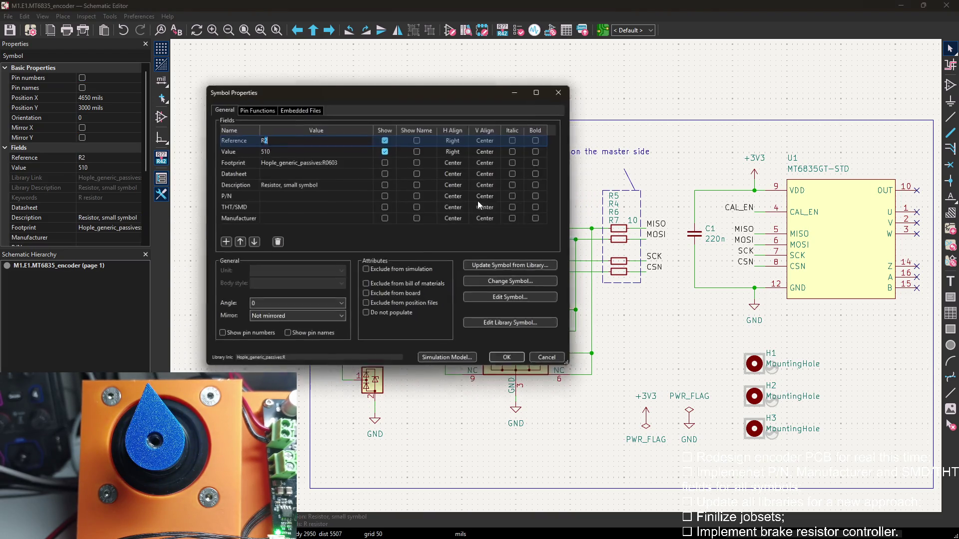
drag(413, 94, 533, 272)
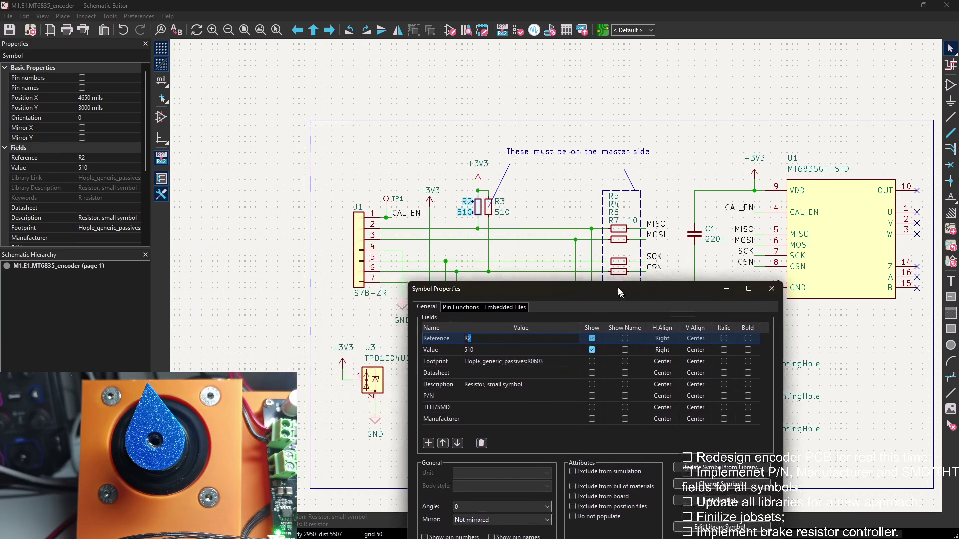
key(Down)
key(Down)
key(Down)
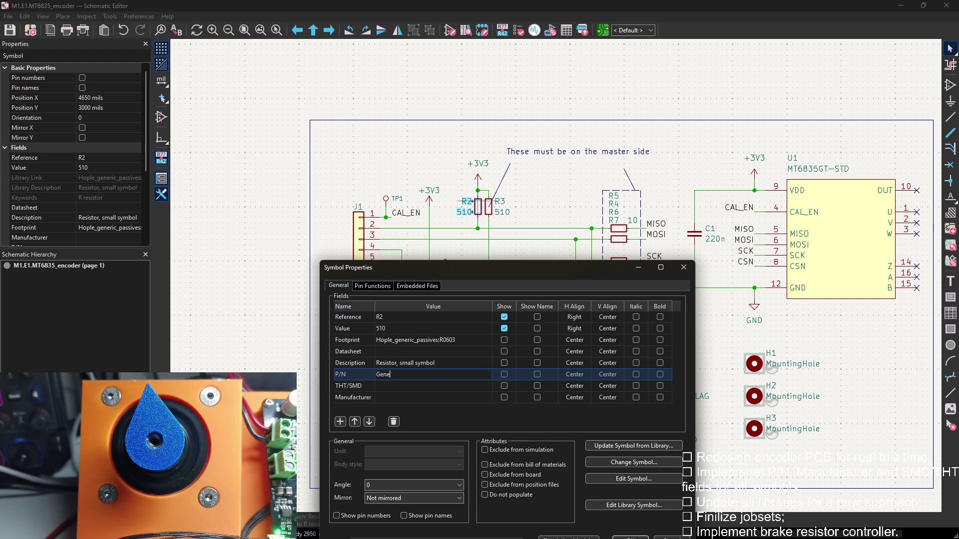
click(396, 383)
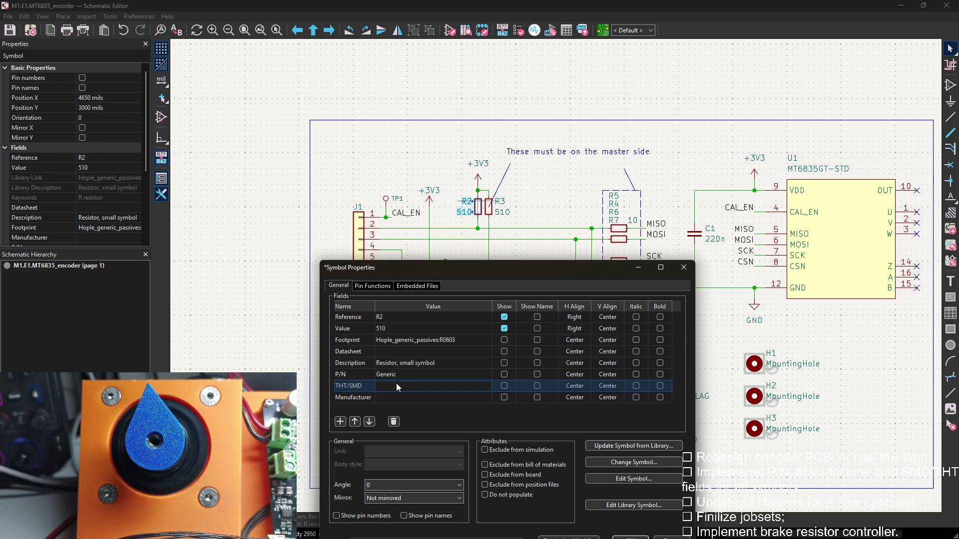
text(SMD)
key(Return)
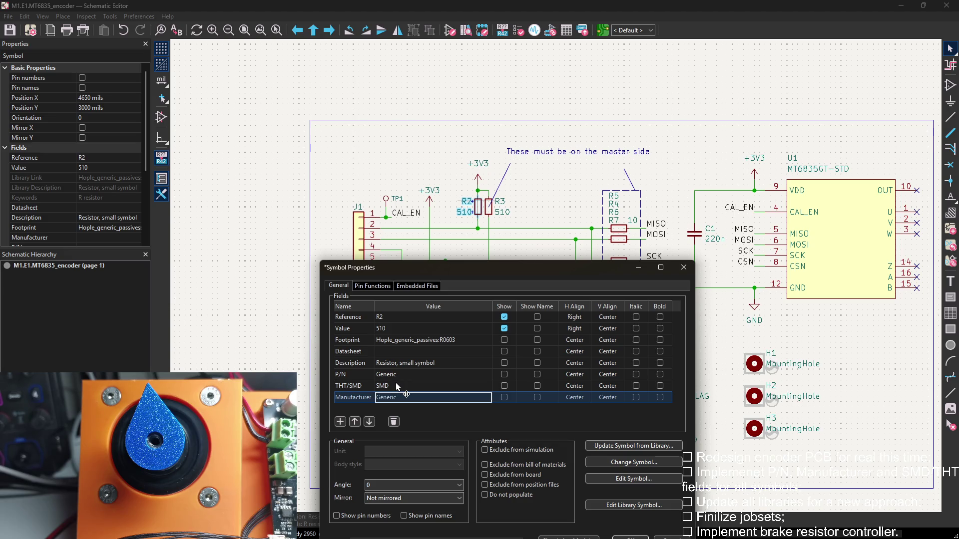
click(396, 395)
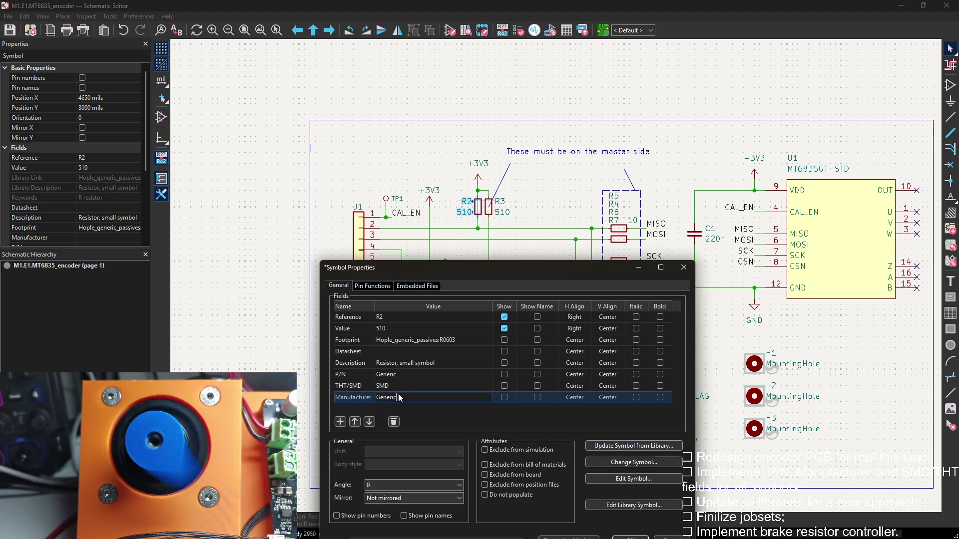
key(BackSpace)
key(BackSpace)
key(BackSpace)
text(ANy)
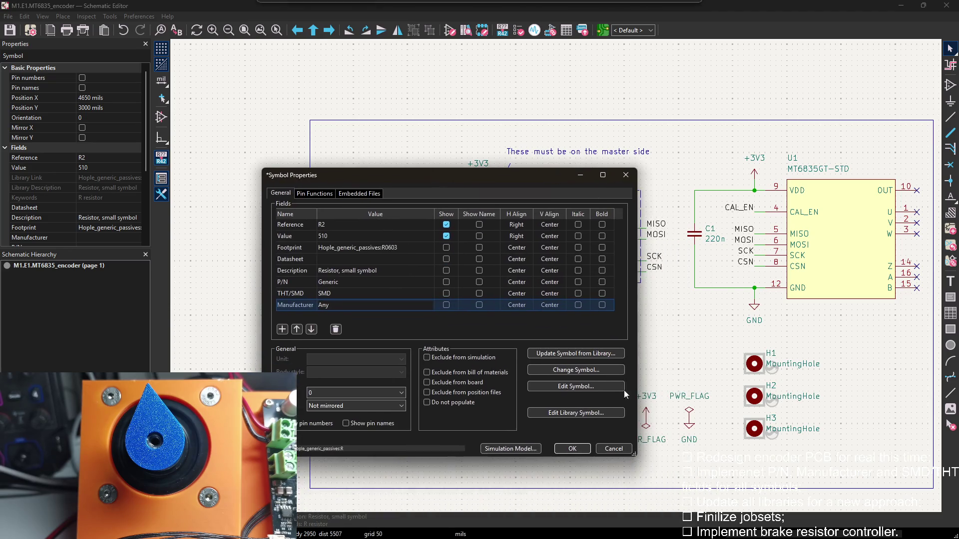
click(575, 448)
Give R3 the same P/N Generic, THT/SMD SMD and Manufacturer Any fields
double_click(493, 214)
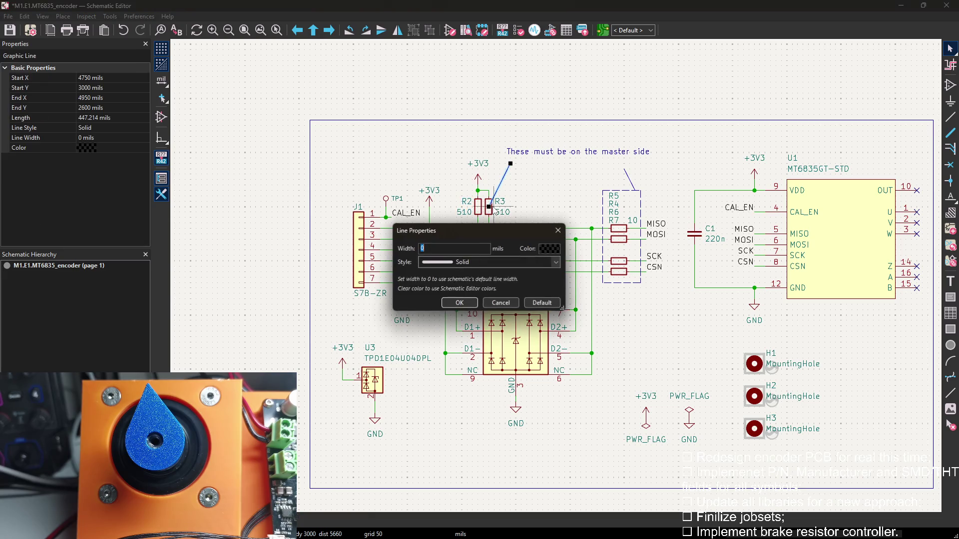
key(Escape)
double_click(491, 216)
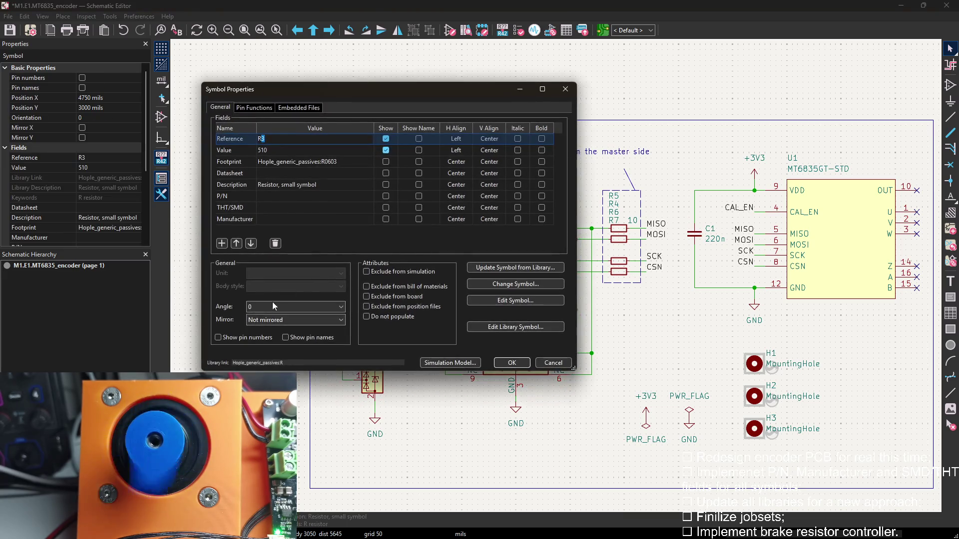
click(263, 196)
text(Generic)
key(Return)
text(SMD)
key(Tab)
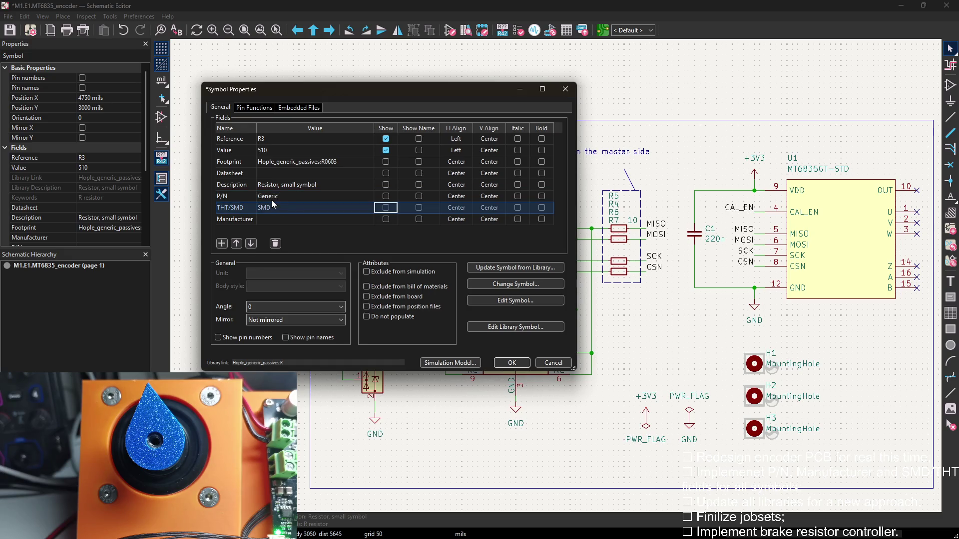
click(278, 218)
text(Generic)
key(ctrl+a)
text(Any)
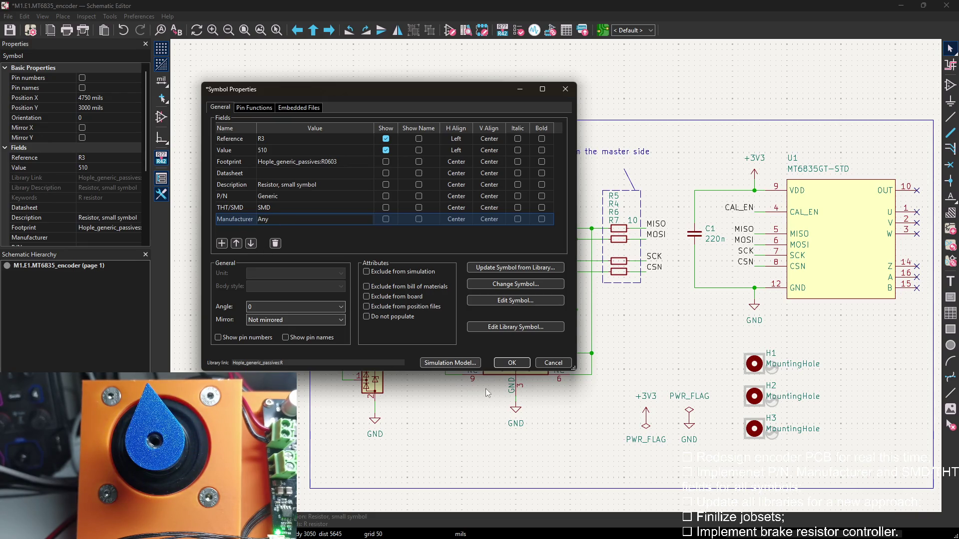
click(512, 363)
key(Escape)
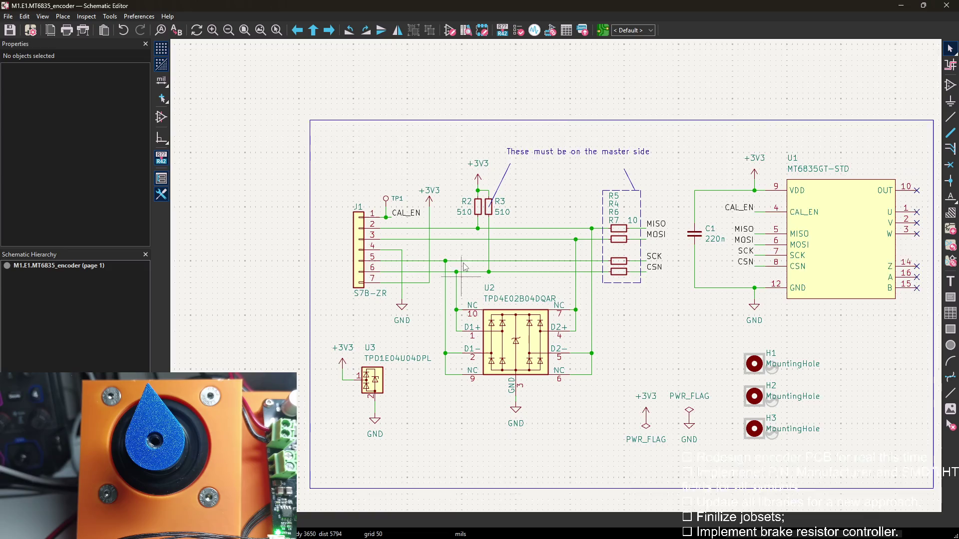
scroll(462, 275, down, 2)
Review the fields of U3, U2 and U1 without changing them
click(374, 331)
click(398, 329)
double_click(383, 336)
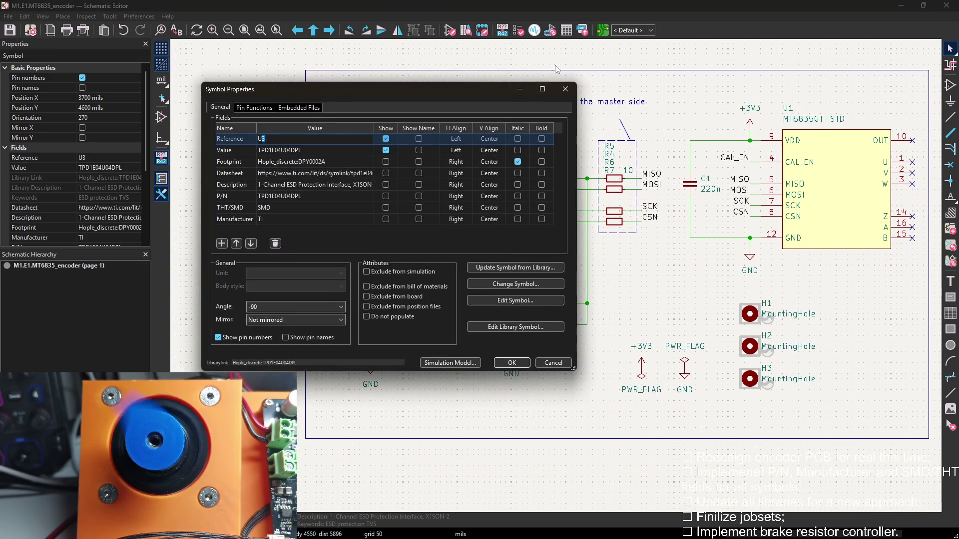
click(512, 362)
scroll(533, 287, up, 2)
double_click(533, 287)
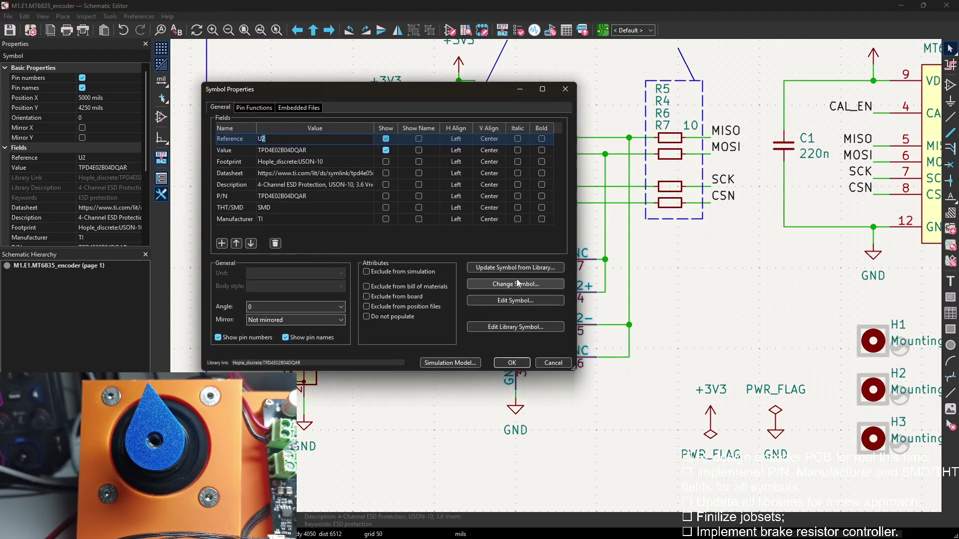
click(564, 88)
scroll(525, 225, down, 2)
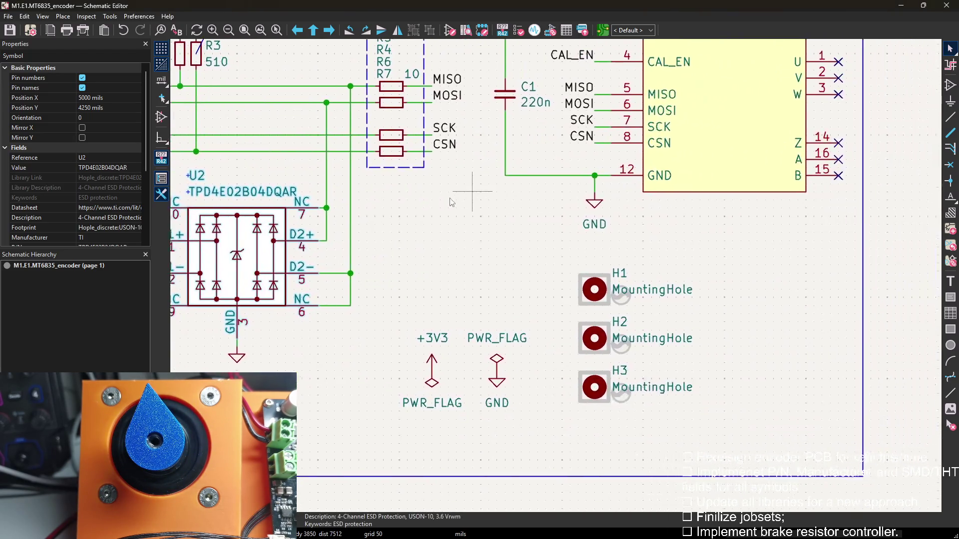
scroll(680, 203, up, 2)
double_click(632, 212)
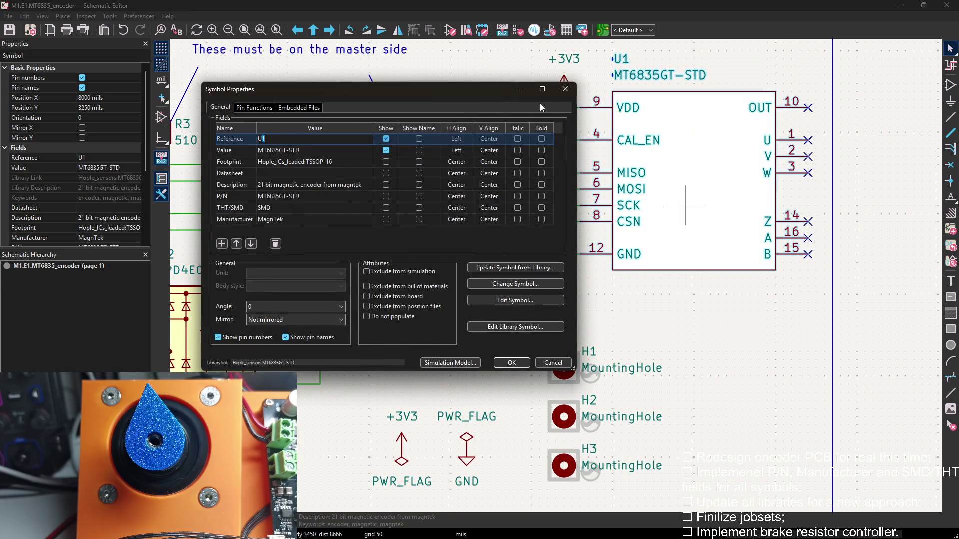
click(565, 88)
Set C1's P/N to Generic, THT/SMD to SMD and Manufacturer to Any
double_click(524, 232)
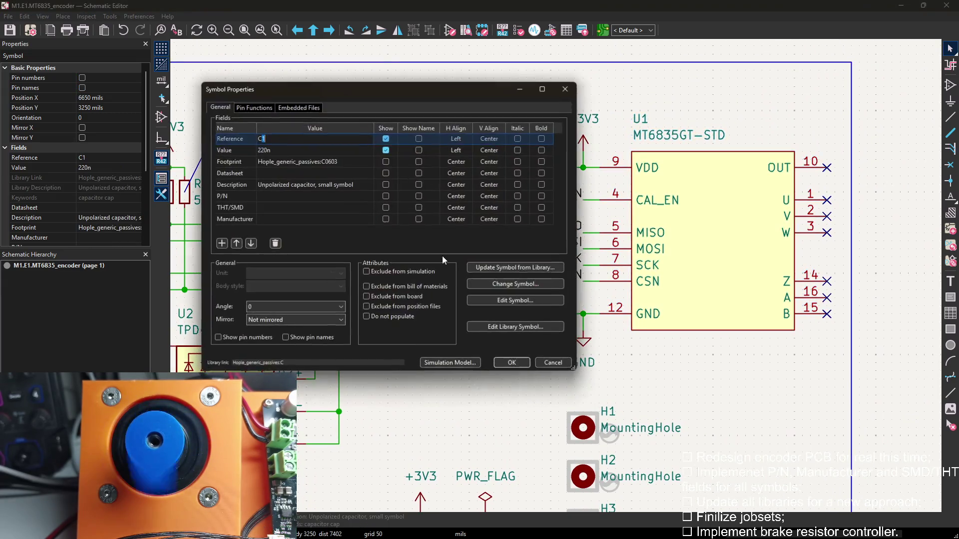
click(273, 193)
text(Generic)
click(272, 204)
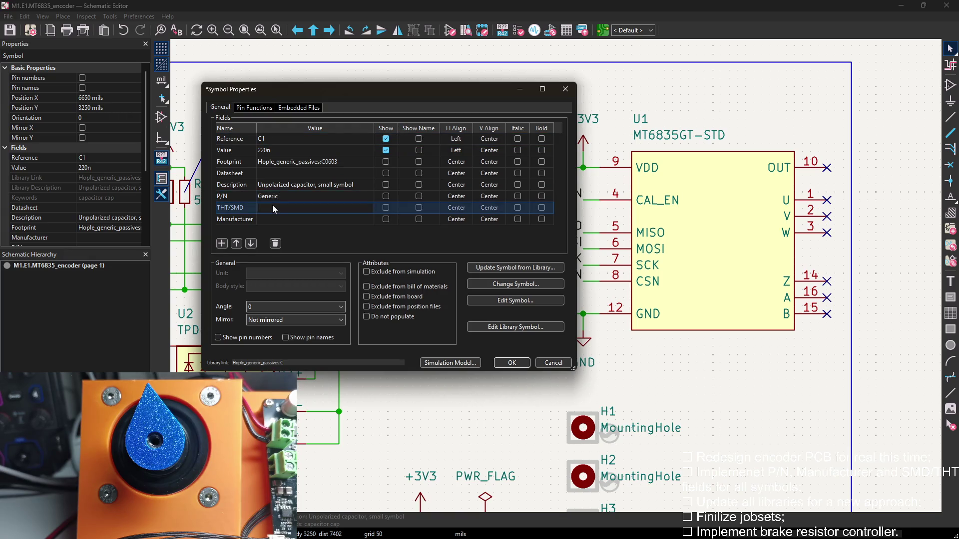
text(SMd)
key(Return)
text(Any)
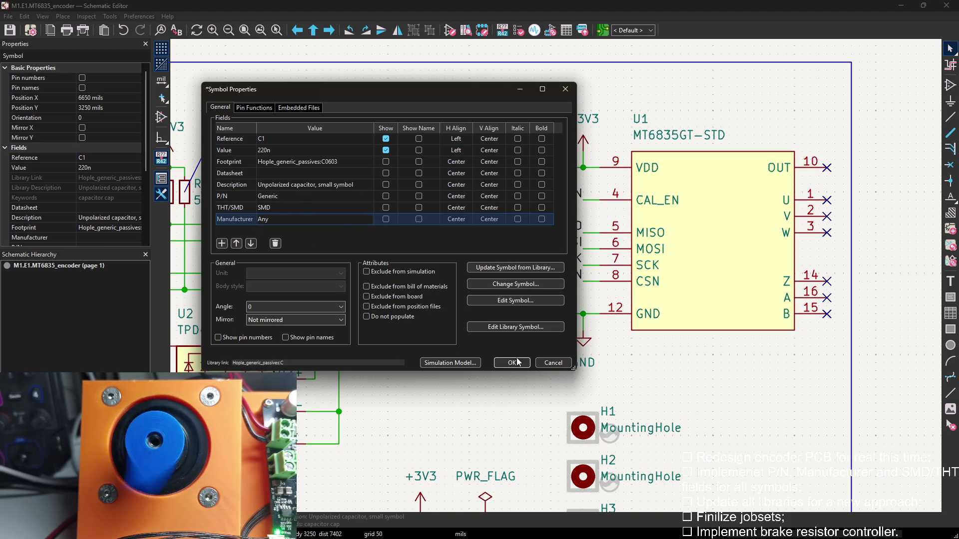
click(511, 362)
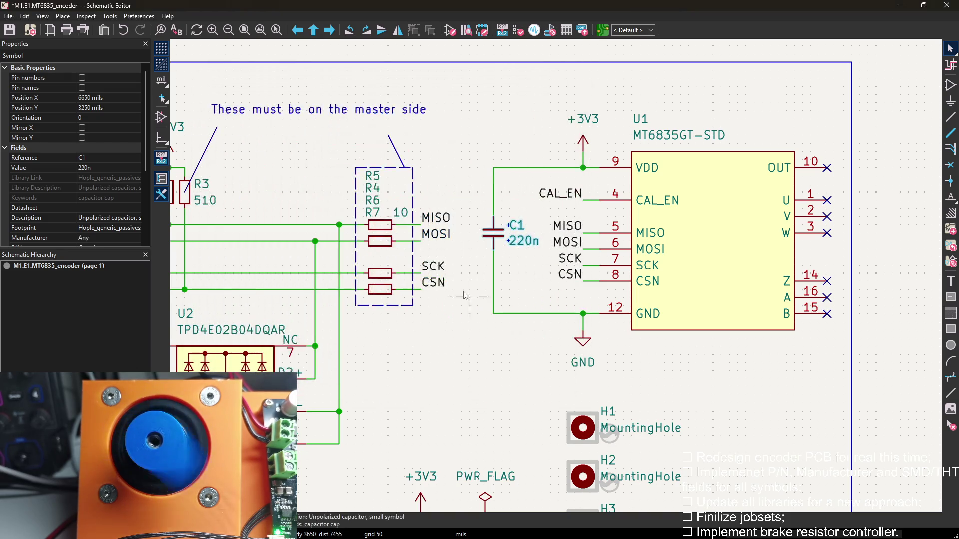
Give R4 and R5 P/N Generic, THT/SMD SMD and Manufacturer Any
double_click(390, 228)
click(272, 196)
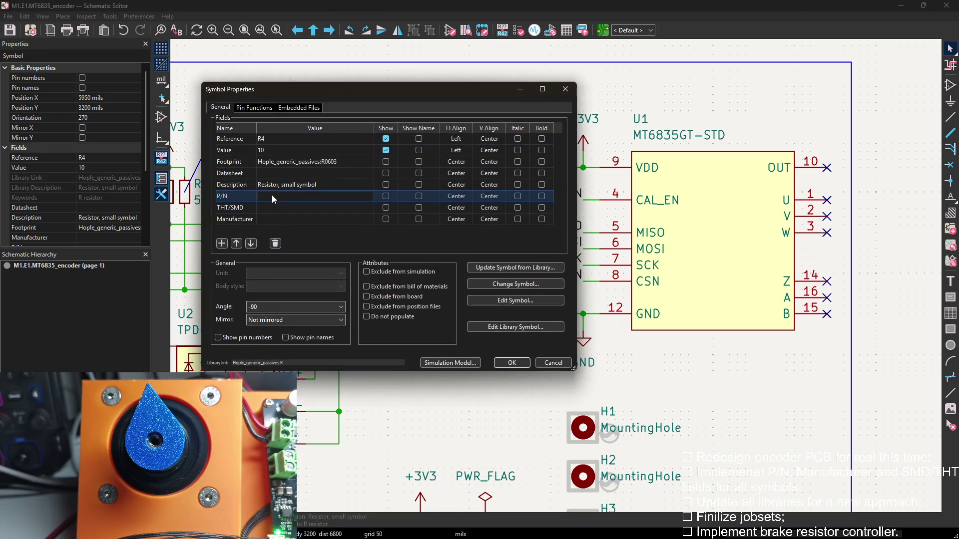
text(Generic)
key(Return)
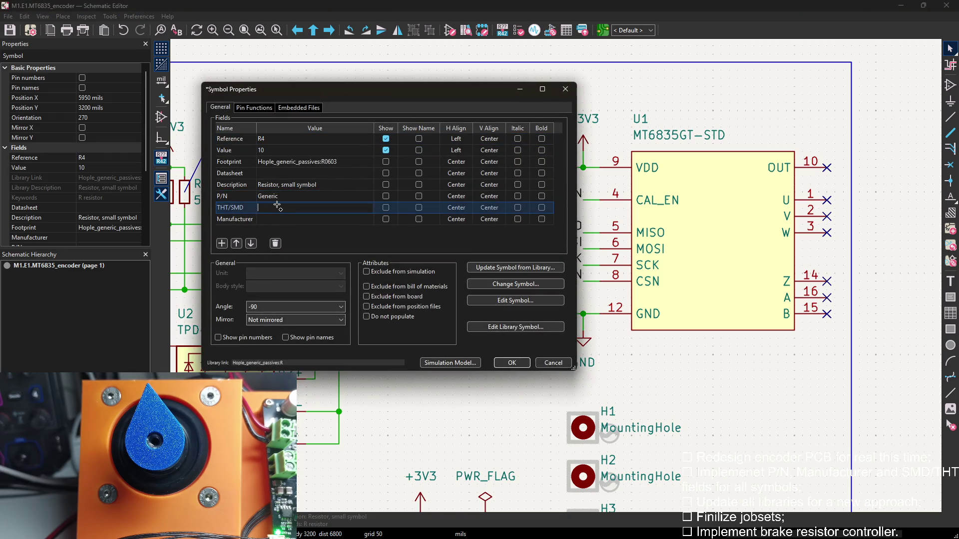
text(SMD)
key(Tab)
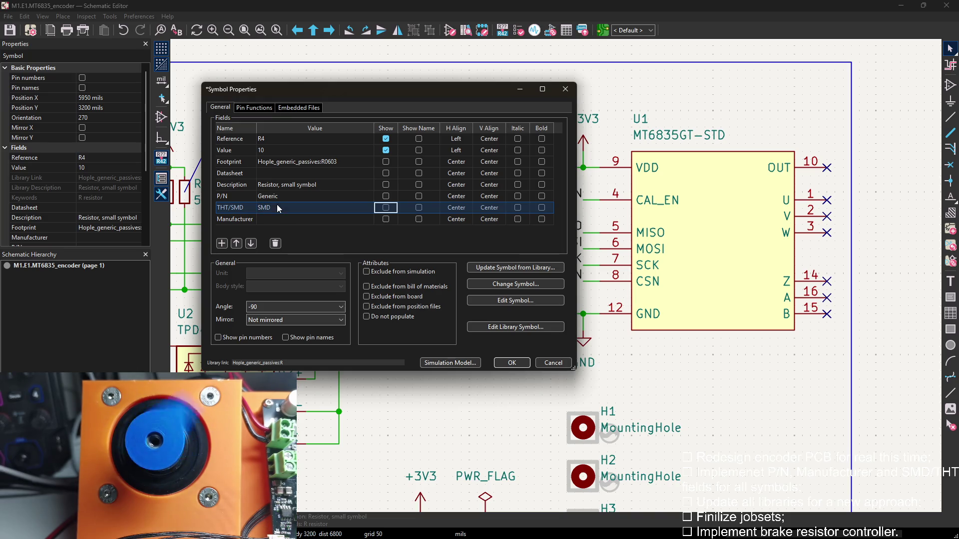
click(280, 218)
text(Any)
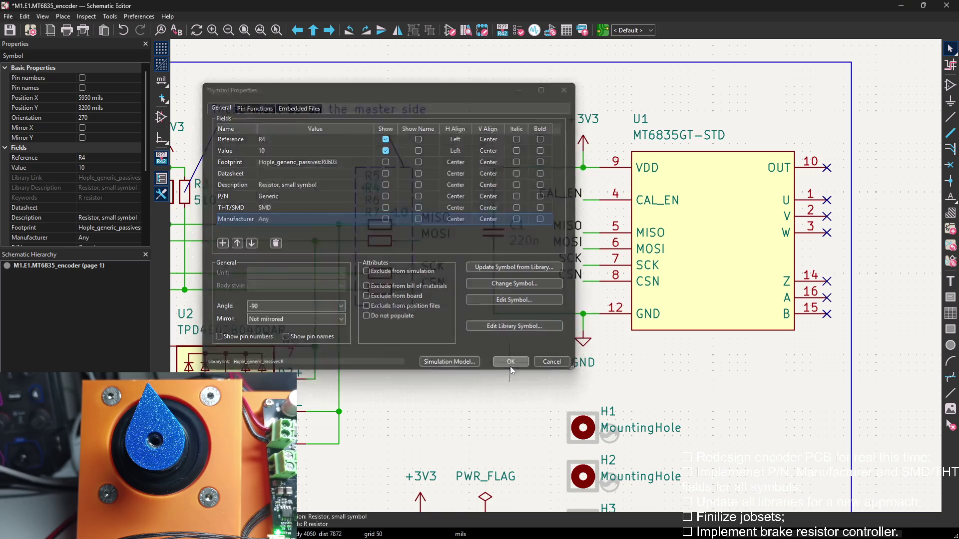
click(511, 363)
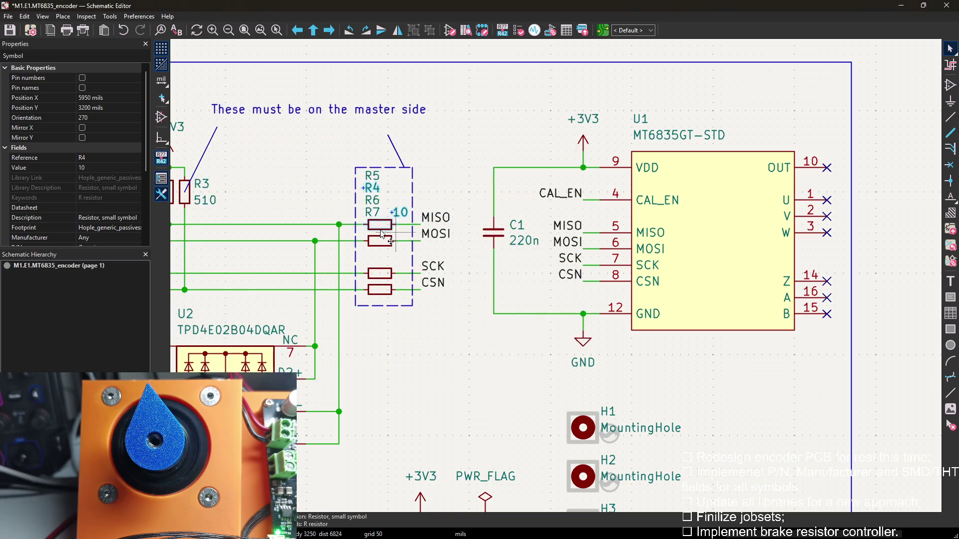
double_click(378, 225)
click(271, 205)
text(Generic)
click(268, 208)
text(SMD)
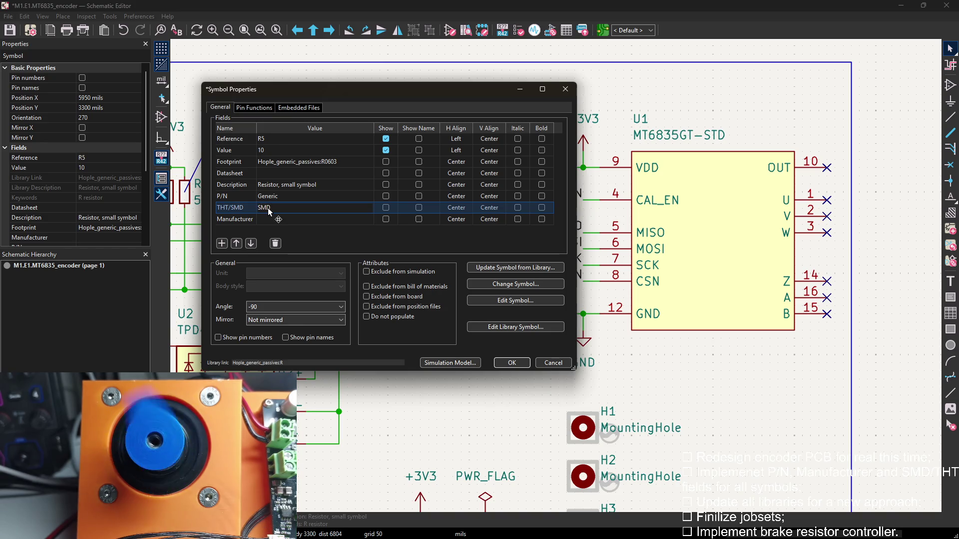
click(276, 218)
text(ANy)
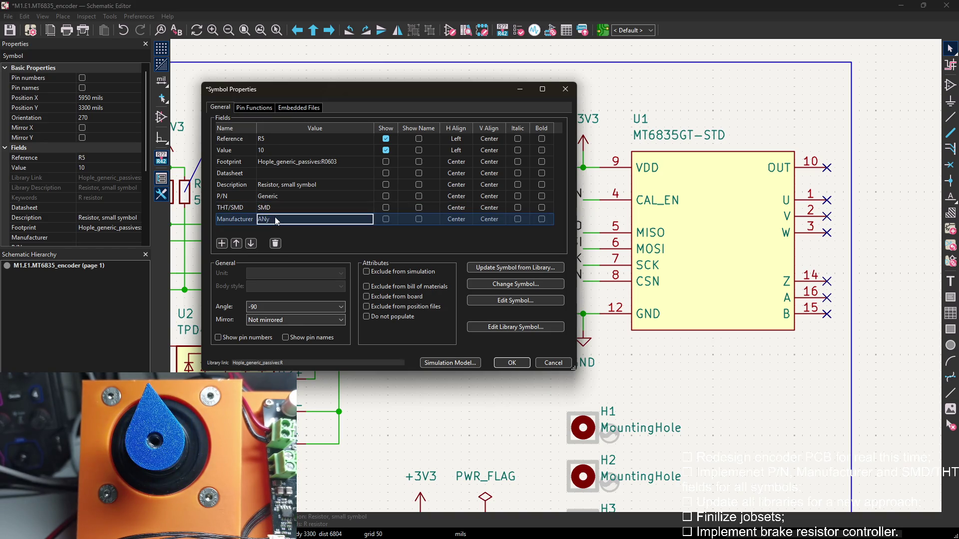
key(Return)
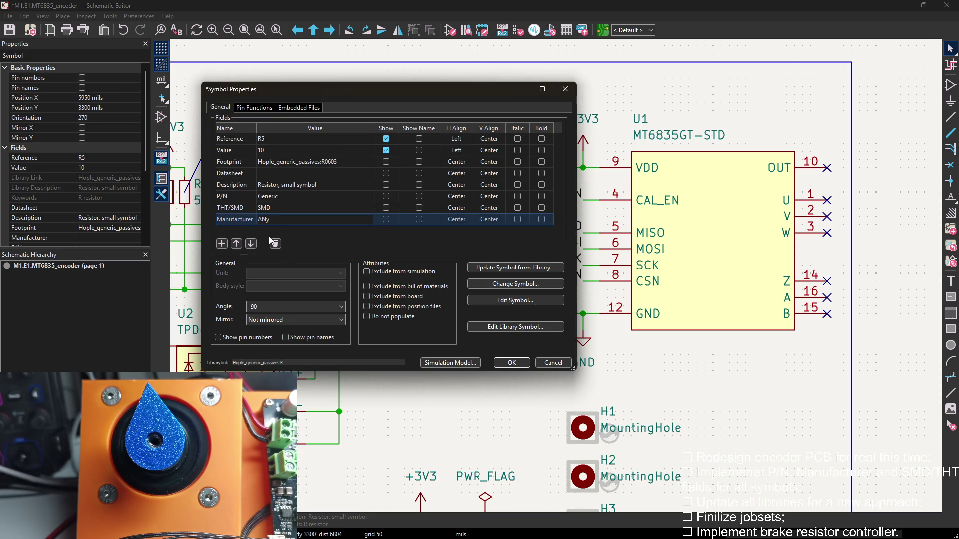
text(Any)
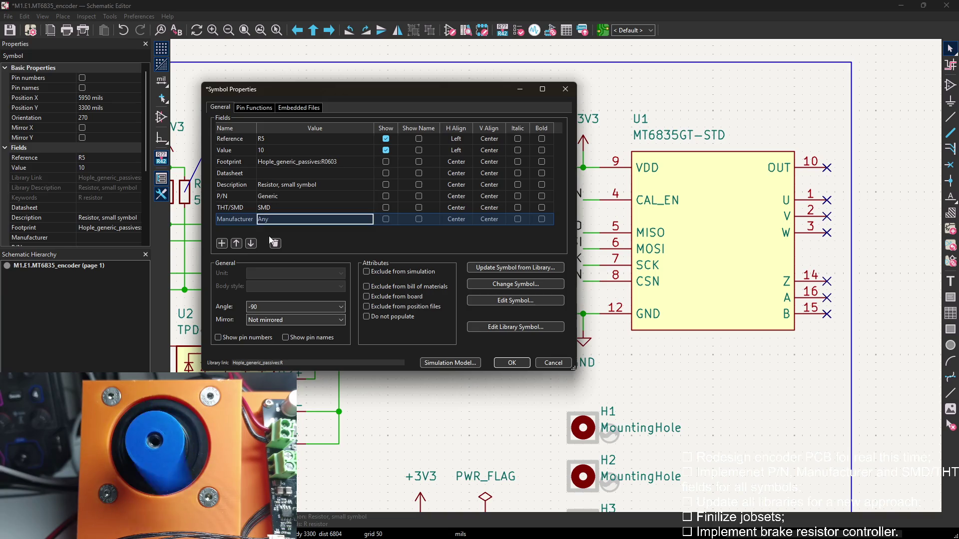
click(510, 363)
Give R6 and R7 the same Generic/SMD/Any fields
double_click(388, 272)
click(281, 195)
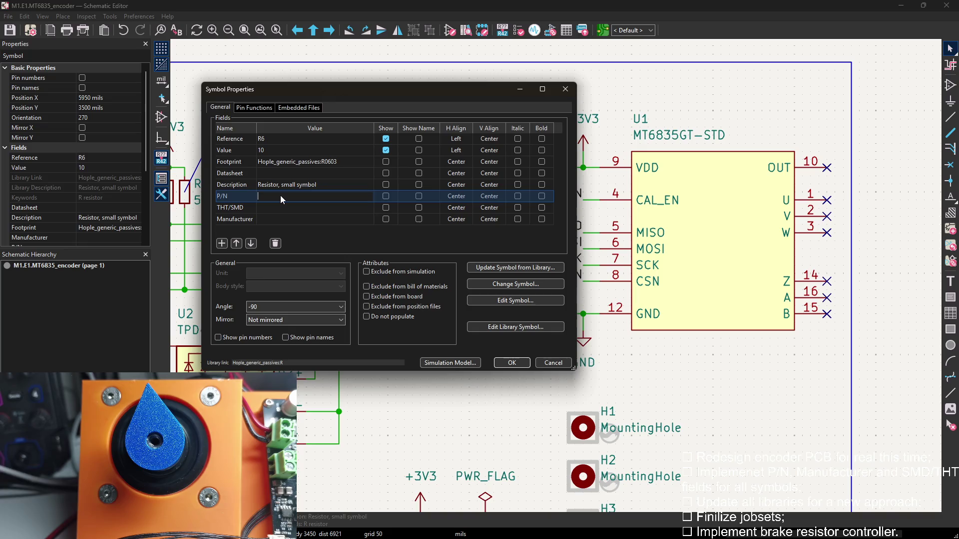
text(Generic)
click(279, 208)
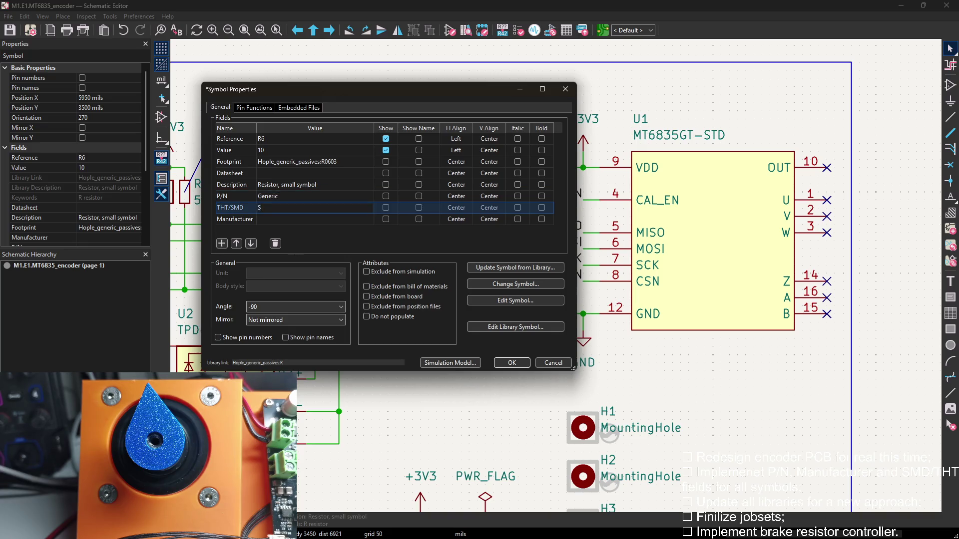
text(SMD)
click(289, 215)
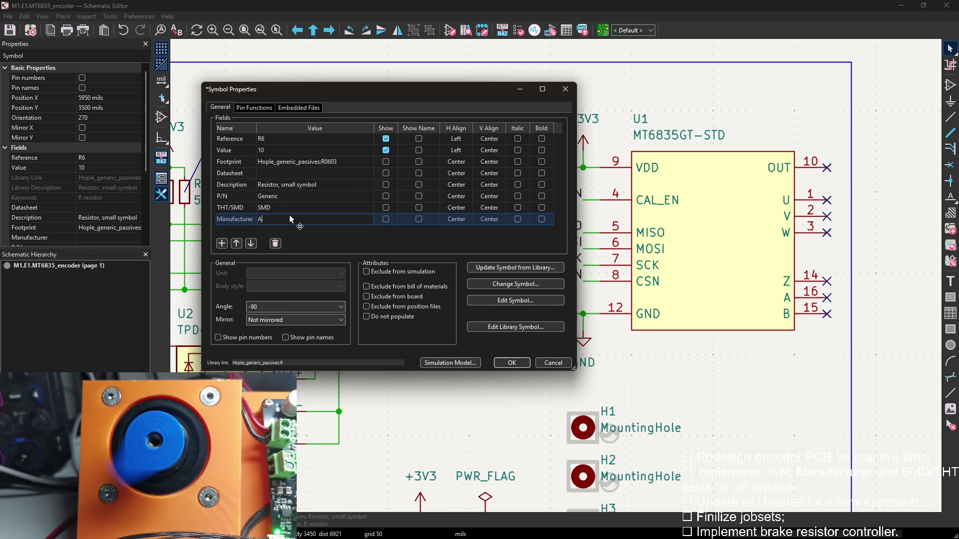
text(A)
click(512, 363)
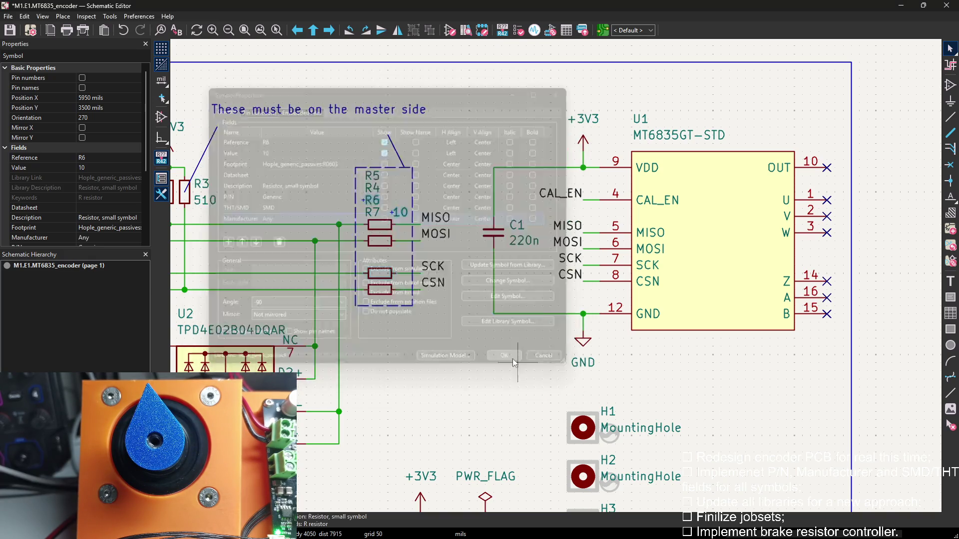
double_click(371, 202)
click(269, 198)
text(Generic)
click(270, 203)
text(SM)
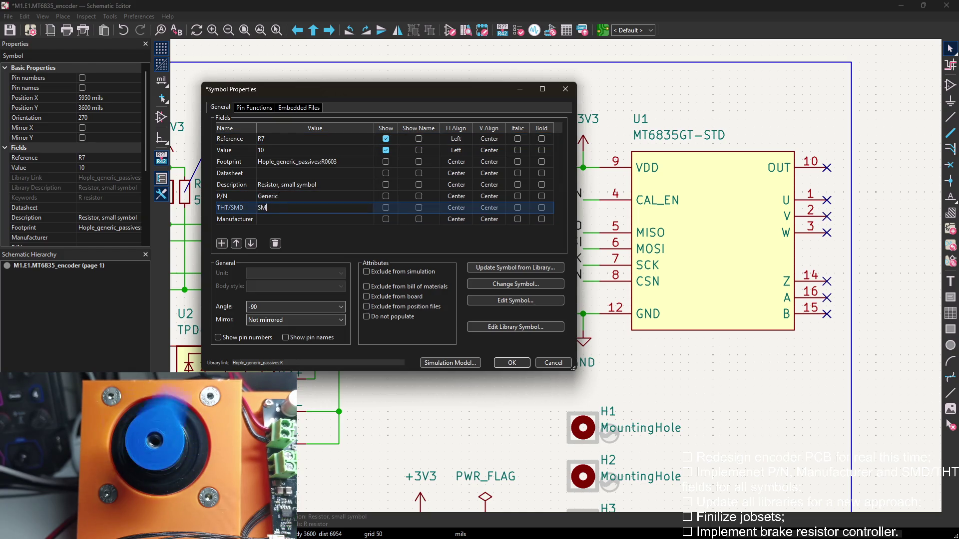
text(D)
click(296, 218)
text(A)
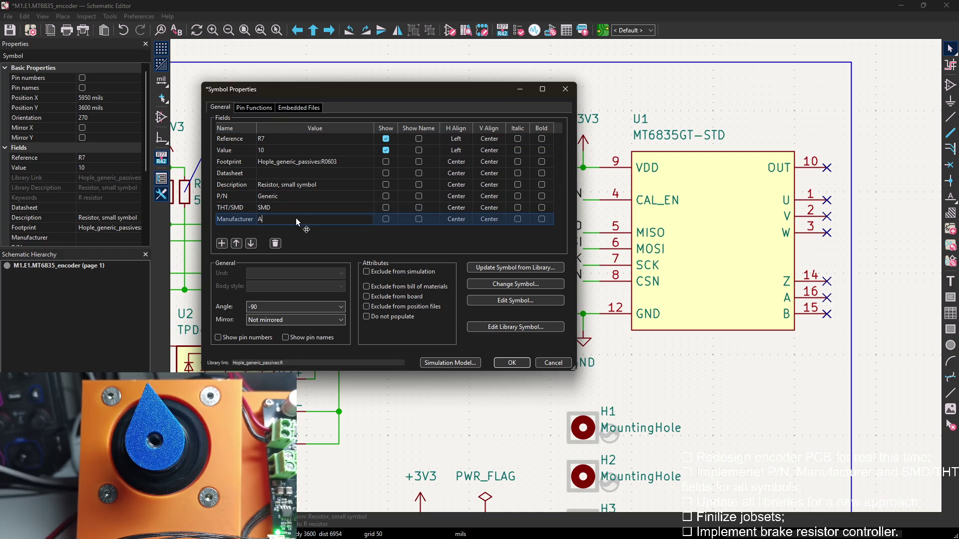
click(511, 363)
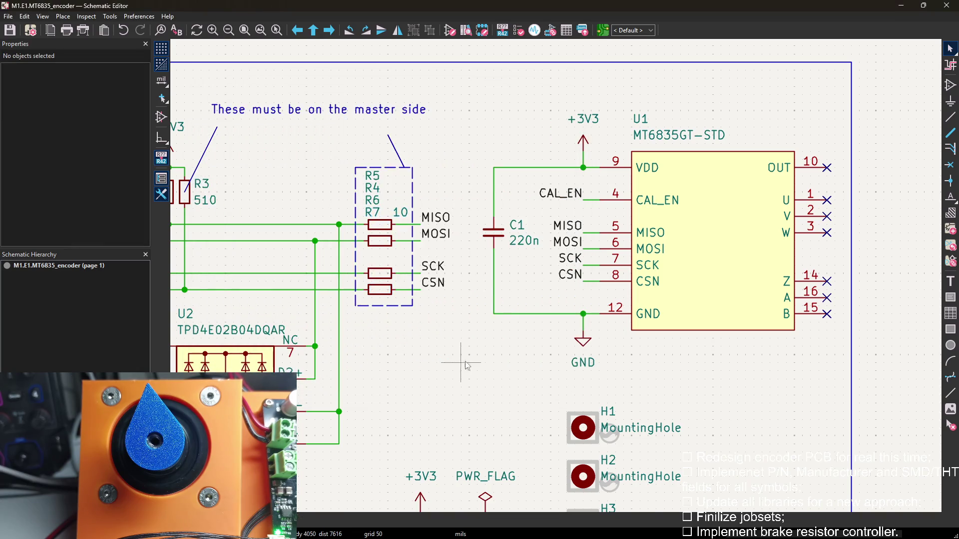
scroll(568, 255, down, 3)
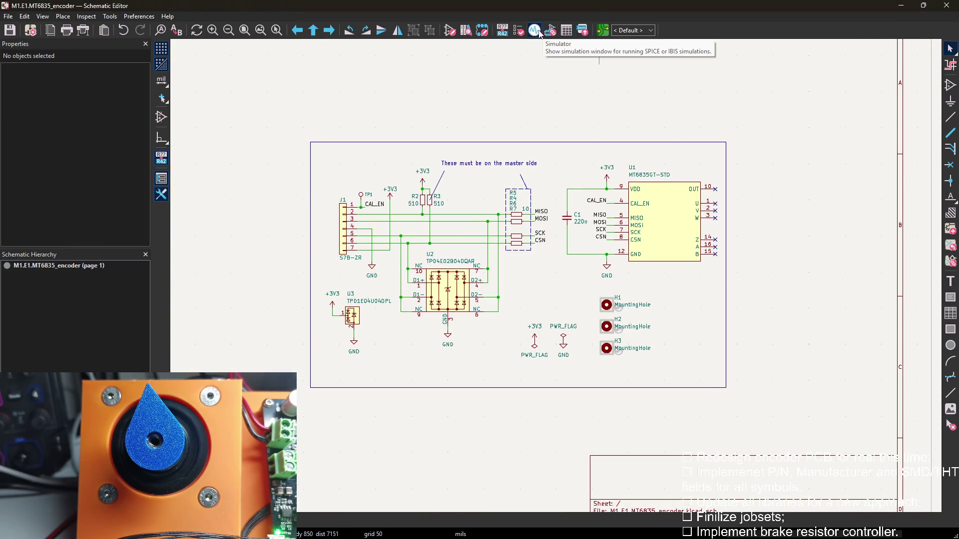
Run the ERC to confirm zero violations, then open the board in the PCB editor
click(518, 31)
click(561, 292)
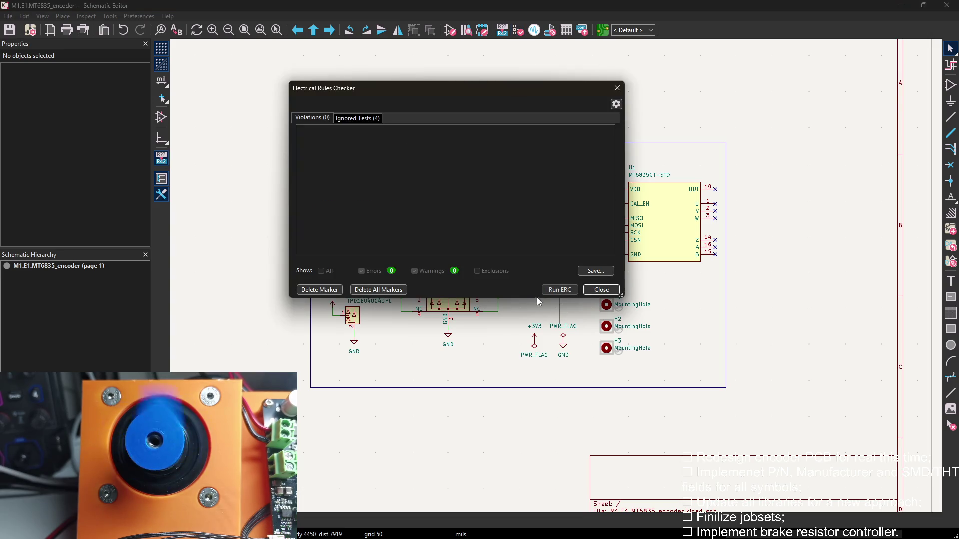
click(595, 290)
click(582, 30)
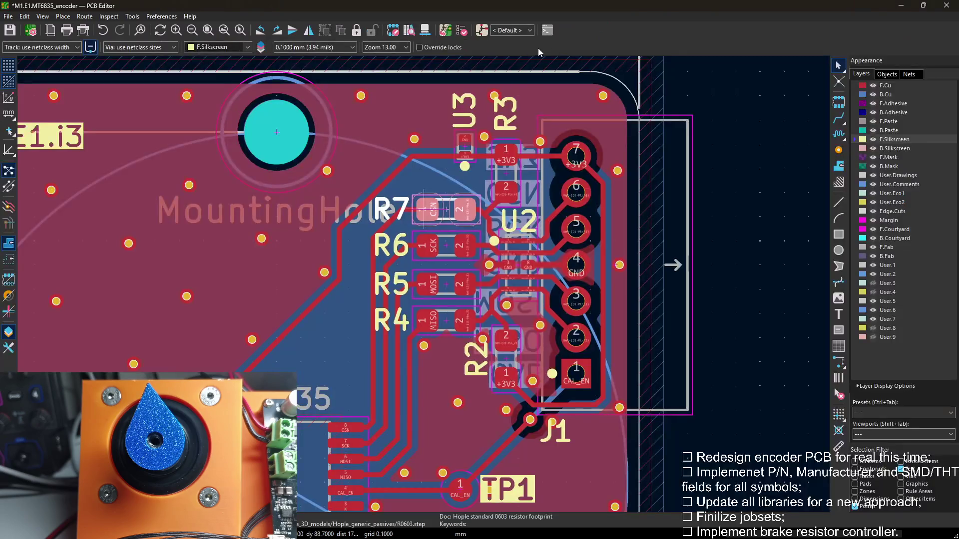
Update the PCB from the schematic and dismiss the summary
click(460, 30)
click(305, 347)
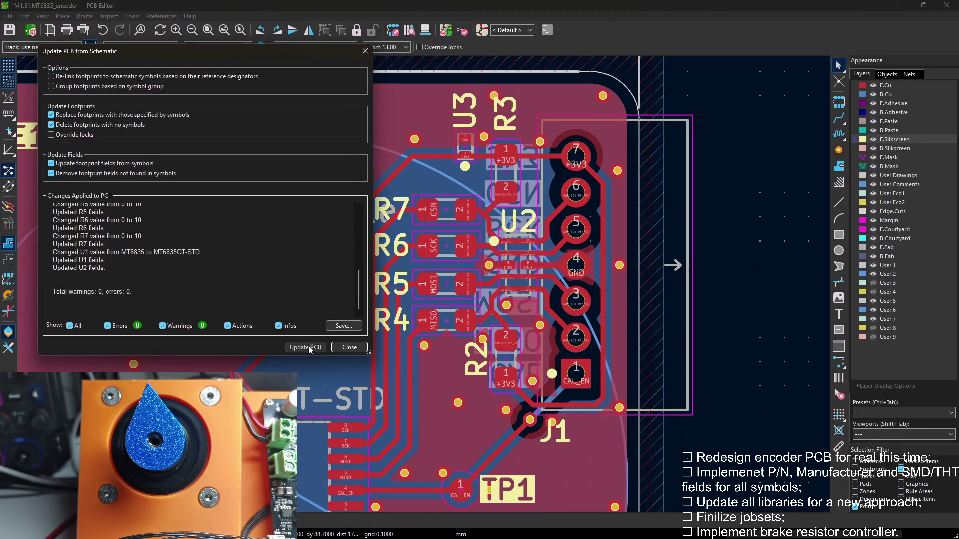
click(343, 347)
Run the DRC to confirm zero errors and return to the schematic
click(462, 30)
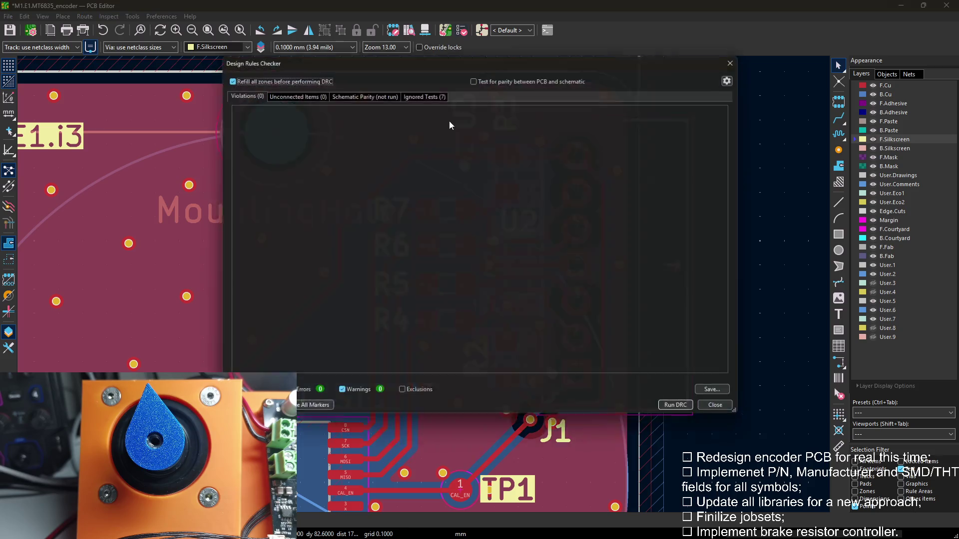
click(692, 417)
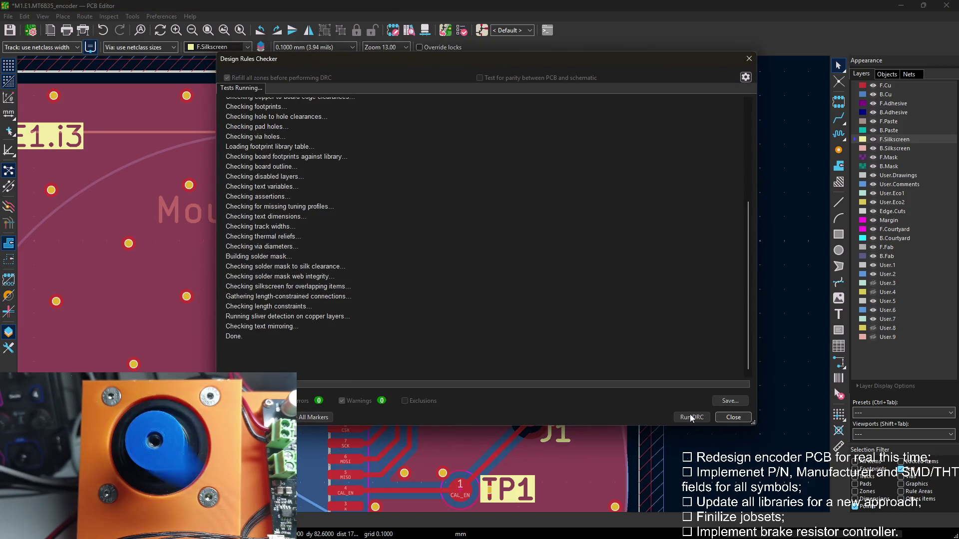
click(732, 417)
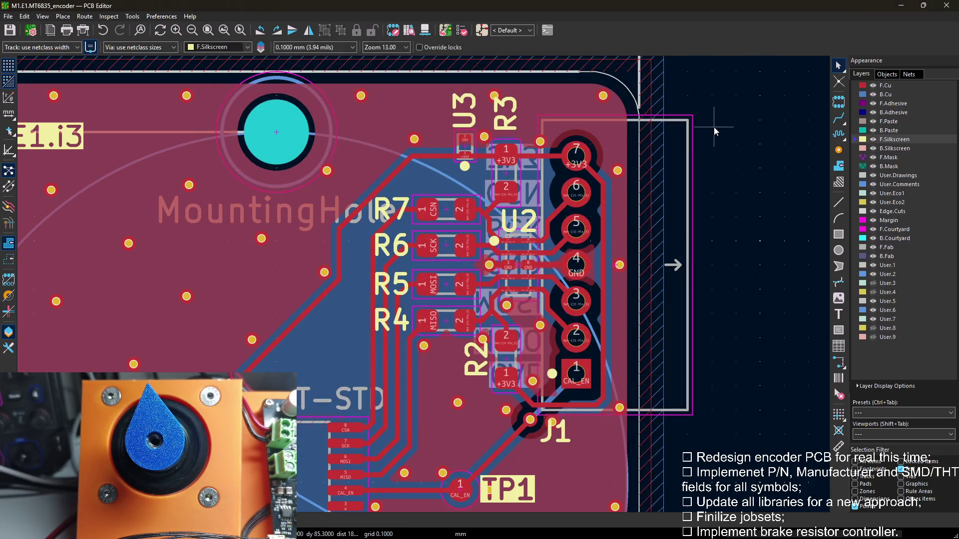
click(486, 33)
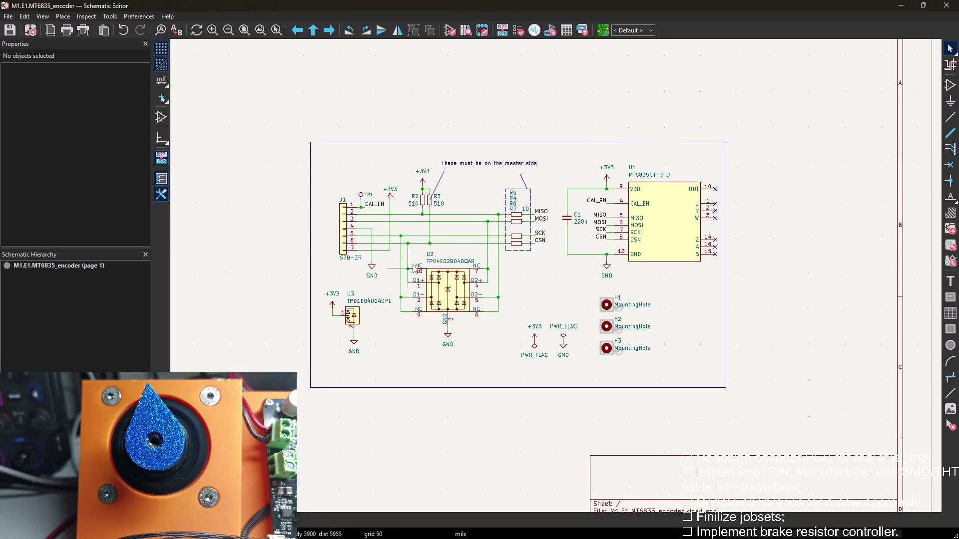
Generate all M1.E1.kicad_jobset outputs and open the exported BOM.csv in Excel
key(alt+Tab)
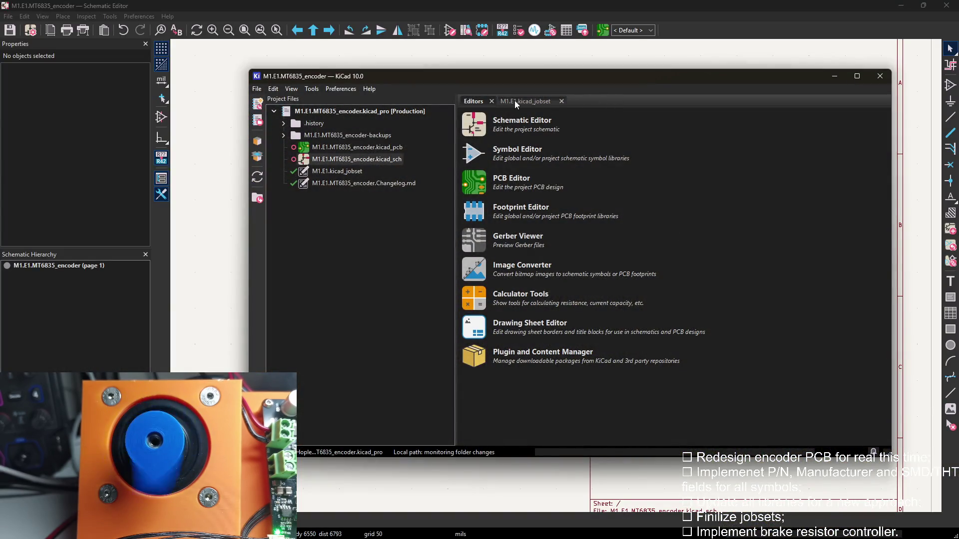
click(525, 102)
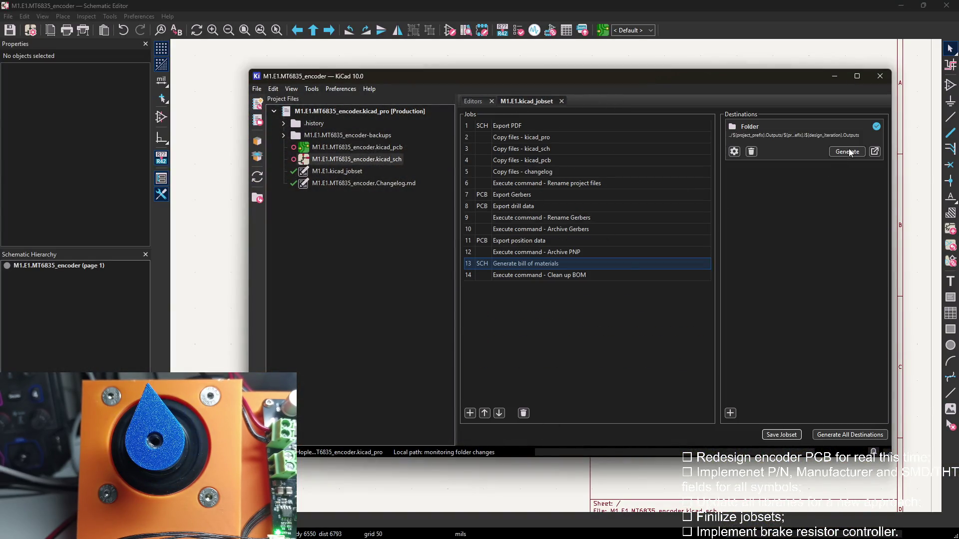
click(847, 153)
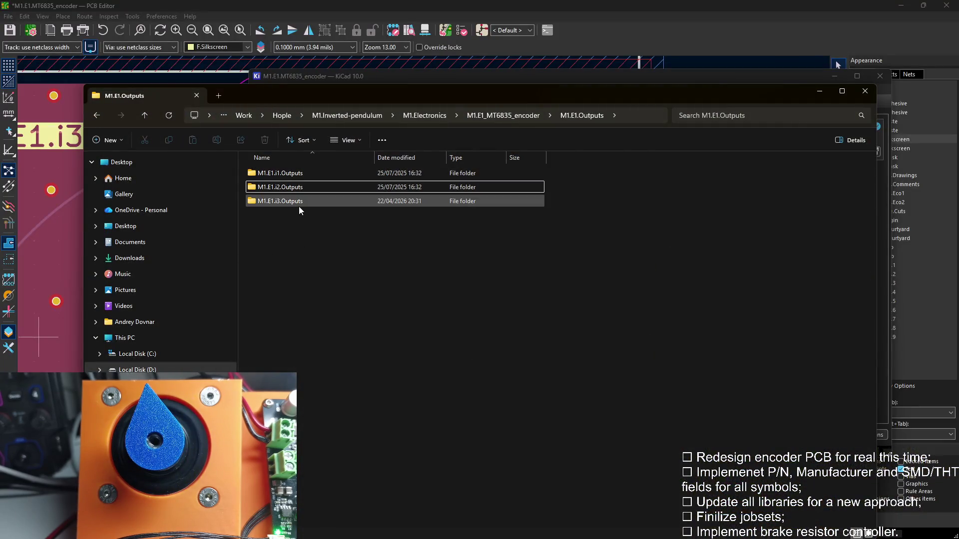
double_click(300, 204)
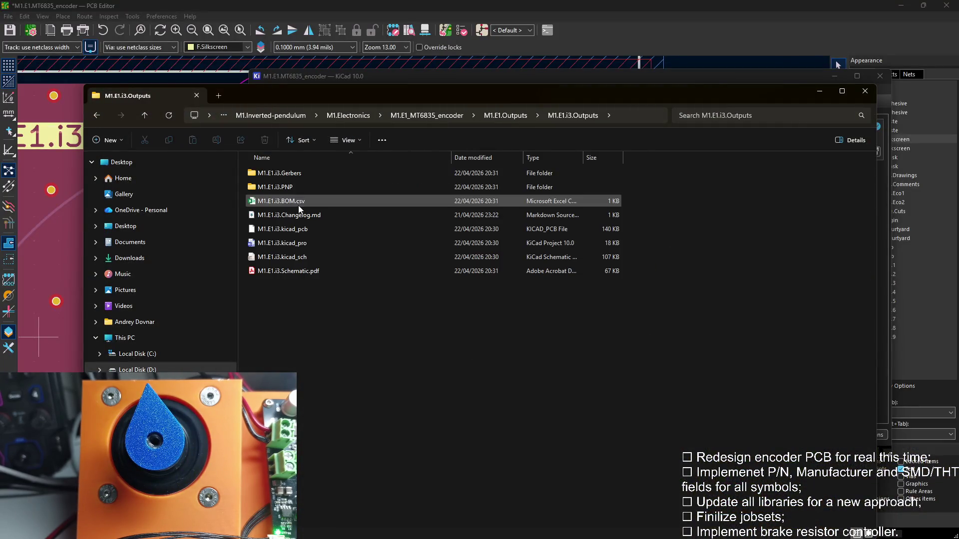
double_click(297, 205)
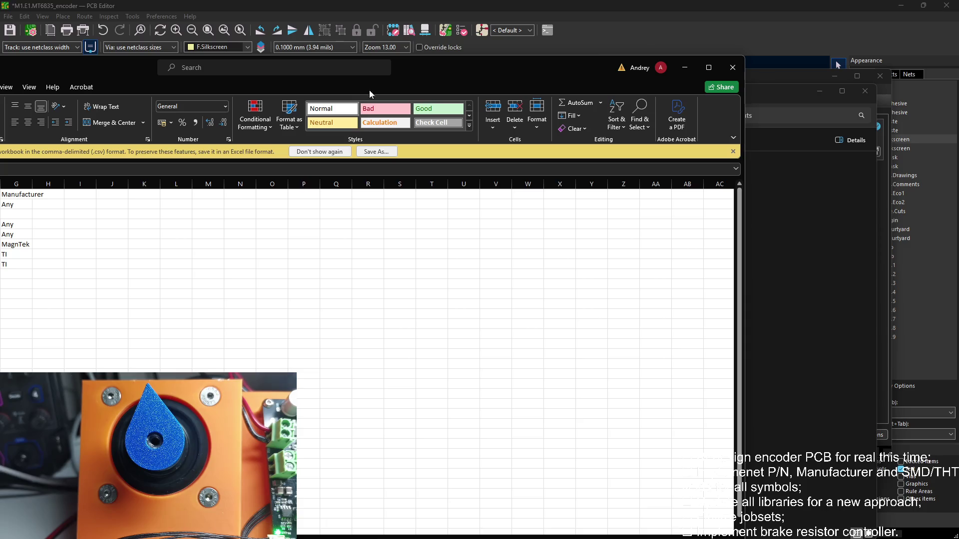
drag(488, 64, 776, 54)
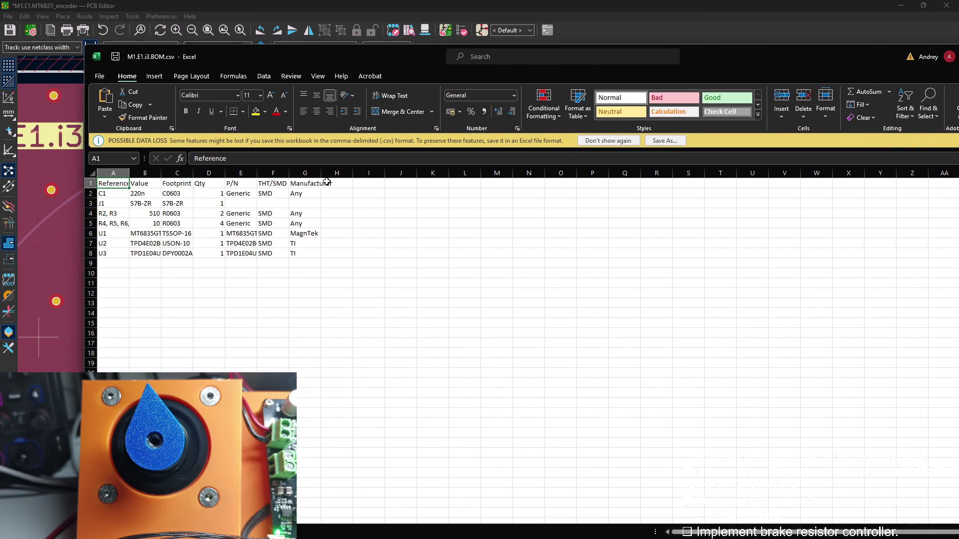
Widen columns E–G and mark J1 as THT in cell F3
drag(323, 173, 410, 173)
drag(288, 173, 360, 173)
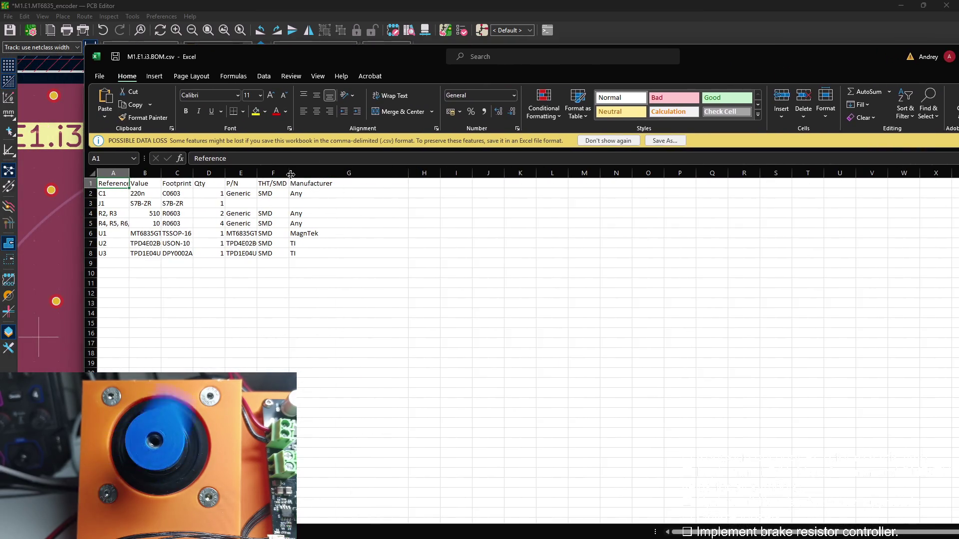
drag(257, 173, 320, 173)
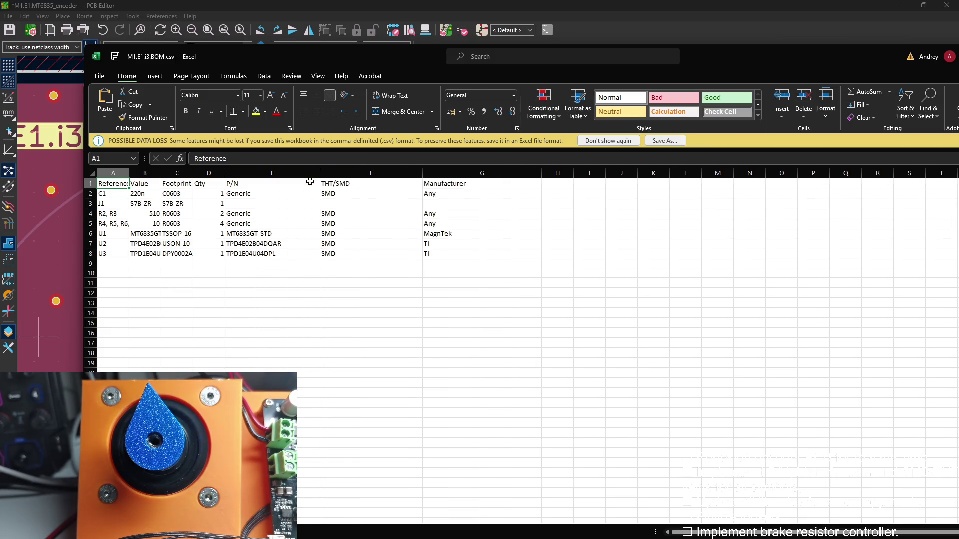
click(330, 204)
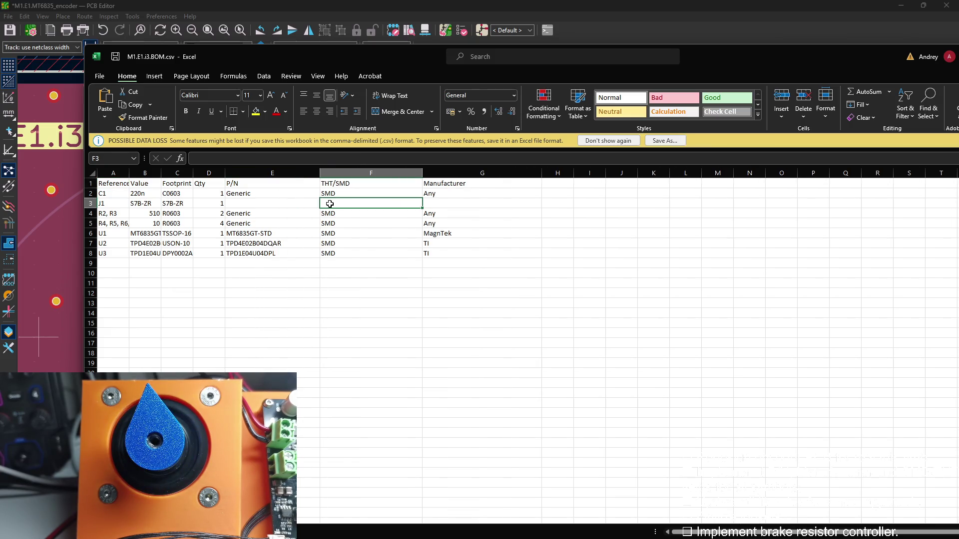
double_click(329, 204)
text(HT)
key(Return)
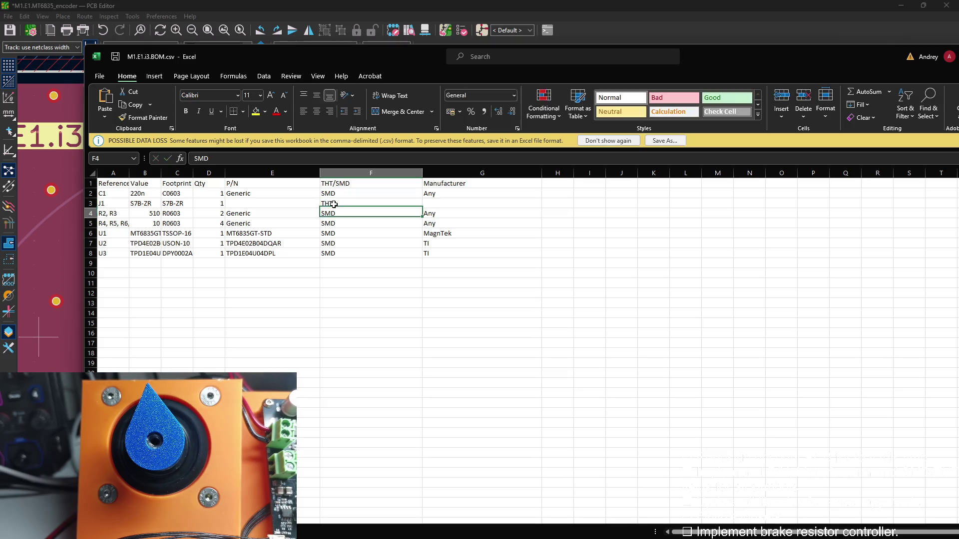
key(Left)
key(Down)
key(Down)
key(Down)
Enter S7B-ZR as J1's part number in E3 and paste JST Sales America Inc. into G3
click(287, 206)
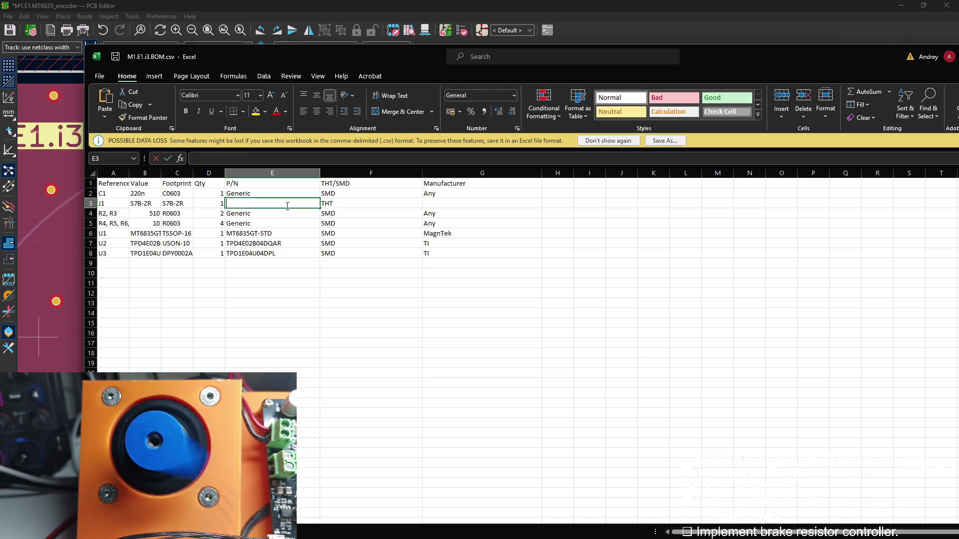
double_click(262, 201)
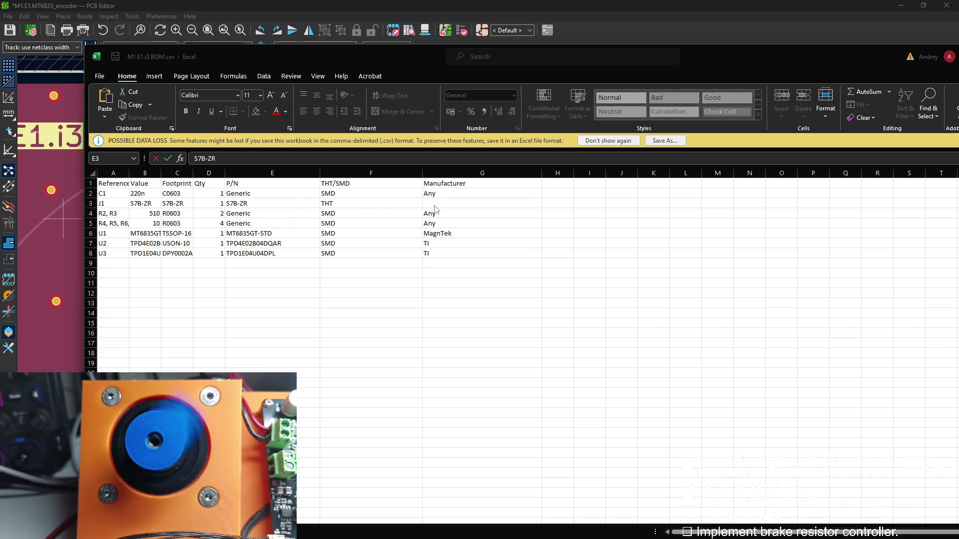
click(284, 205)
click(371, 244)
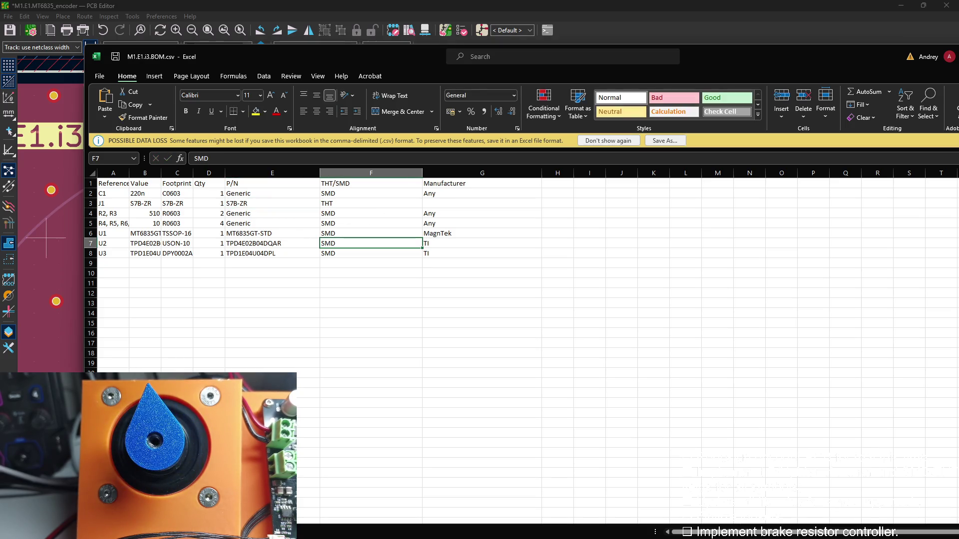
key(alt+Tab)
key(alt+Tab)
click(446, 206)
text(JST Sales America Inc.)
click(450, 233)
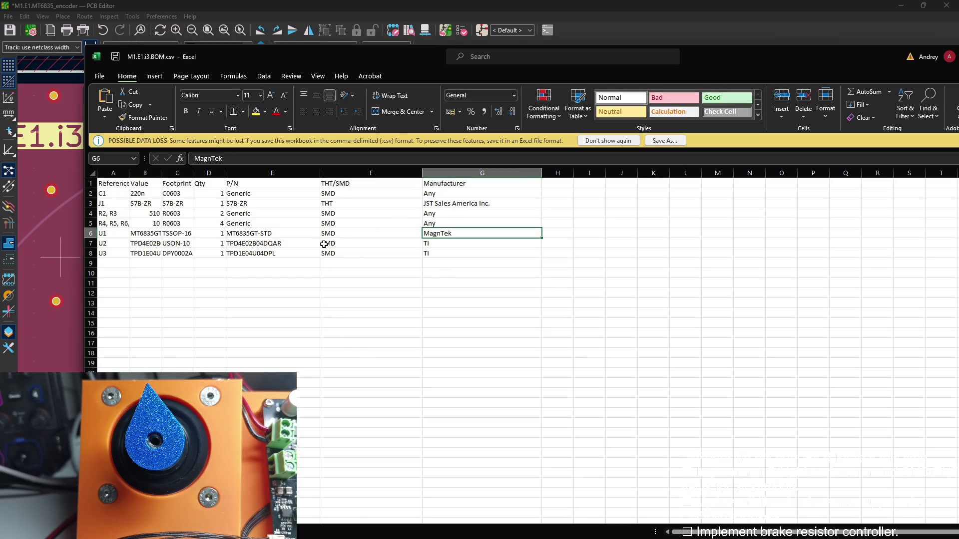
Widen columns A and B, close the BOM declining the CSV save prompt, and reopen M1.E1.i3.BOM.csv
drag(161, 173, 215, 173)
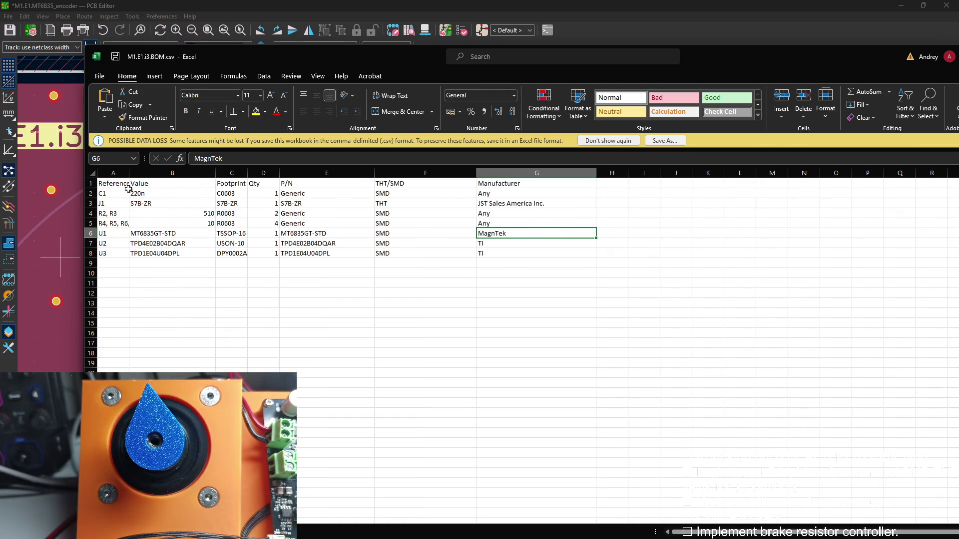
drag(129, 173, 186, 173)
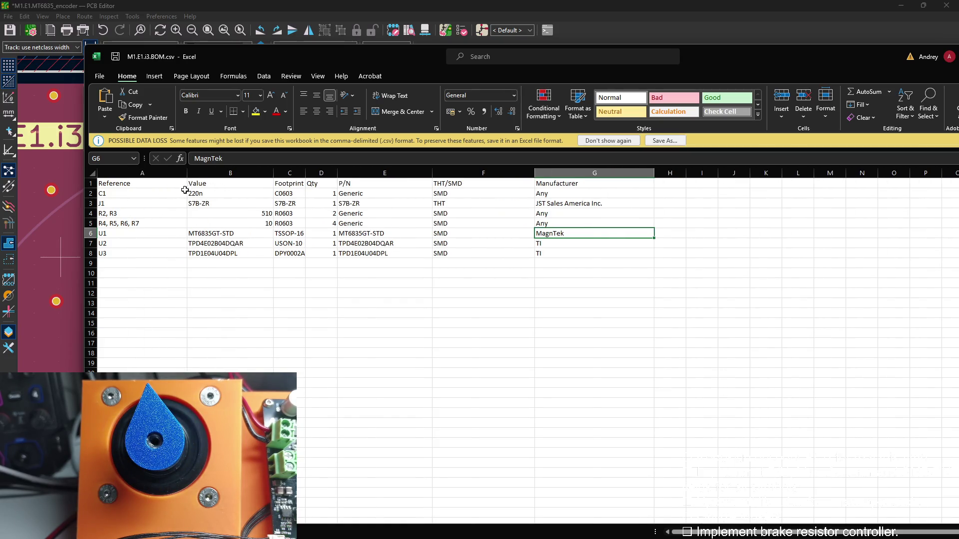
click(275, 287)
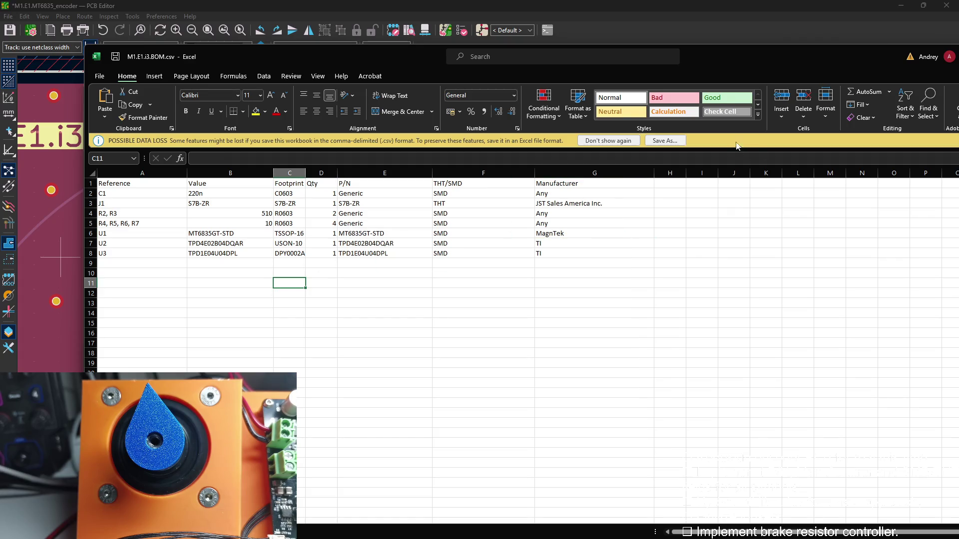
drag(719, 51, 530, 68)
click(831, 73)
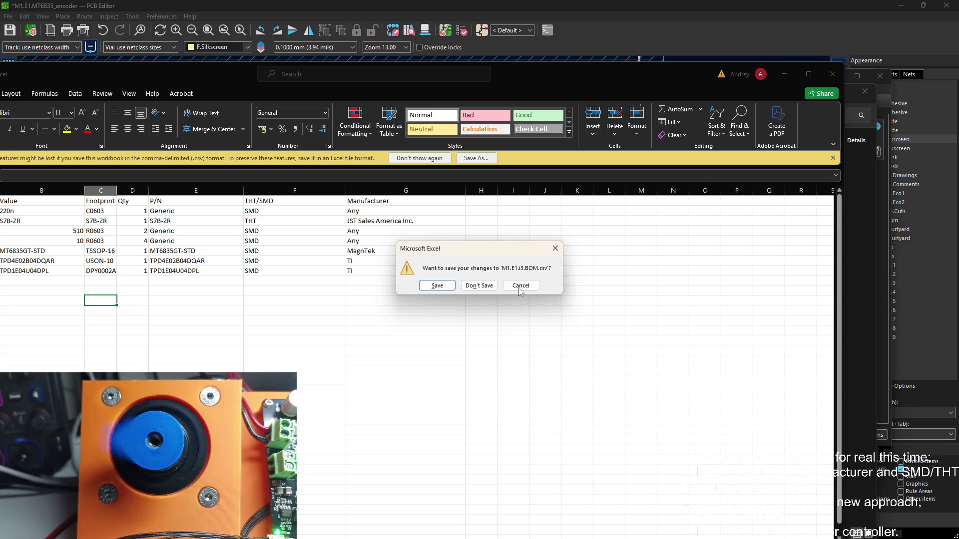
click(437, 285)
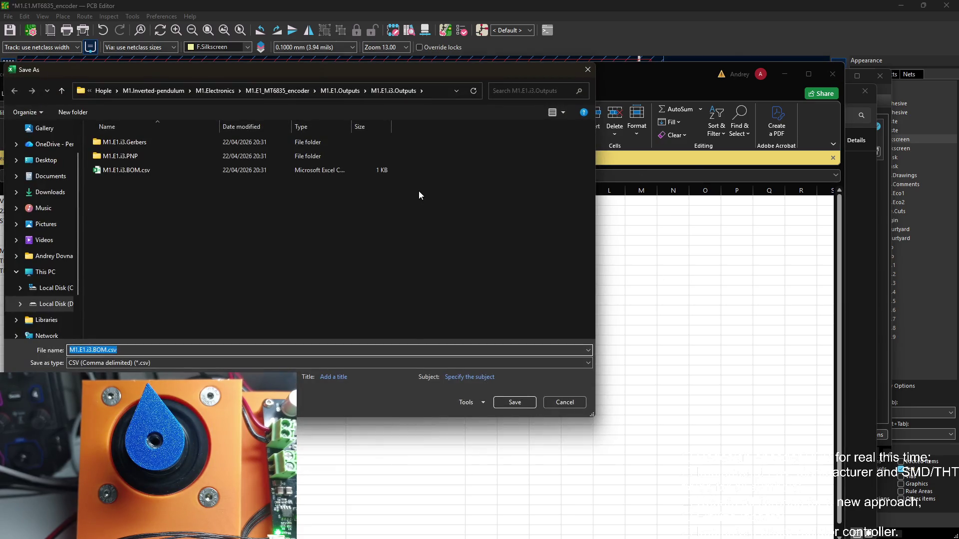
click(587, 71)
click(519, 286)
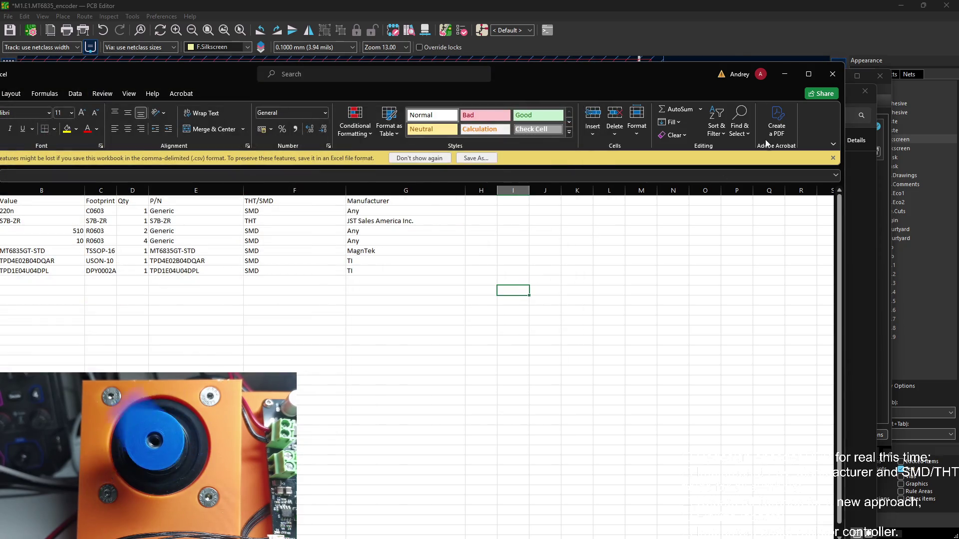
click(831, 74)
double_click(300, 200)
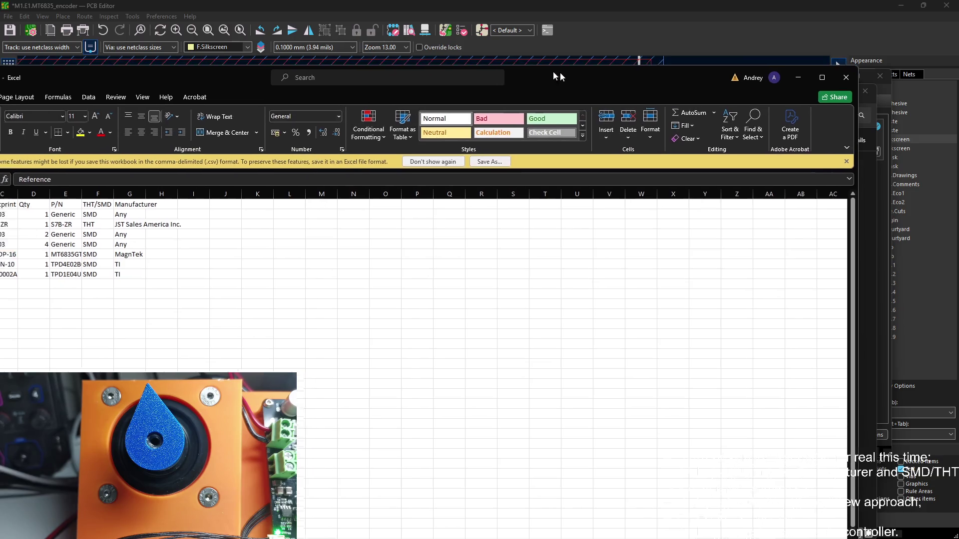
Check the reopened BOM keeps J1's S7B-ZR/THT entries and close Excel
mouse_move(560, 73)
mouse_down()
mouse_move(775, 83)
mouse_move(599, 94)
mouse_up()
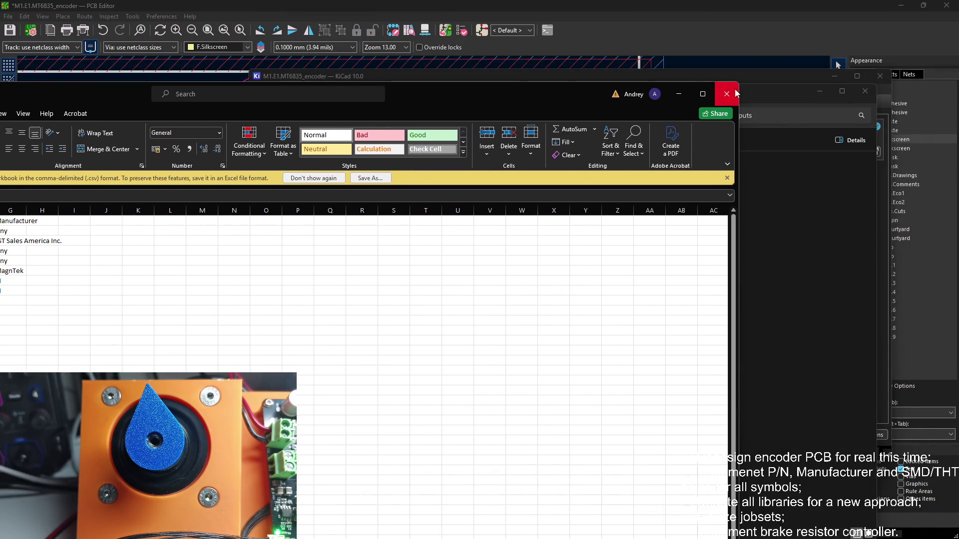
click(727, 93)
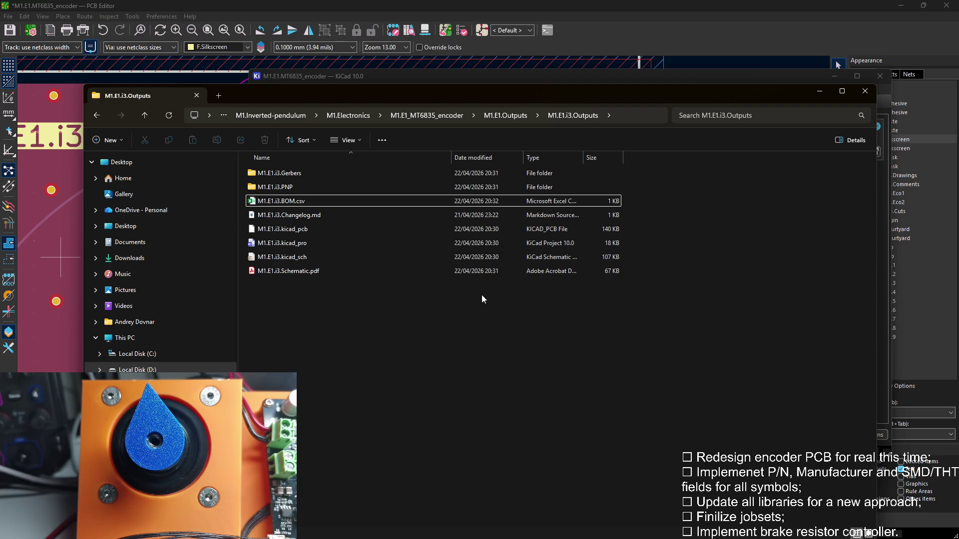
Climb from the i3 outputs folder up to the M1.Inverted-pendulum project folder
click(393, 219)
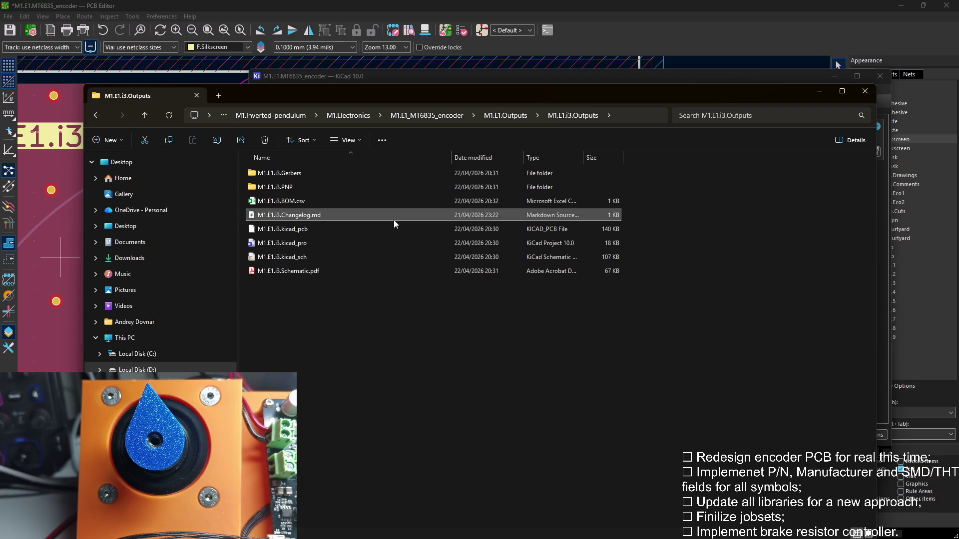
click(487, 118)
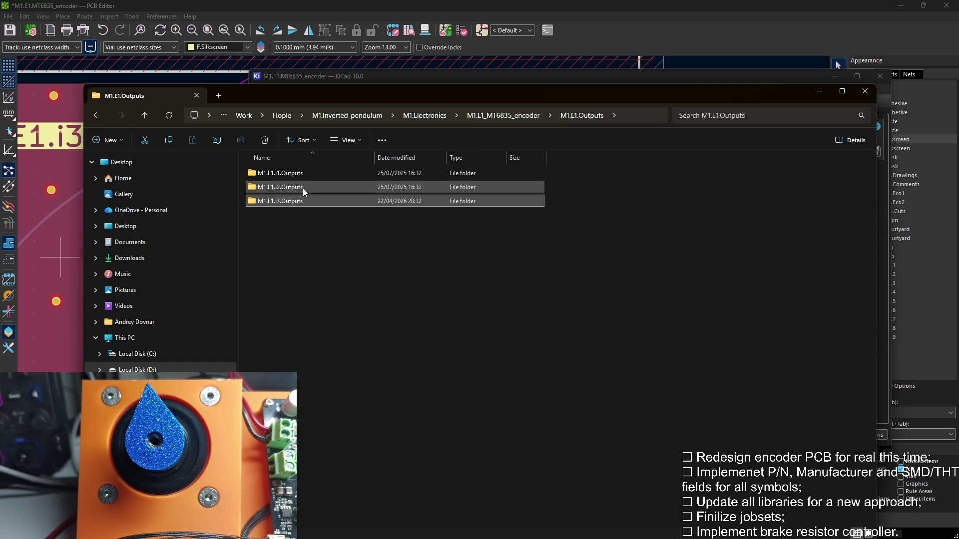
click(486, 116)
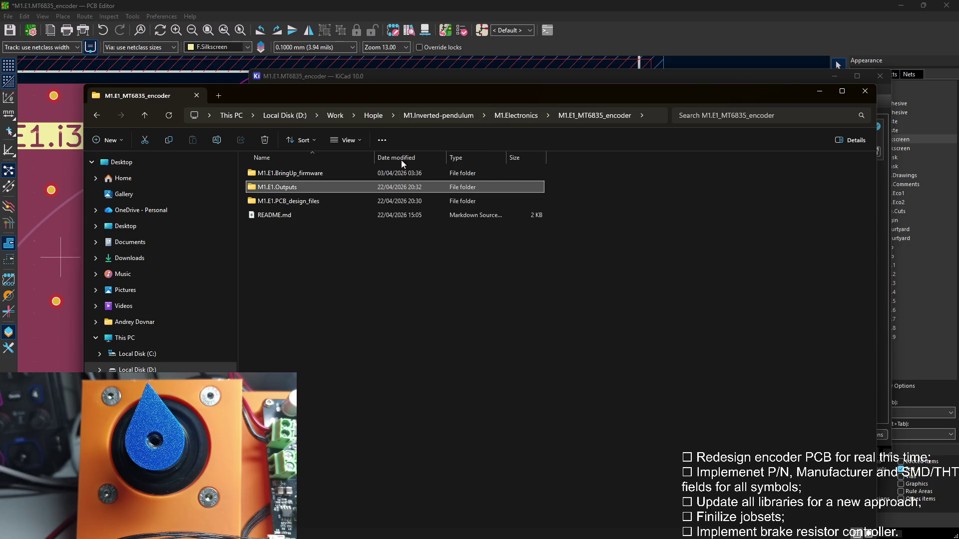
click(438, 116)
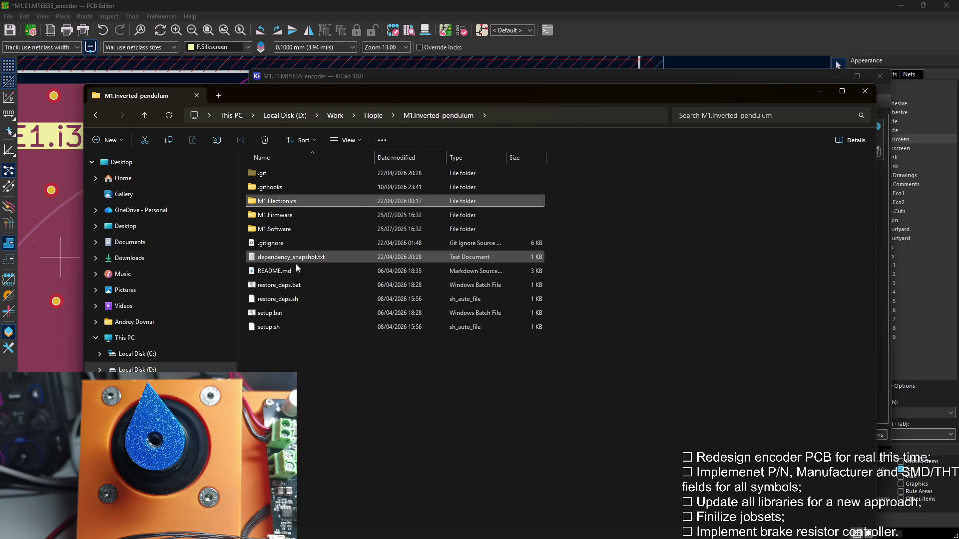
Navigate into M1.Electronics > M1.E1_MT6835_encoder > M1.E1.PCB_design_files
double_click(277, 203)
double_click(302, 177)
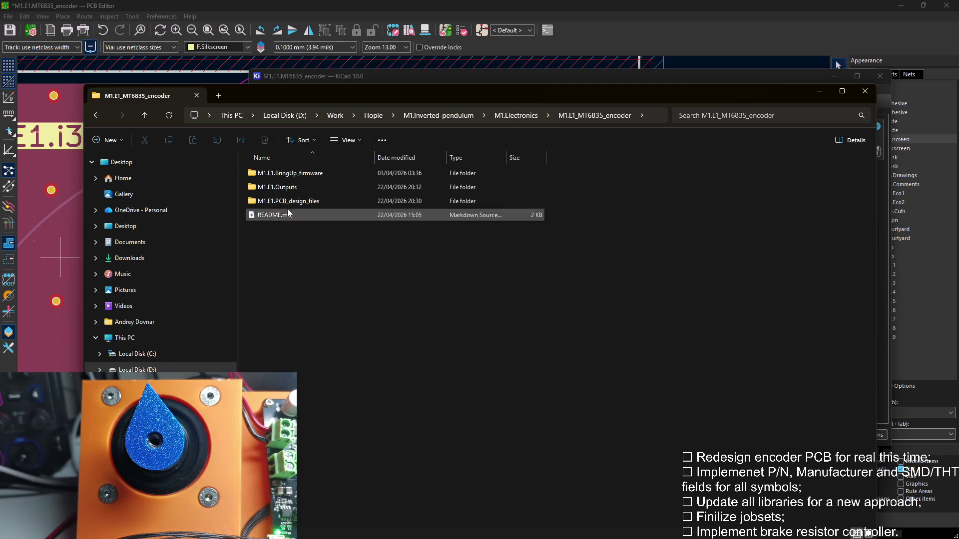
double_click(286, 211)
Open the design files folder with Code and bring up the encoder Changelog.md
right_click(323, 342)
click(370, 459)
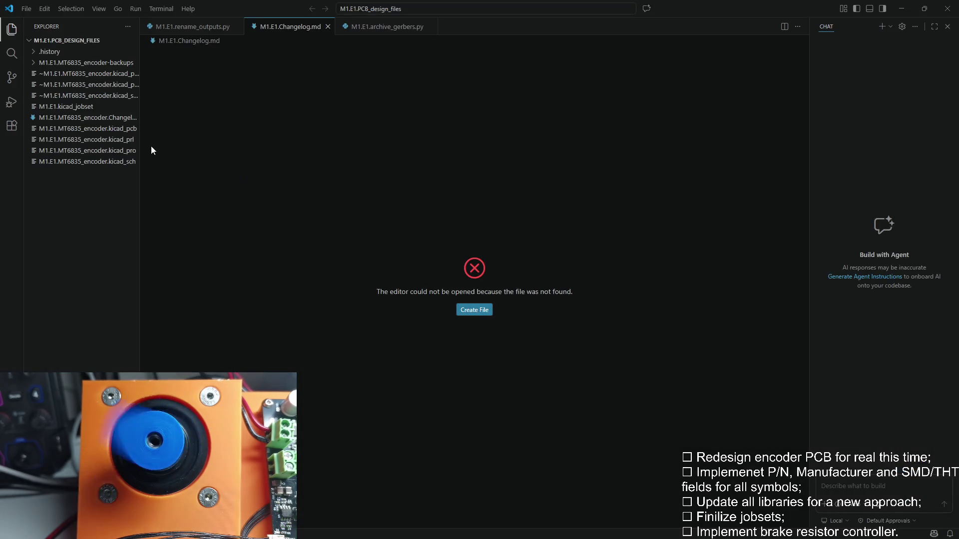
click(118, 121)
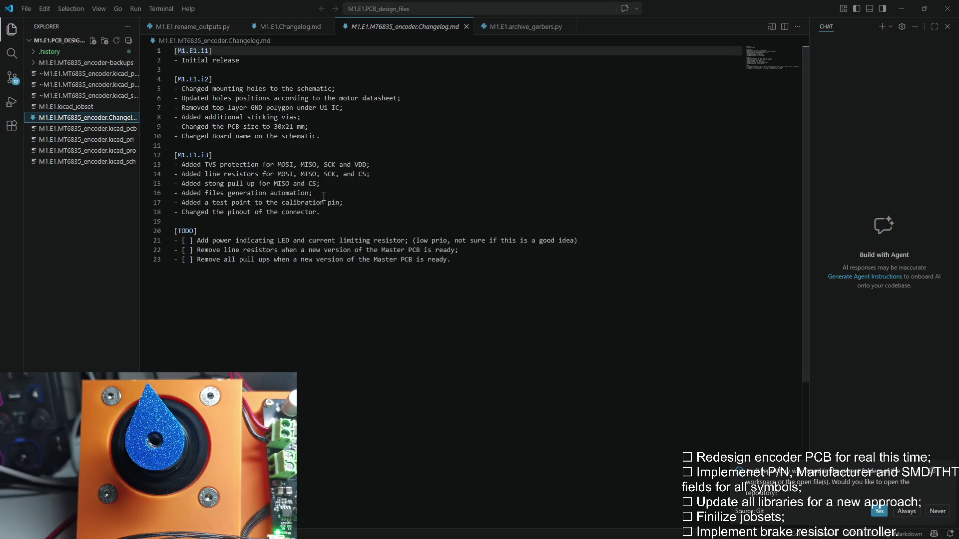
Add i3 entries: connector moved to the opposite PCB side, SPI rerouted away from the IC
click(255, 224)
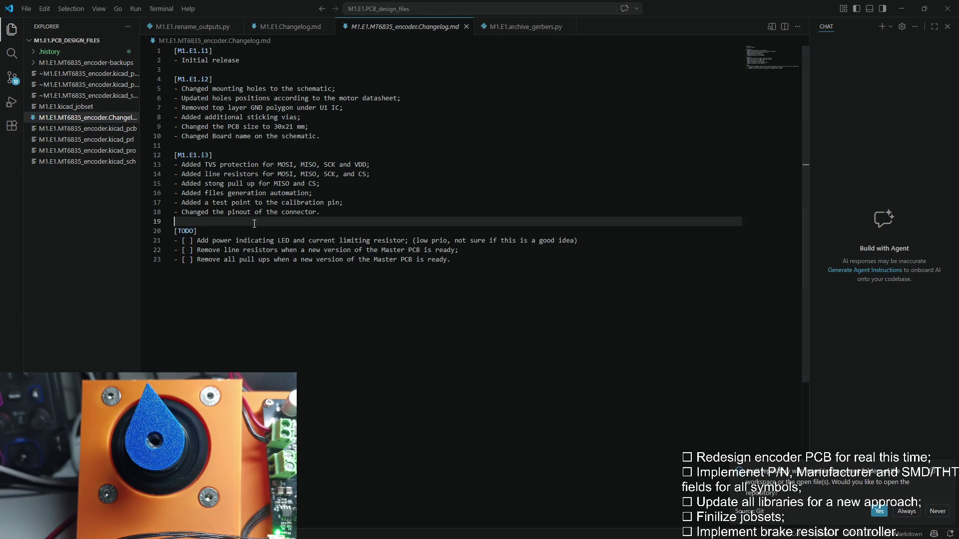
key(Return)
key(Up)
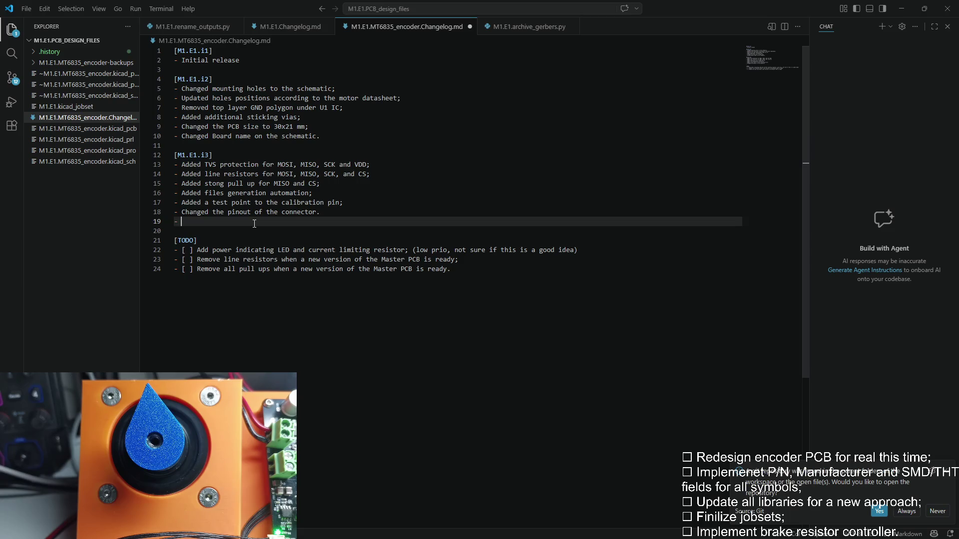
text(d connector to the oposite side of the)
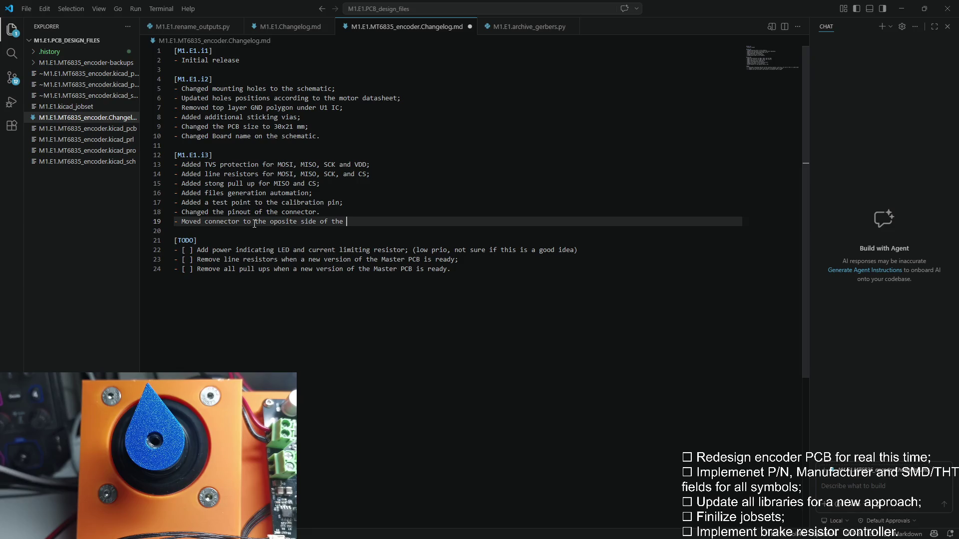
text(PCB;)
key(Return)
text(- Rre)
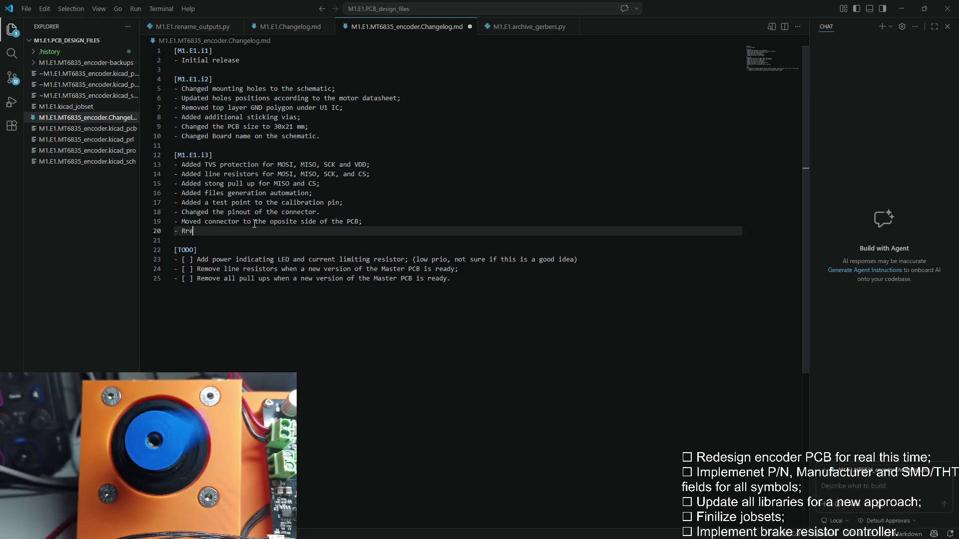
text(m)
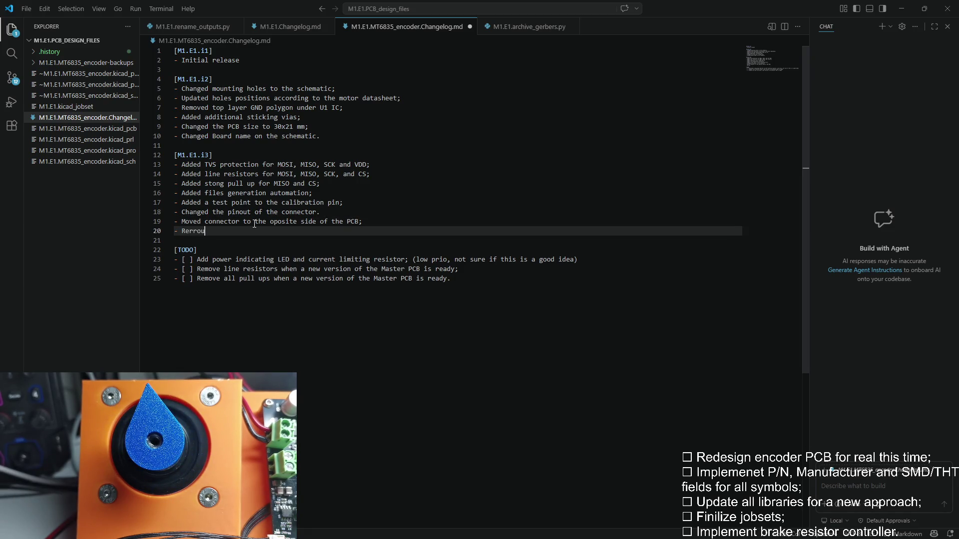
text(ted)
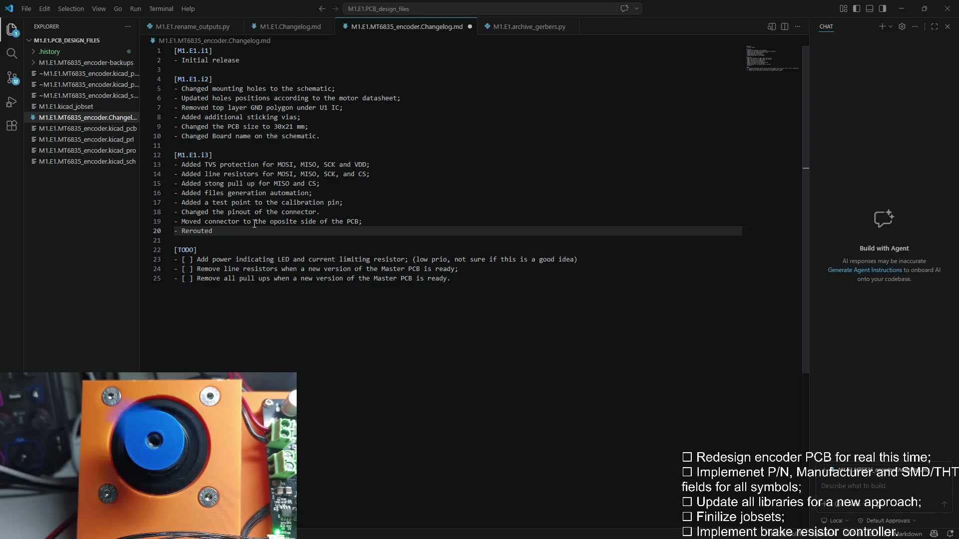
text( SPI to not go)
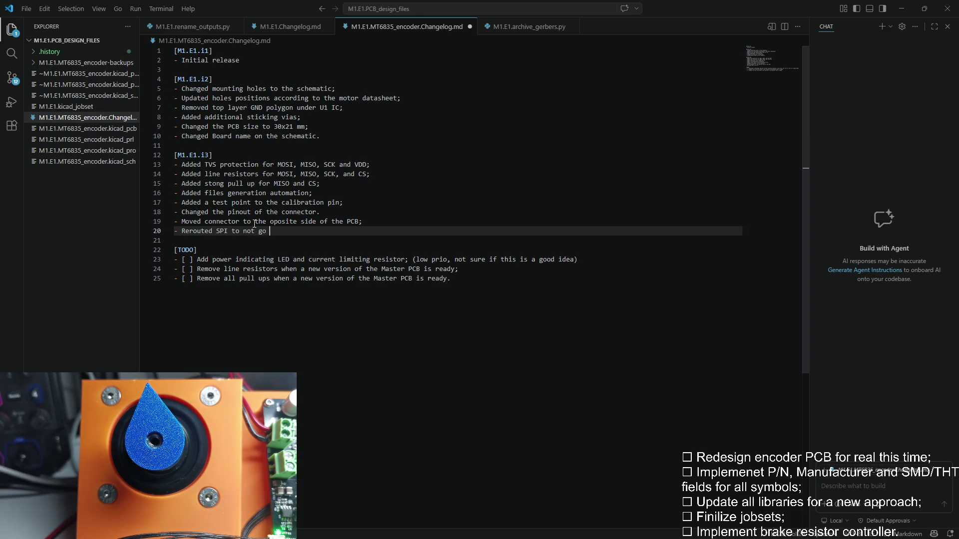
text(he IC;)
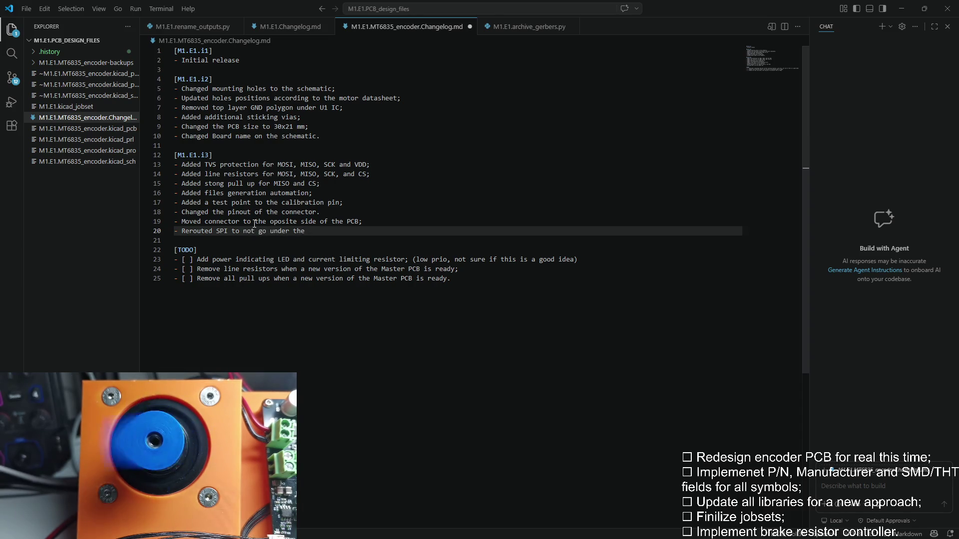
click(347, 164)
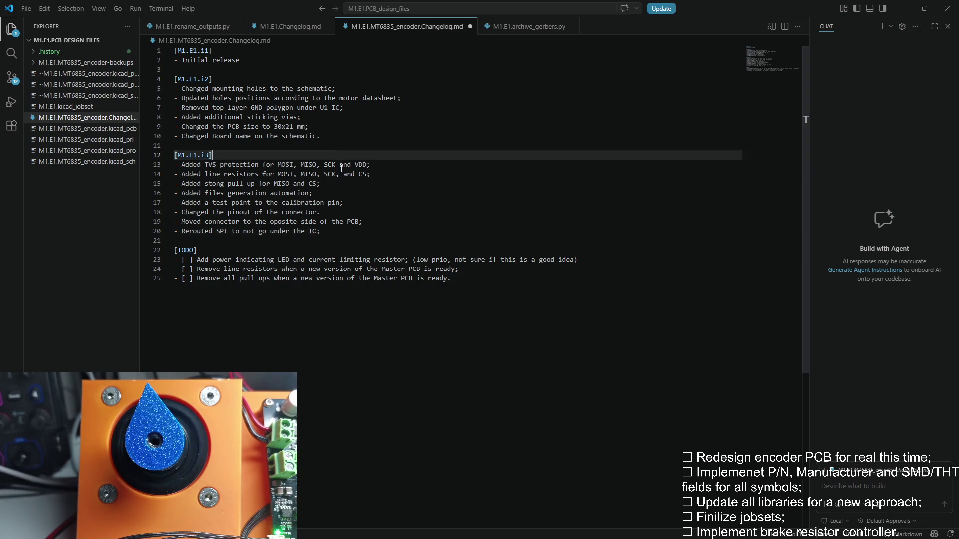
Add CS after SCK in the TVS protection entry and review the resistor and automation entries
key(ctrl+Left)
key(ctrl+Left)
key(ctrl+Left)
key(ctrl+Right)
key(ctrl+Right)
text(, CS)
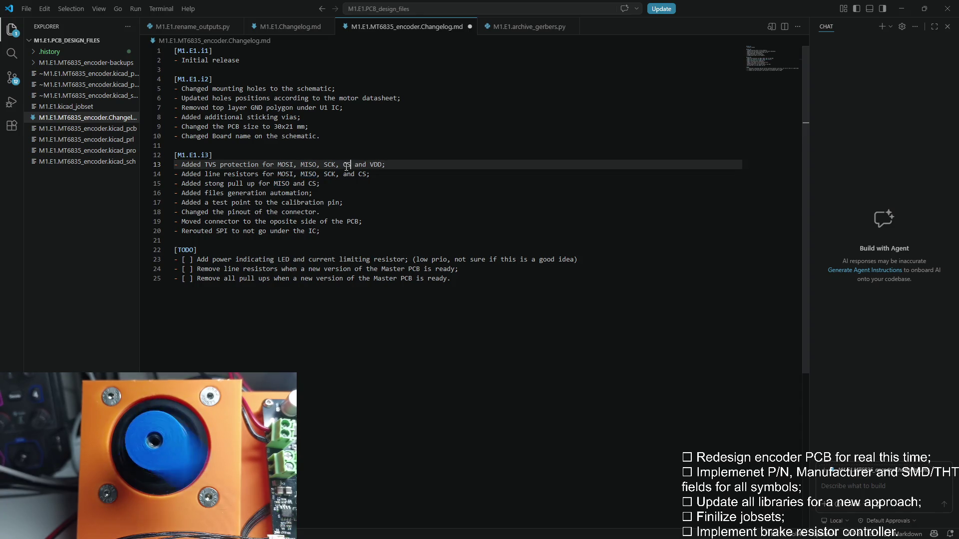
drag(369, 174, 206, 184)
click(306, 193)
drag(317, 190, 224, 192)
click(337, 193)
Tidy trailing punctuation on the test point, pinout, SPI reroute and Initial release lines, then save and close
drag(355, 201, 223, 199)
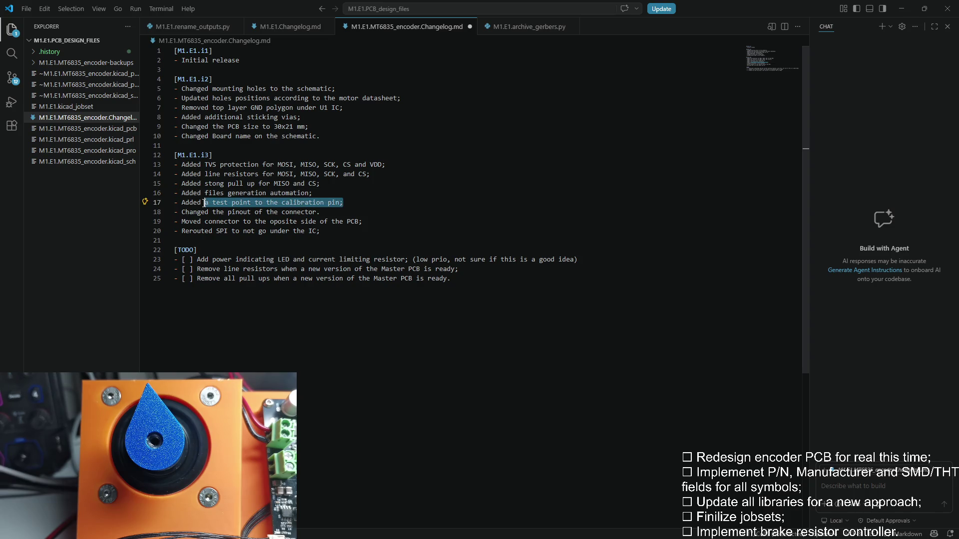
click(329, 211)
drag(330, 211, 192, 211)
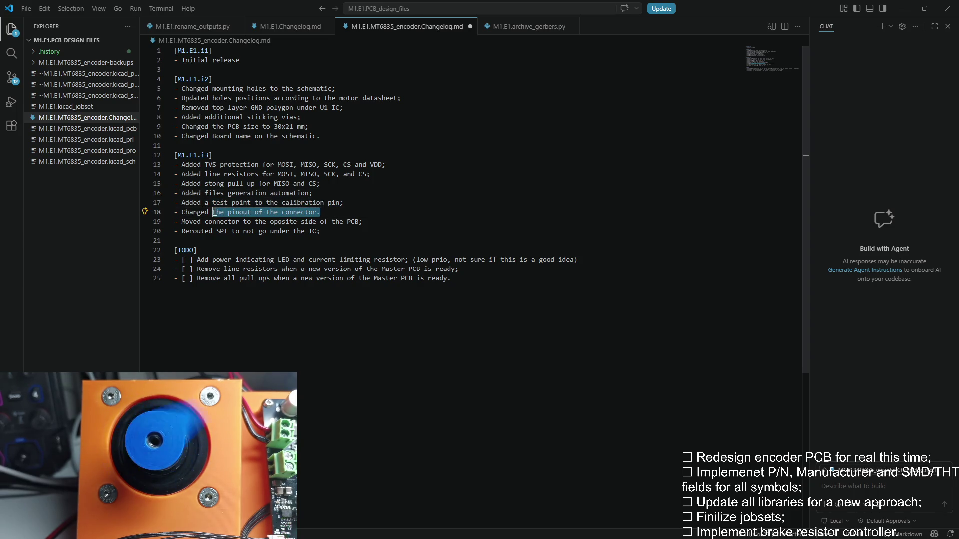
click(335, 211)
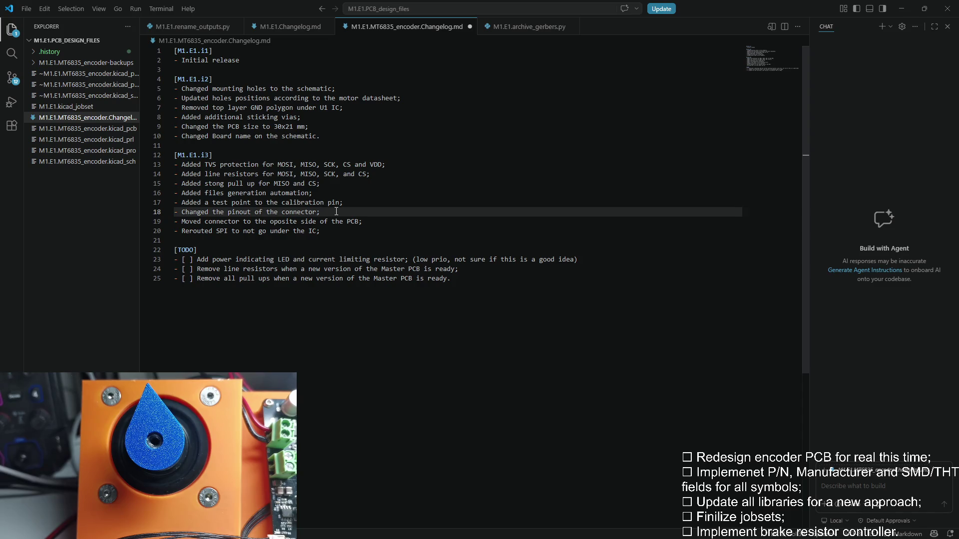
key(Down)
key(Down)
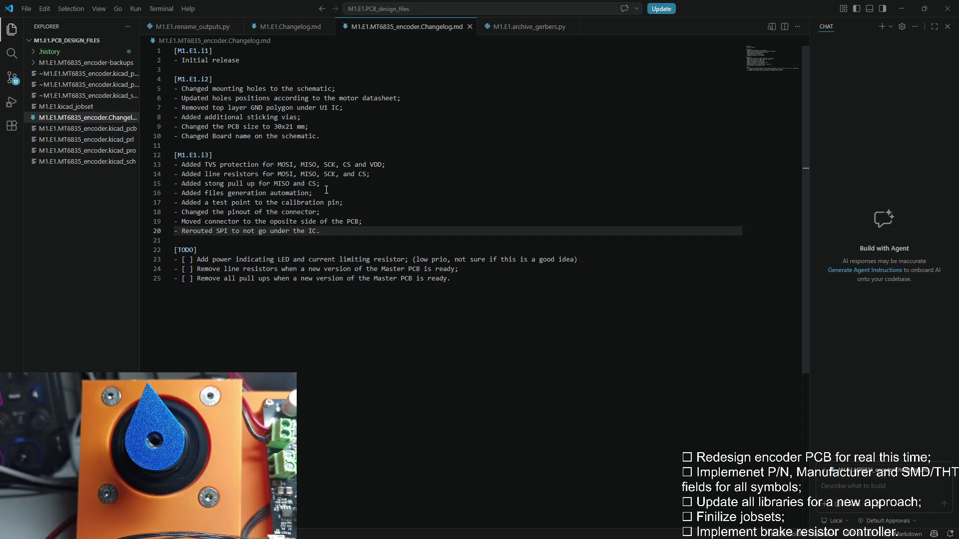
click(262, 60)
text(.)
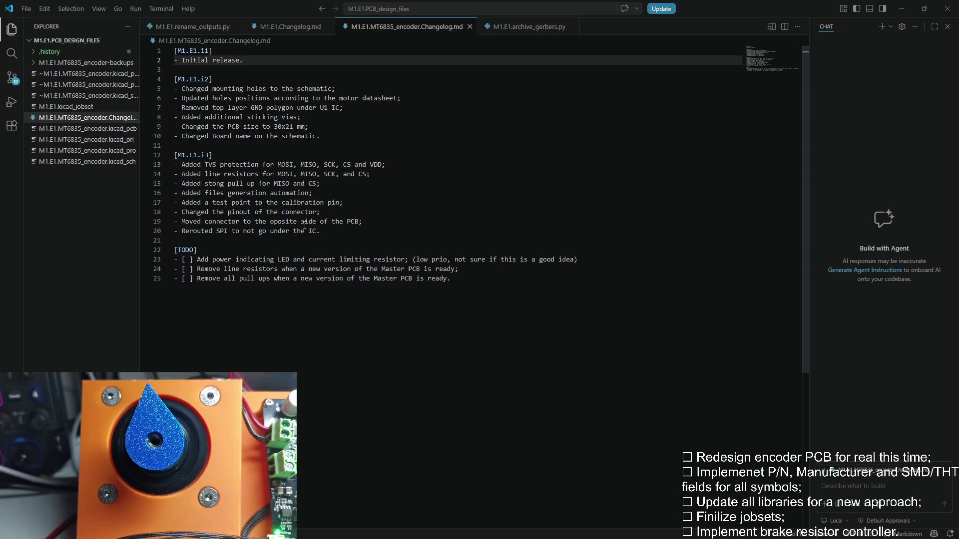
click(357, 201)
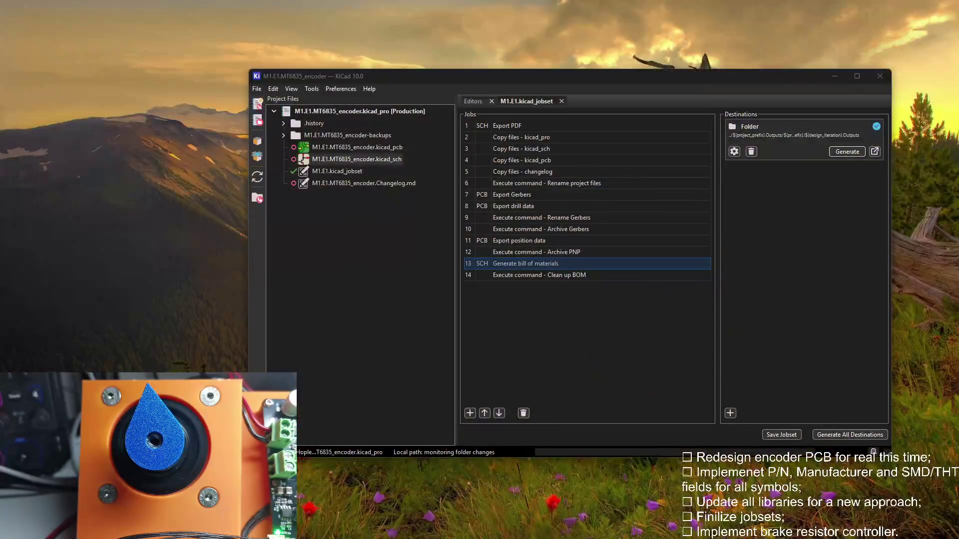
Generate the production jobset's outputs into its Folder destination from the KiCad project window
click(363, 225)
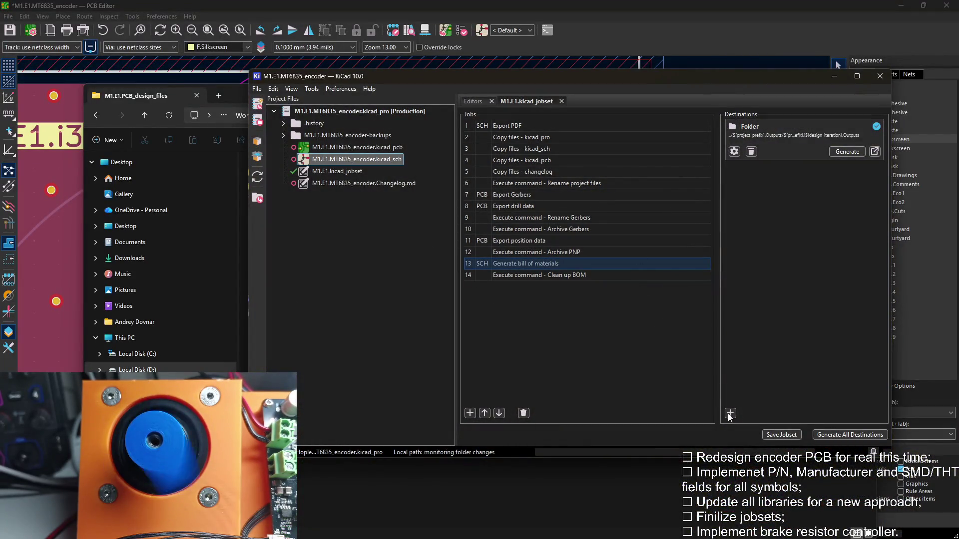
click(844, 152)
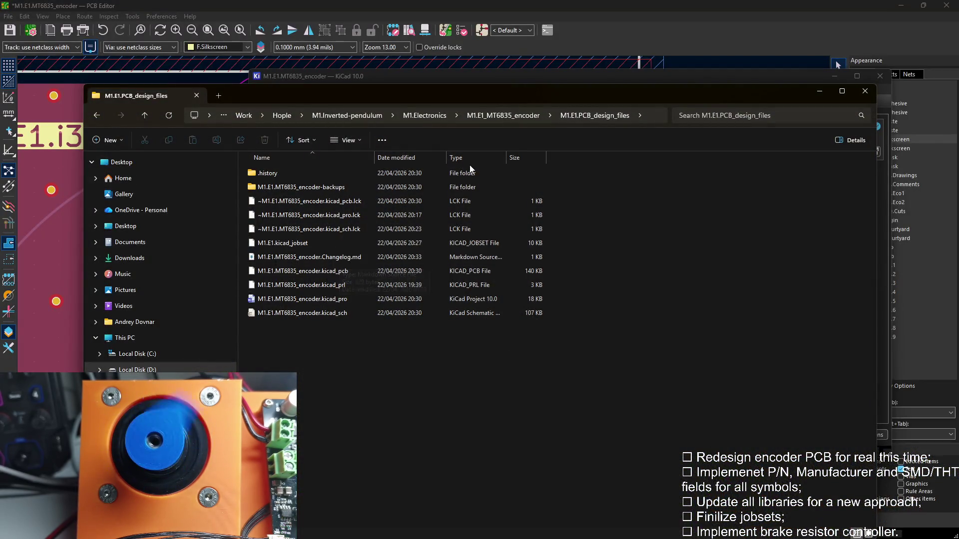
Navigate to M1.E1_MT6835_encoder > M1.E1.Outputs > M1.E1.i3.Outputs
click(424, 115)
double_click(311, 175)
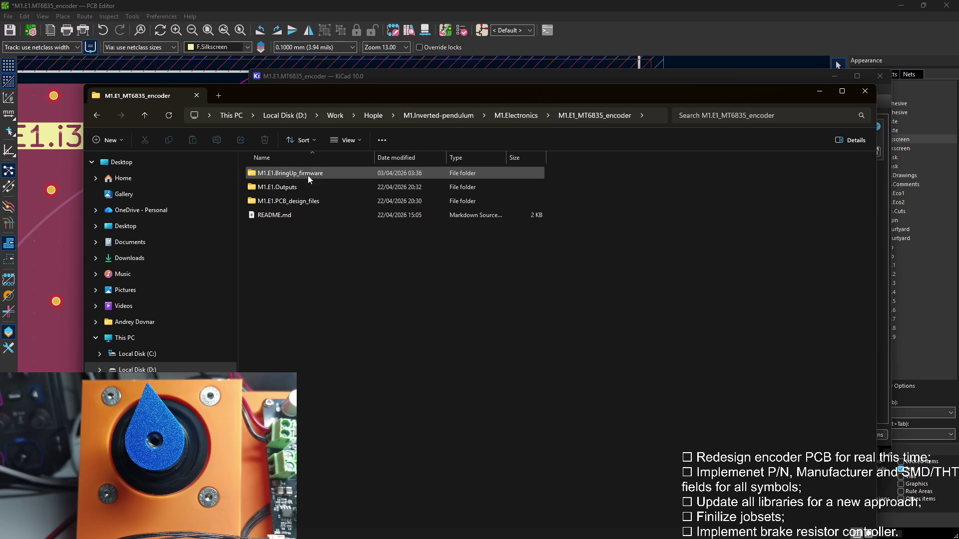
double_click(296, 200)
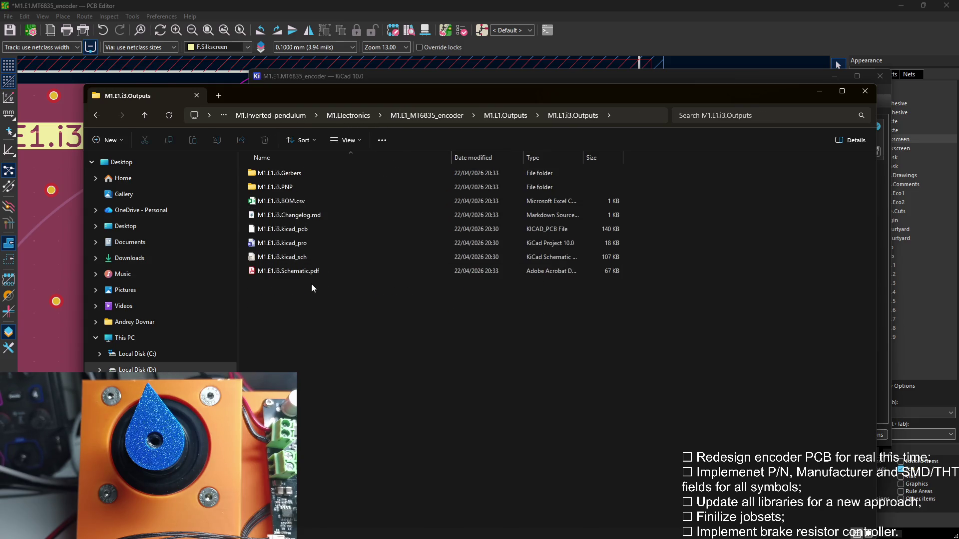
Open the outputs folder with Code, check the generated changelog, then close VS Code
right_click(307, 332)
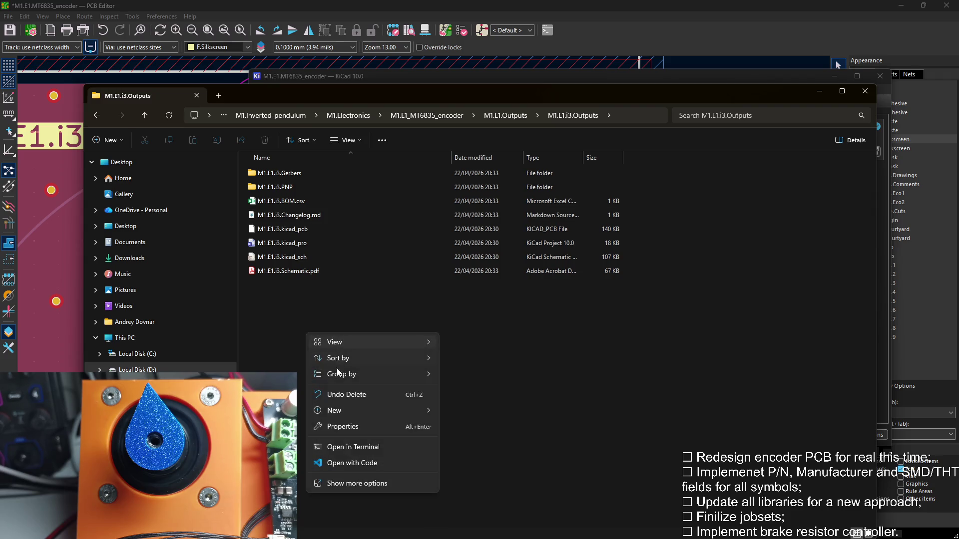
click(380, 462)
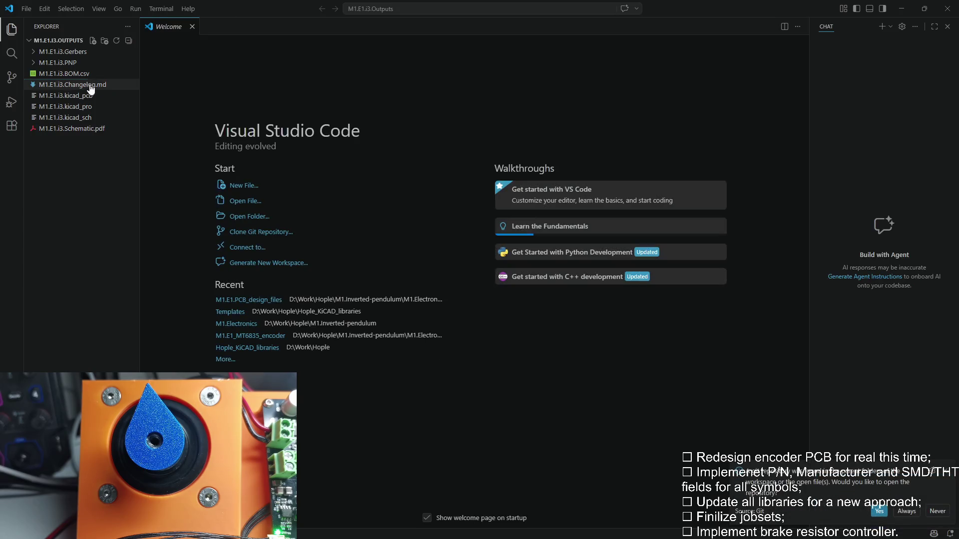
click(89, 85)
key(alt+F4)
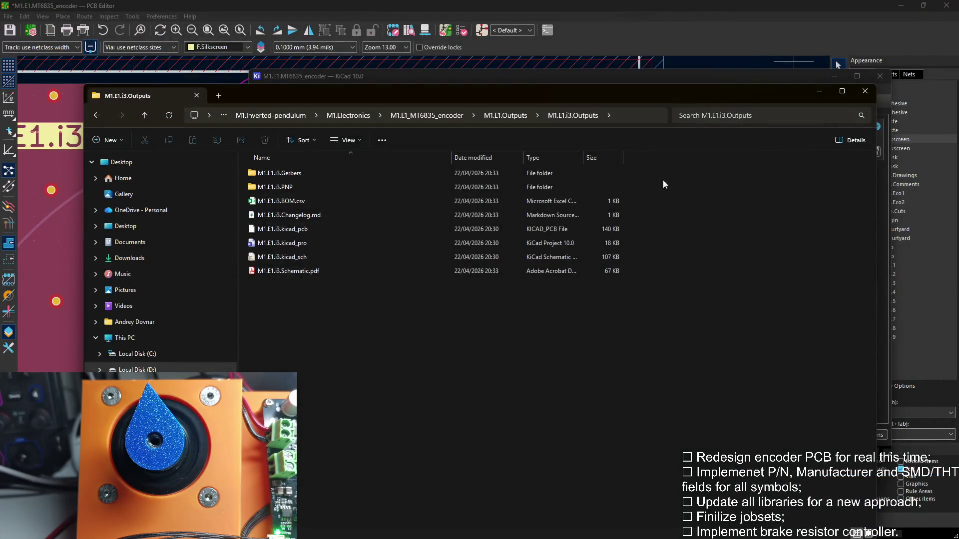
Review the zip, layer Gerbers, job and drill files in M1.E1.i3.Gerbers, then close File Explorer
double_click(282, 177)
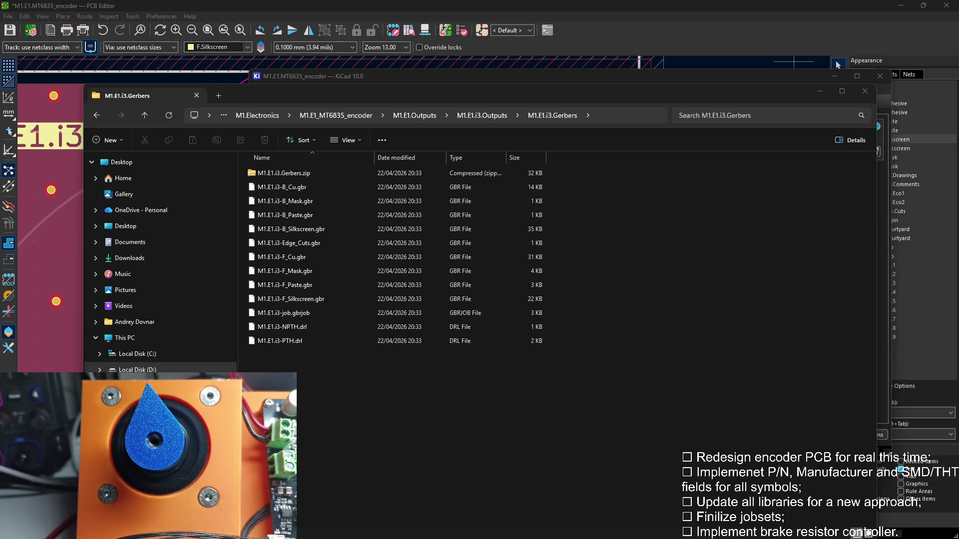
click(386, 389)
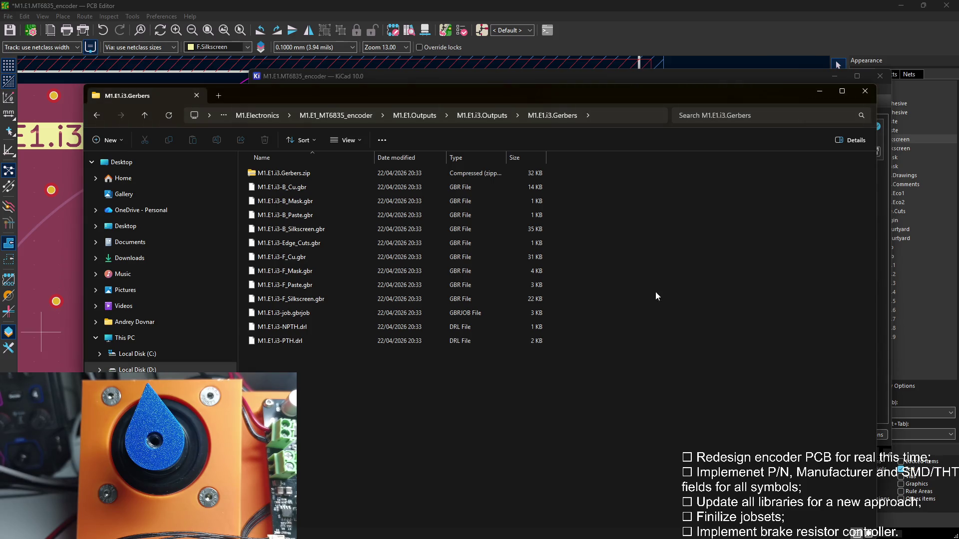
click(815, 91)
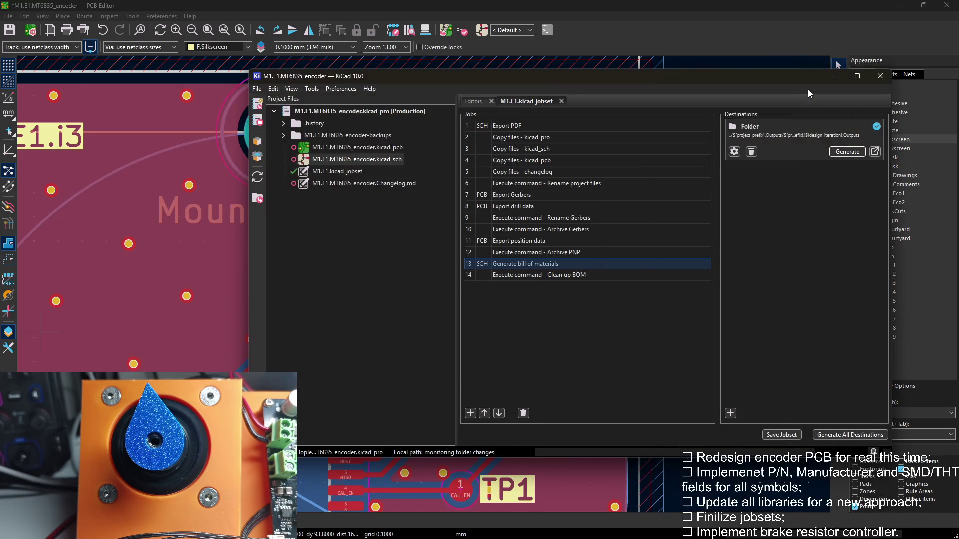
Close the encoder PCB Editor, bringing up the Save Changes prompt
click(838, 65)
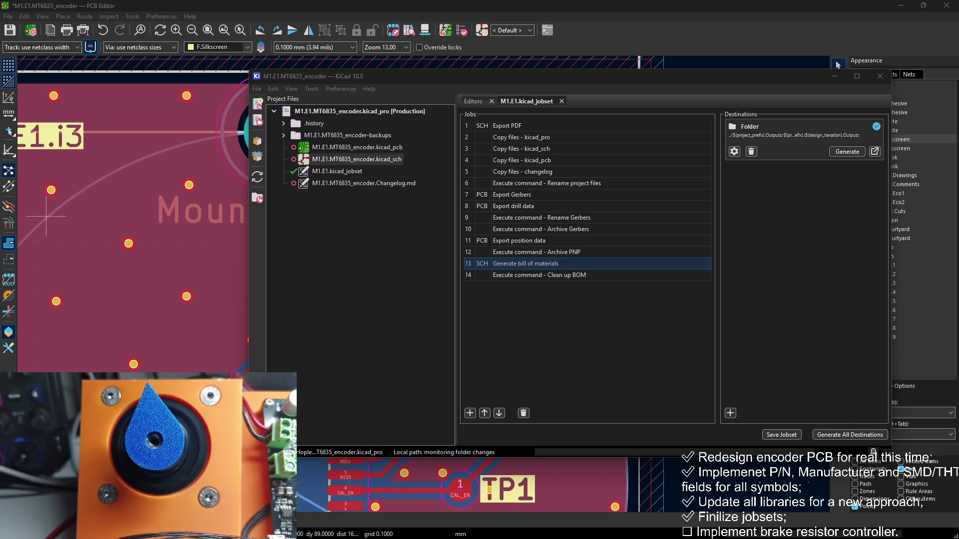
double_click(376, 159)
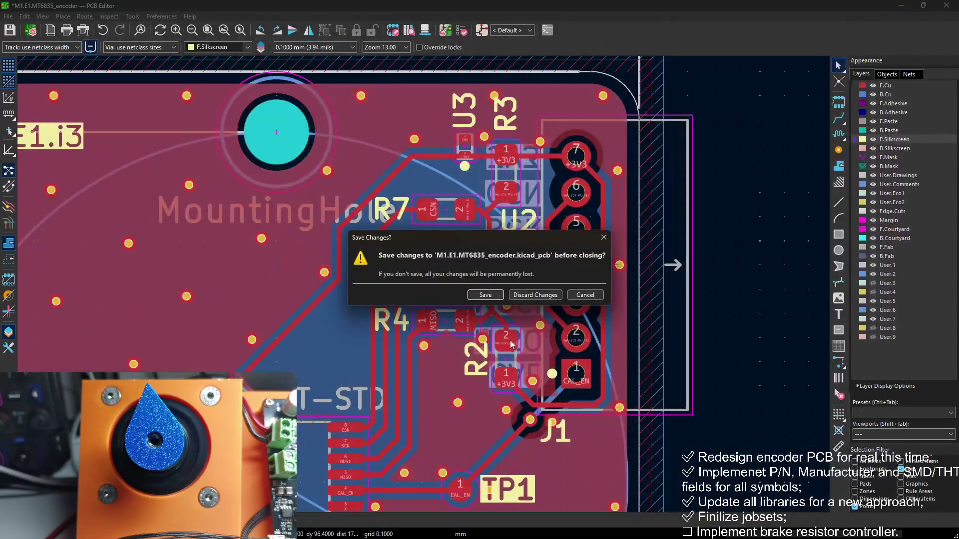
Discard the board changes so the PCB Editor closes without saving
click(516, 297)
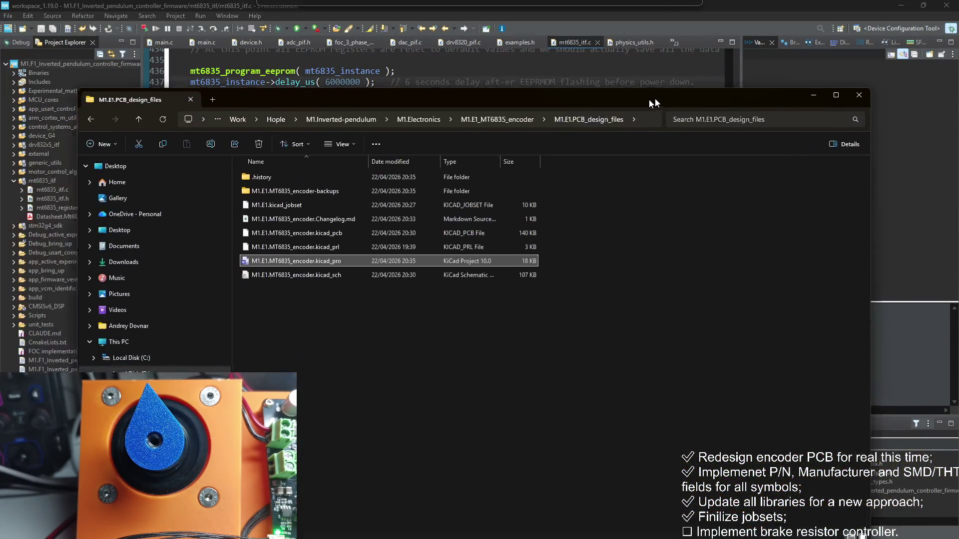
Select and copy M1.E1.kicad_jobset from the PCB design files folder
click(342, 192)
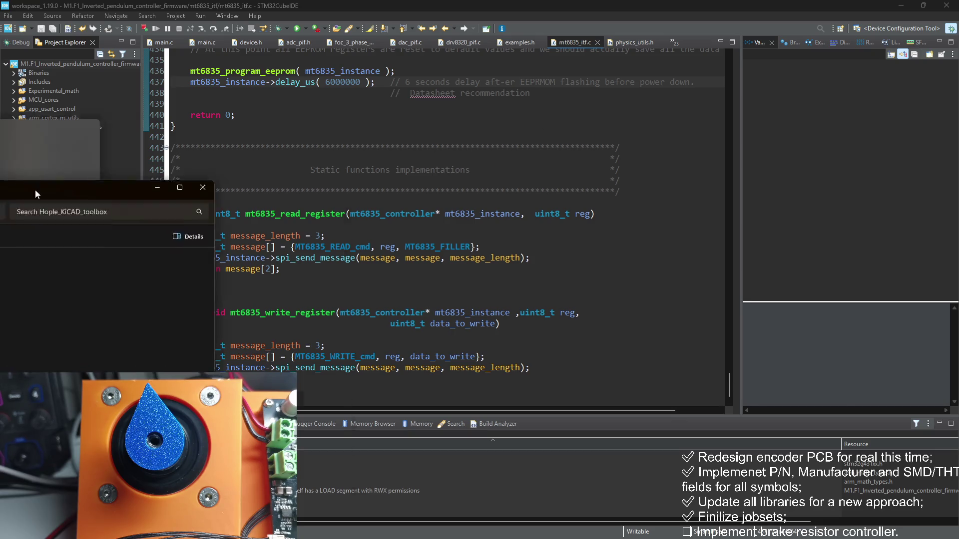
Switch to the Hople_KiCAD_toolbox window and enter its Templates folder
key(alt+Tab)
double_click(263, 159)
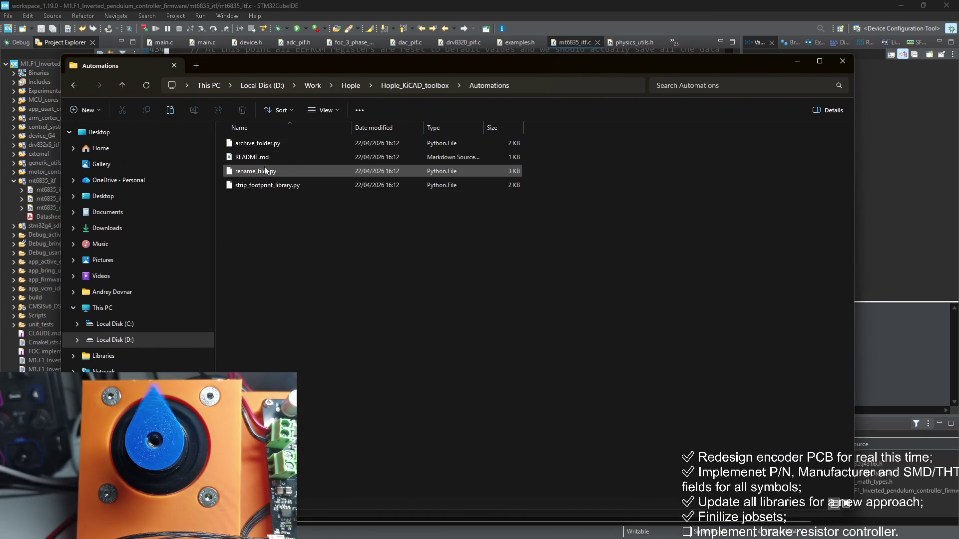
click(414, 84)
click(260, 215)
double_click(261, 214)
Paste the jobset, delete the old template.kicad_jobset and rename the copy to template.kicad_jobset
key(ctrl+v)
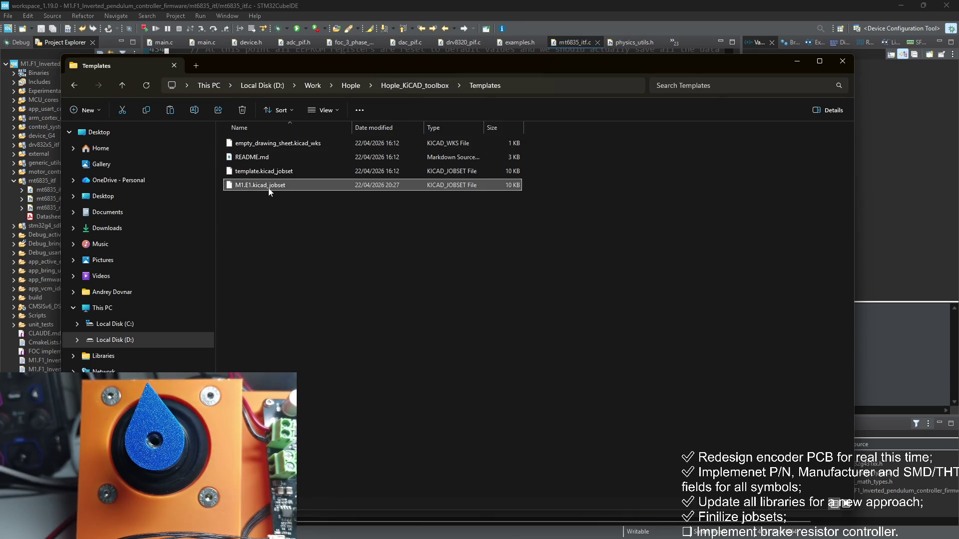
key(Delete)
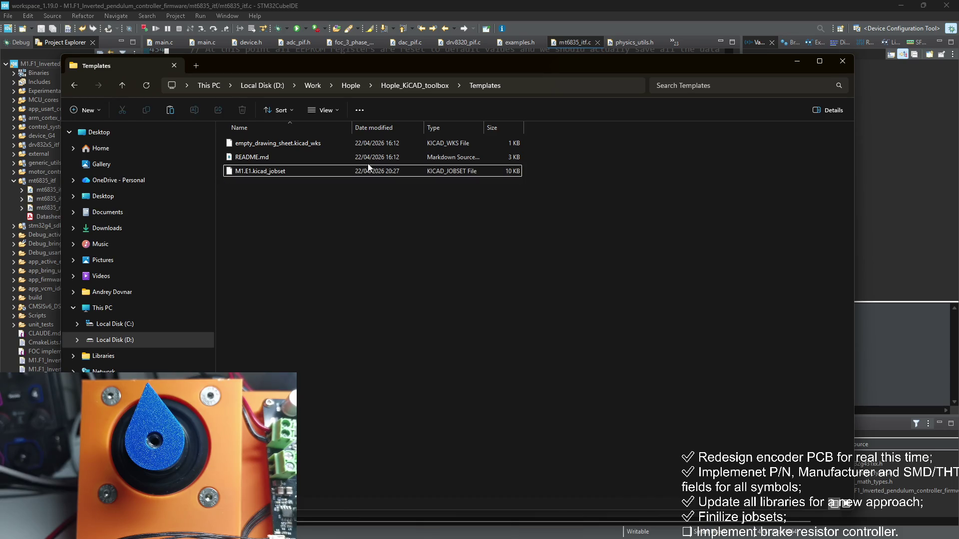
click(363, 172)
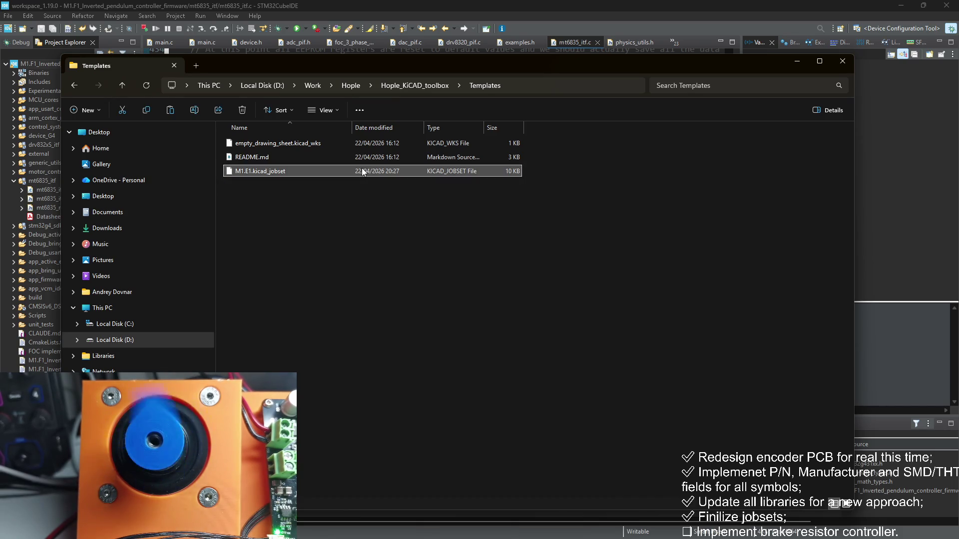
key(Right)
key(Right)
key(Right)
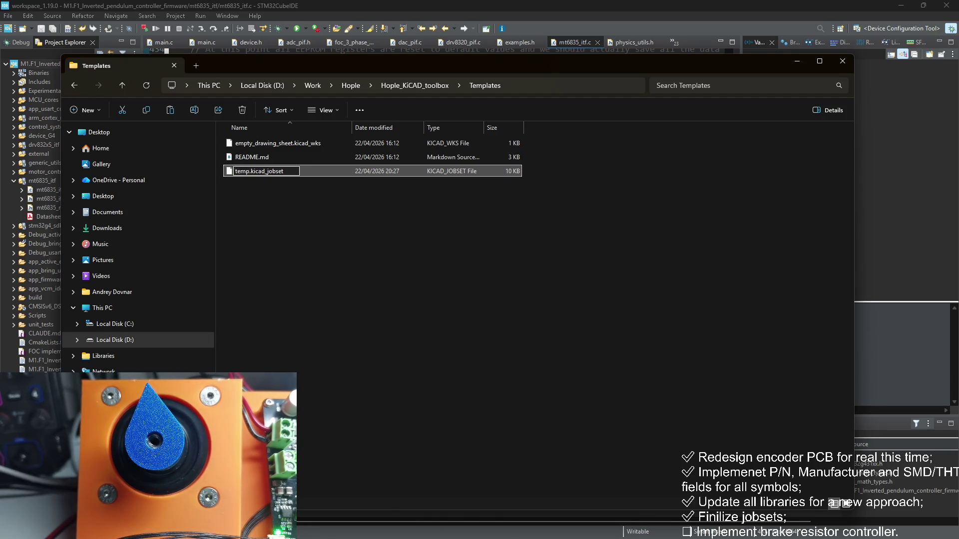
click(539, 146)
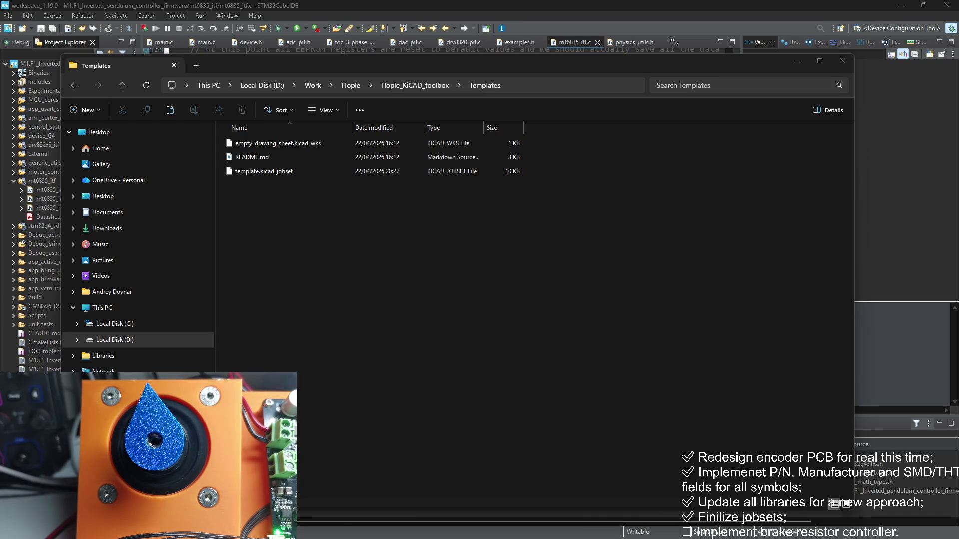
Navigate back up to the Hople folder and close the File Explorer window
click(390, 85)
click(350, 86)
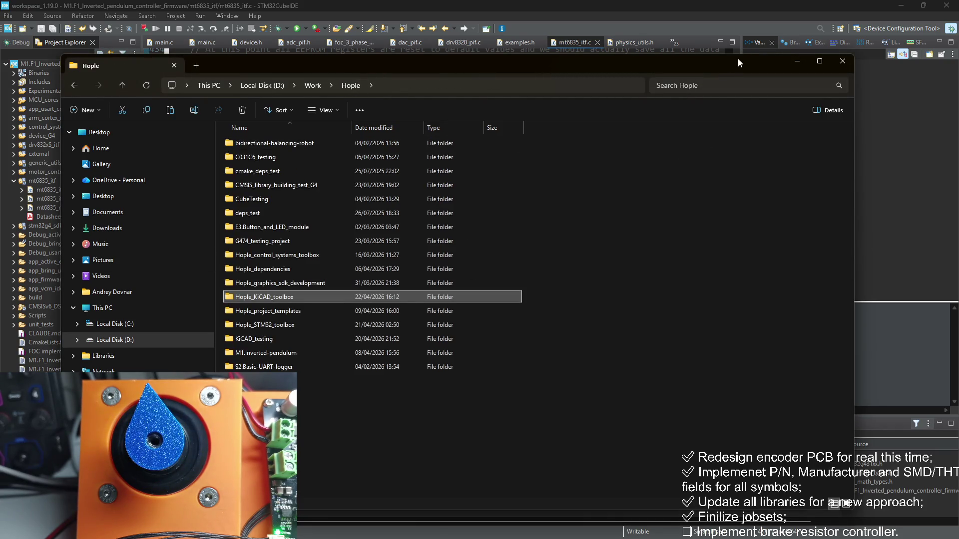
click(797, 61)
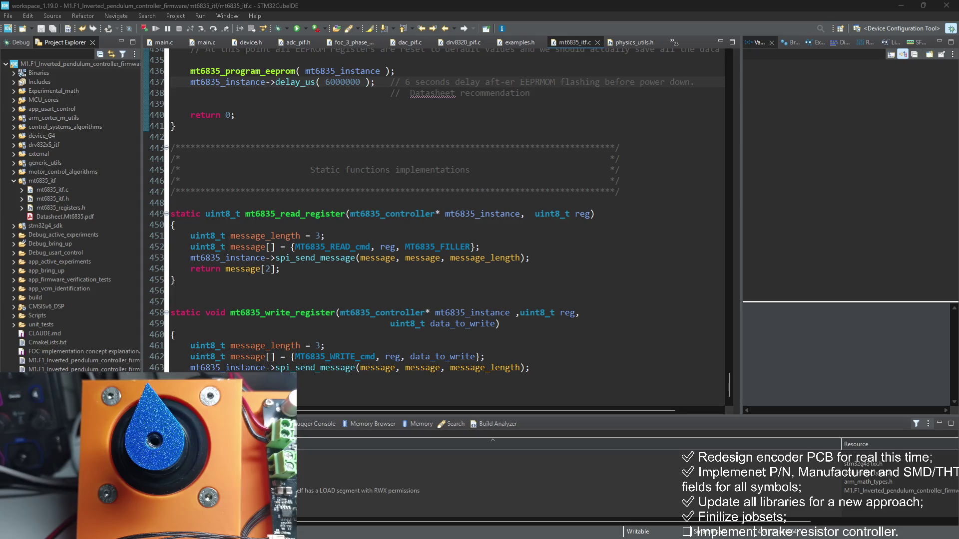
scroll(369, 130, down, 1)
click(370, 131)
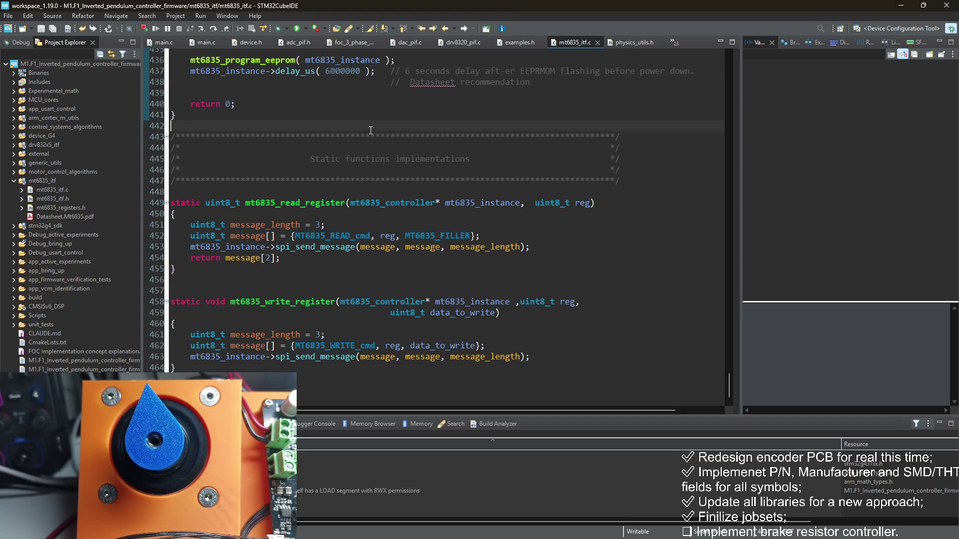
scroll(371, 131, up, 2)
scroll(370, 127, up, 4)
scroll(369, 120, up, 2)
scroll(367, 108, down, 4)
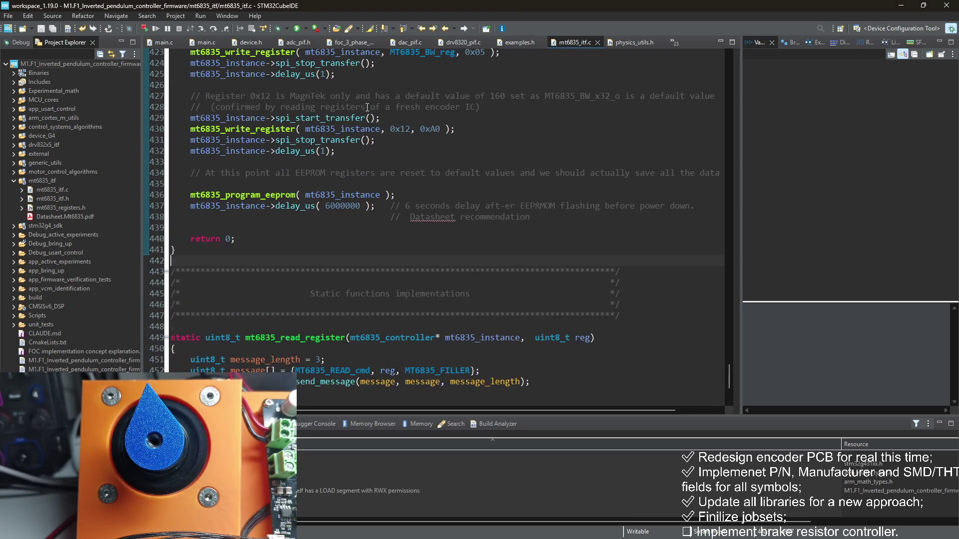